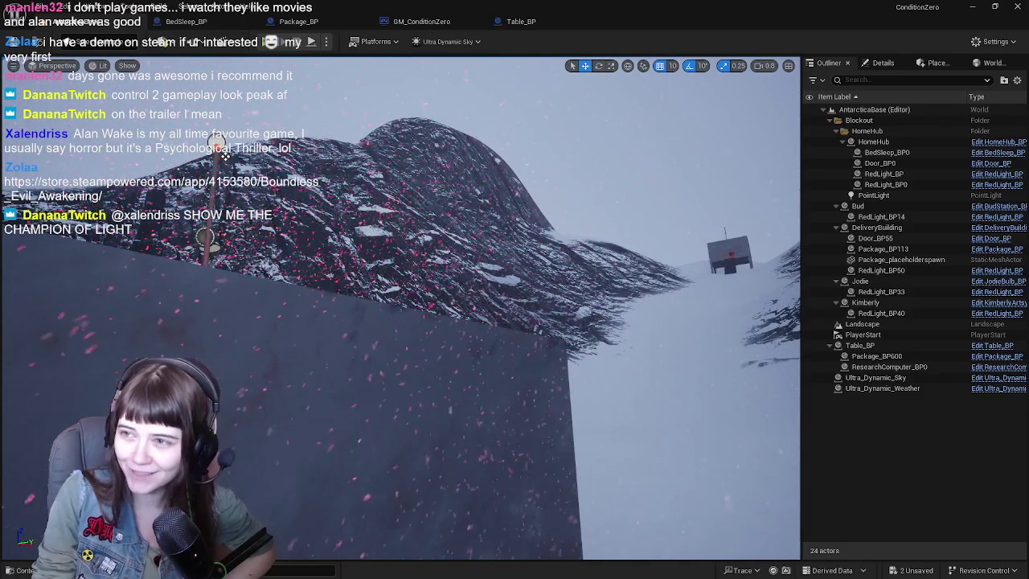
Step: Alt+Tab to the browser where the Boundless Evil: Awakening Steam page plays its trailer
key(alt+Tab)
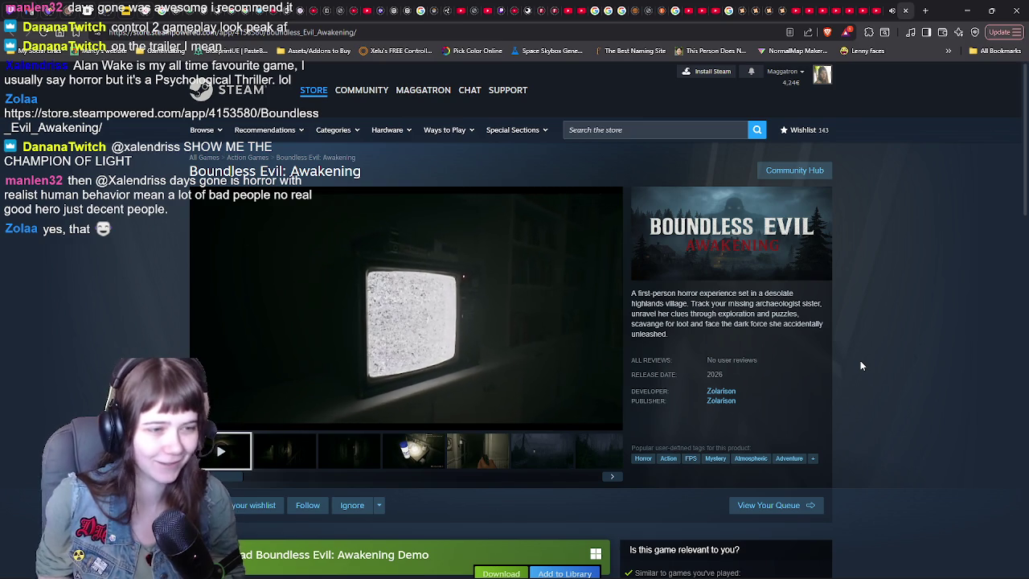
Step: Wishlist Boundless Evil: Awakening and add its demo to the library, confirming the notice
scroll(362, 454, down, 1)
click(246, 451)
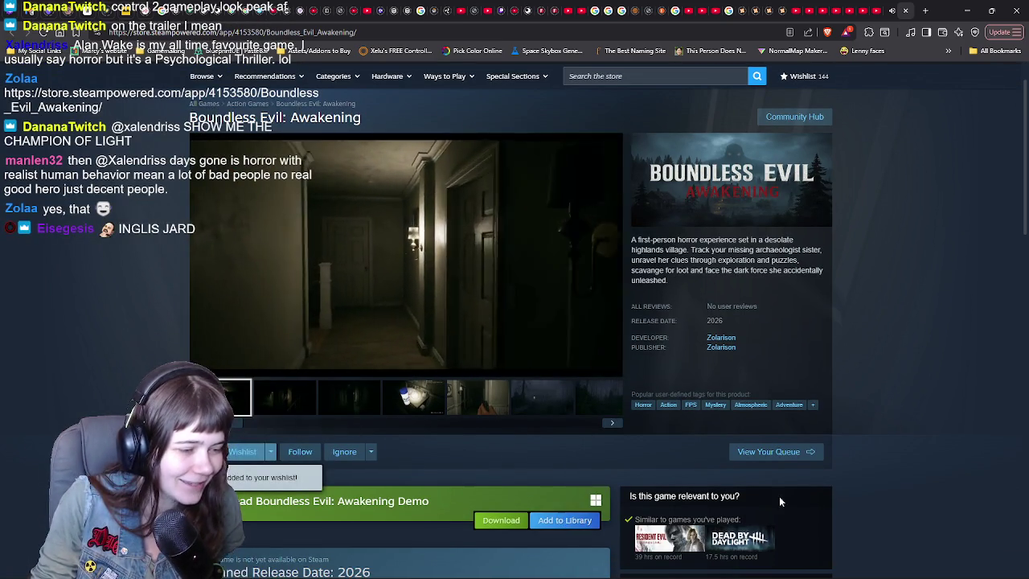
click(565, 520)
click(710, 343)
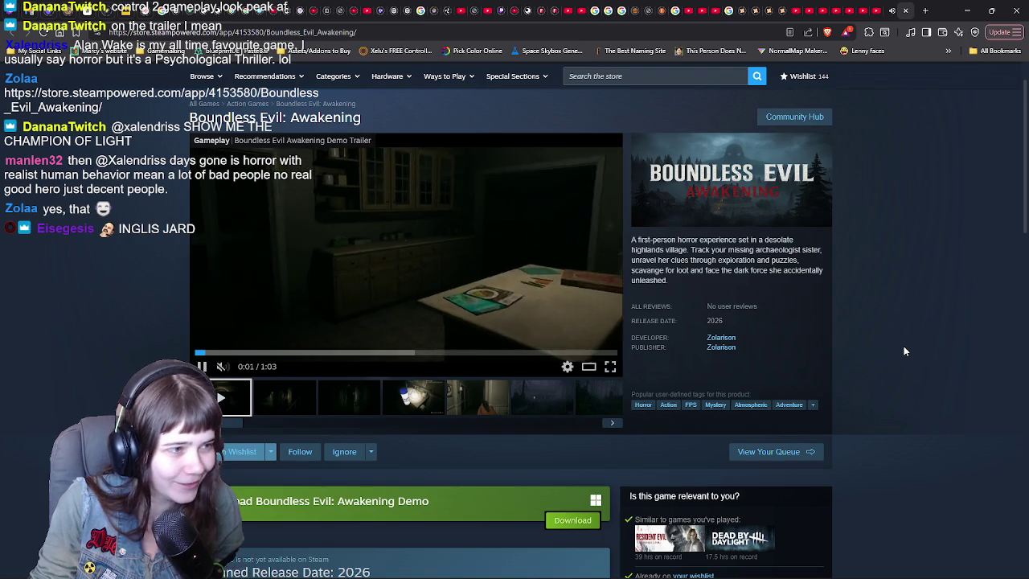
Step: Browse the game's screenshot gallery, select the store page link, then minimize the browser
scroll(903, 345, up, 1)
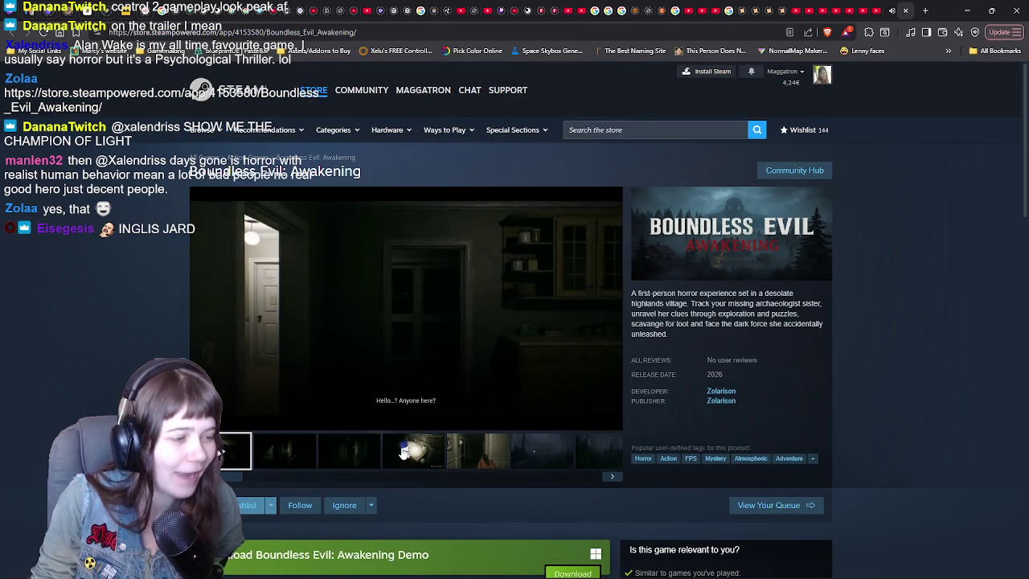
click(413, 450)
click(476, 452)
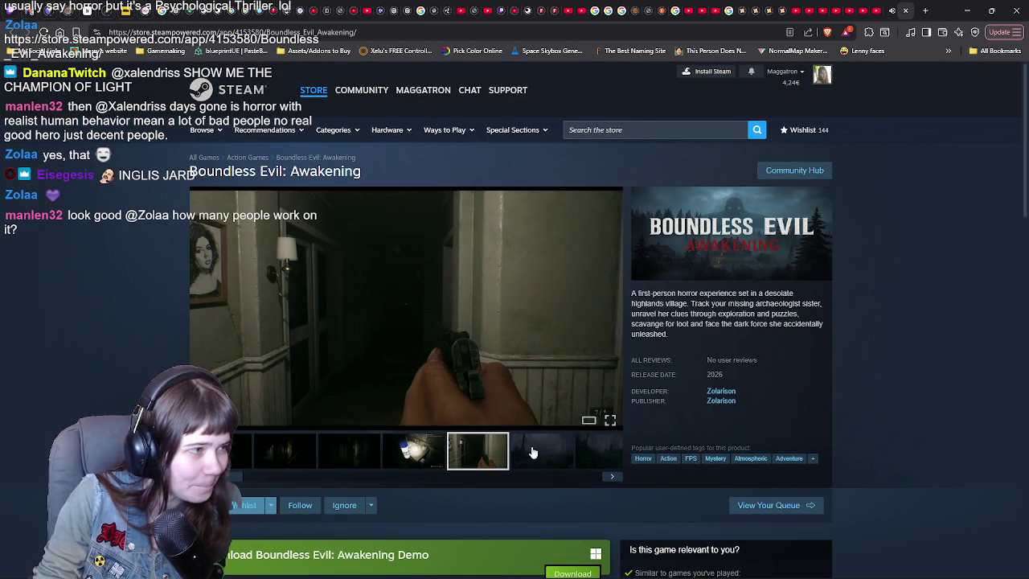
click(537, 451)
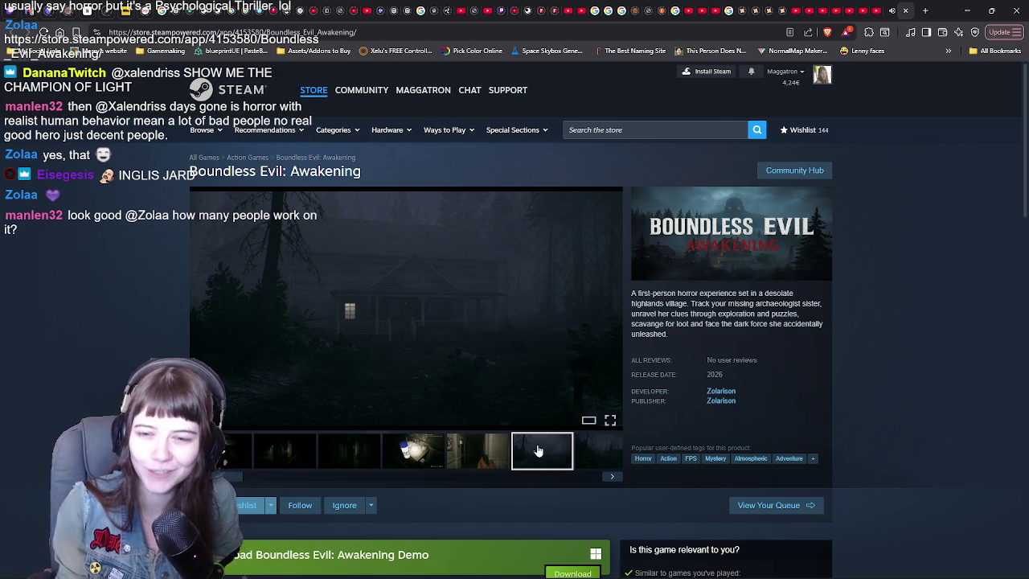
click(582, 457)
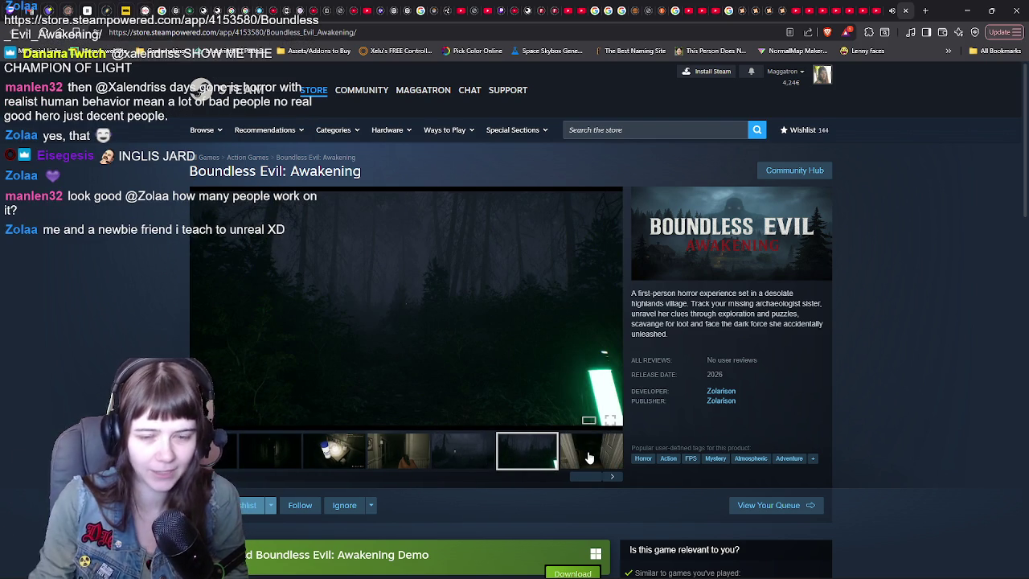
click(587, 455)
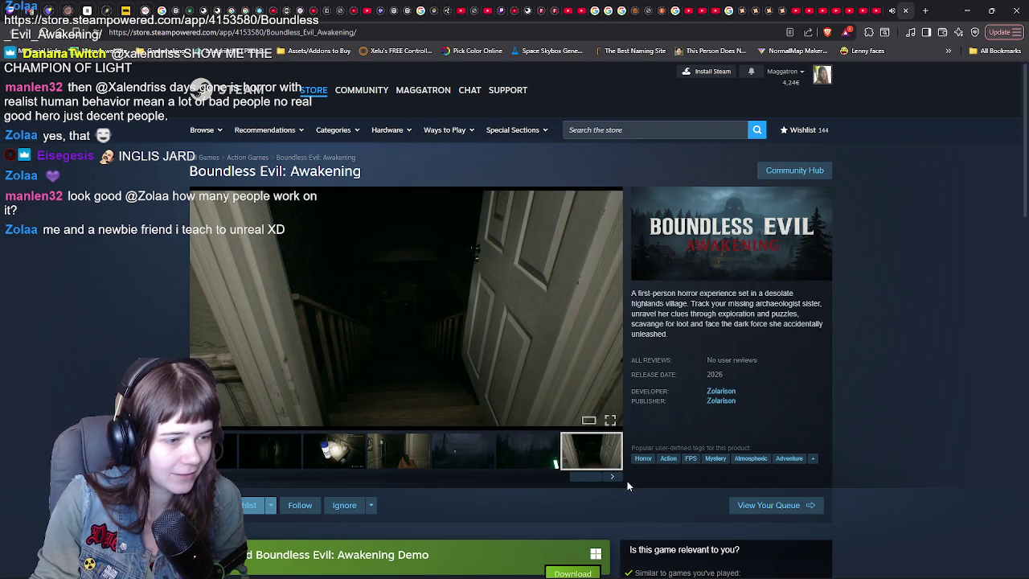
click(289, 454)
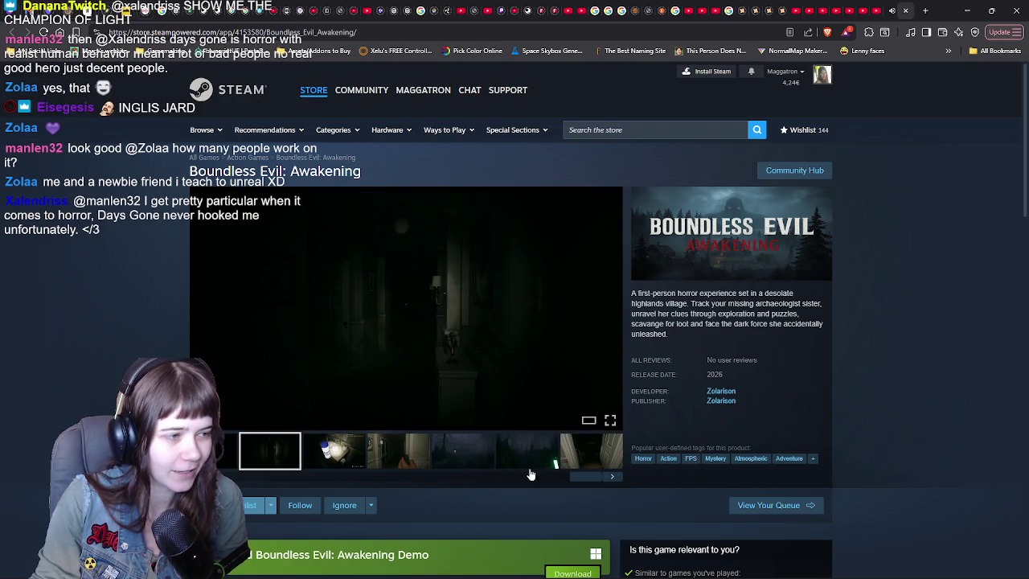
click(212, 450)
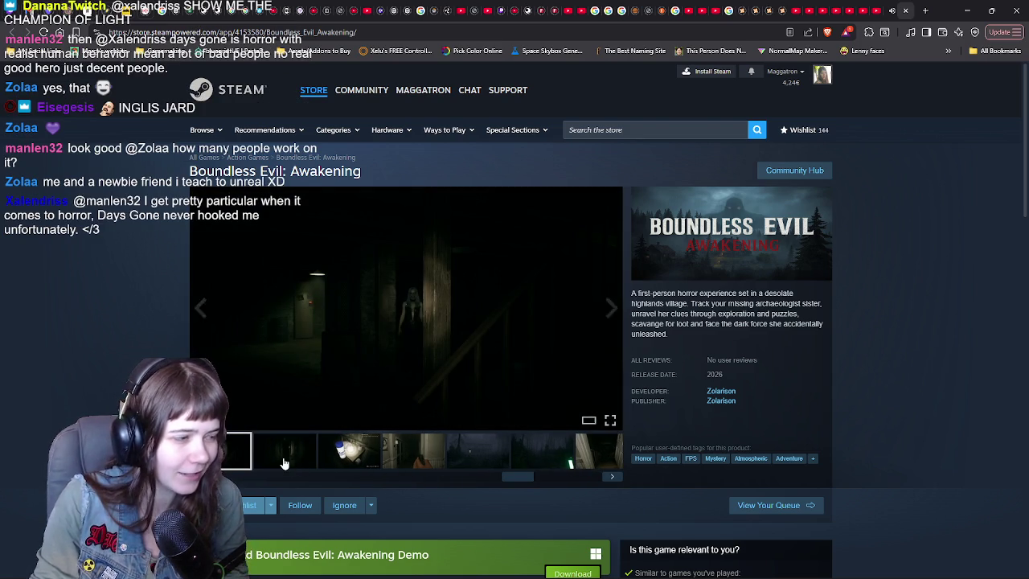
drag(512, 483, 238, 483)
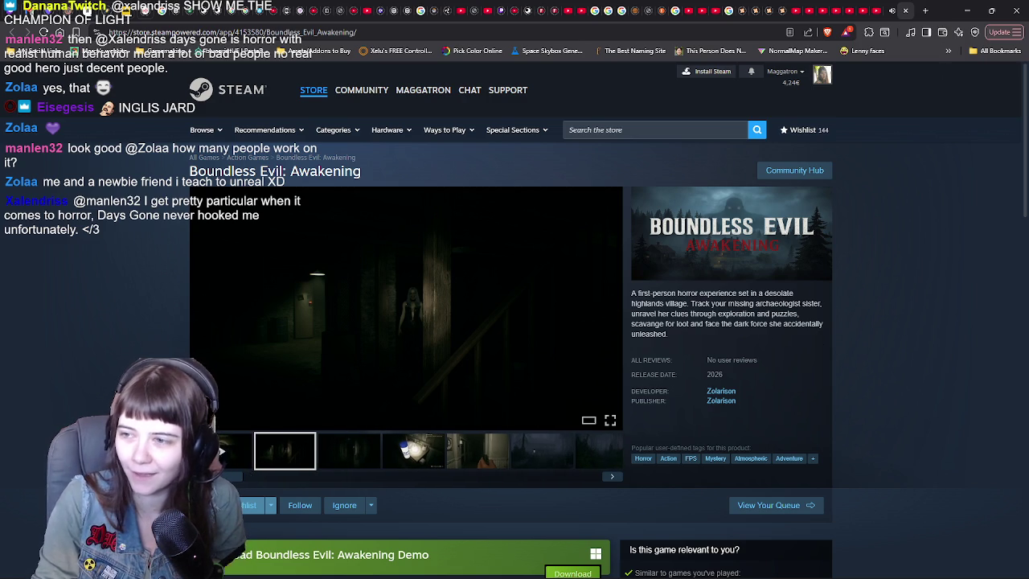
click(393, 30)
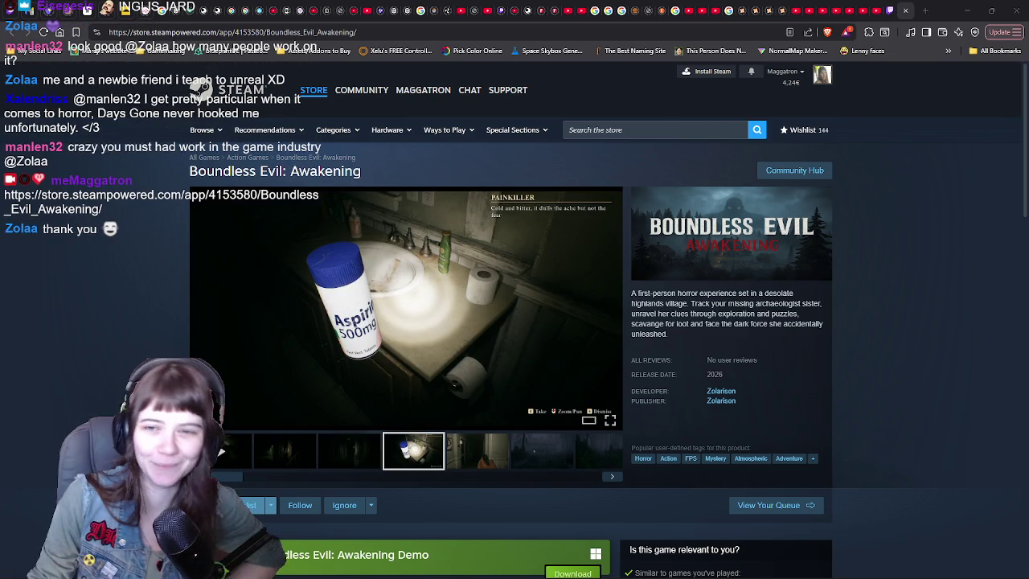
click(964, 12)
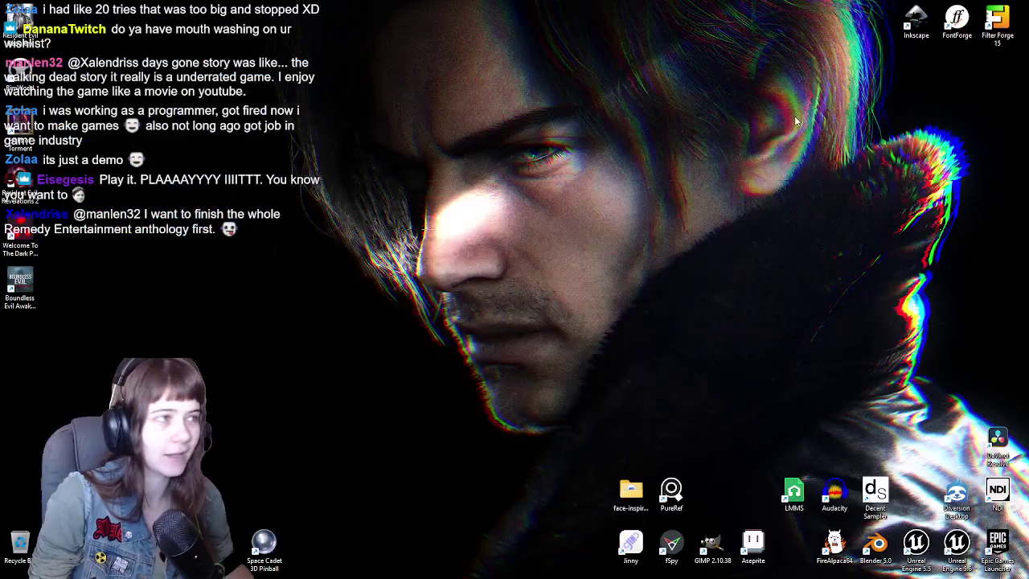
Step: Minimize the editor, restore Unreal from the taskbar and bring up the BedSleep_BP event graph
click(970, 8)
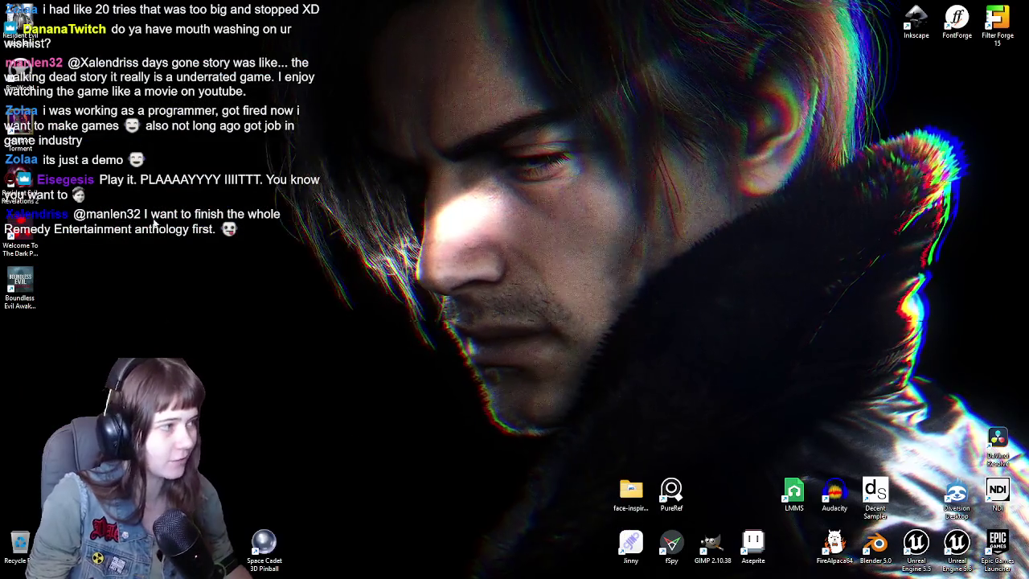
mouse_move(20, 233)
mouse_down()
mouse_move(563, 236)
mouse_move(555, 230)
mouse_move(789, 242)
mouse_move(277, 253)
mouse_move(55, 224)
mouse_move(50, 233)
mouse_up()
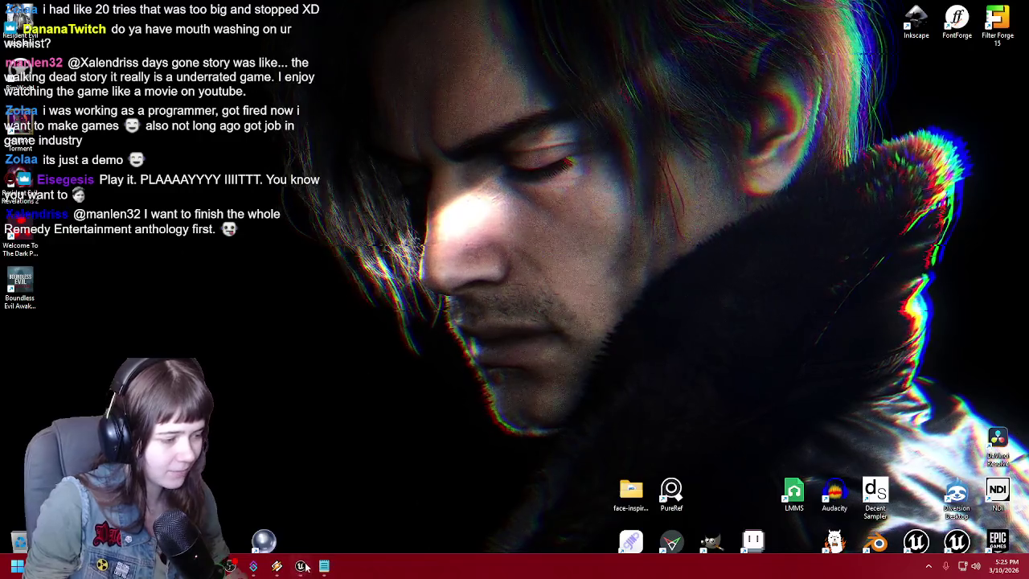
click(302, 566)
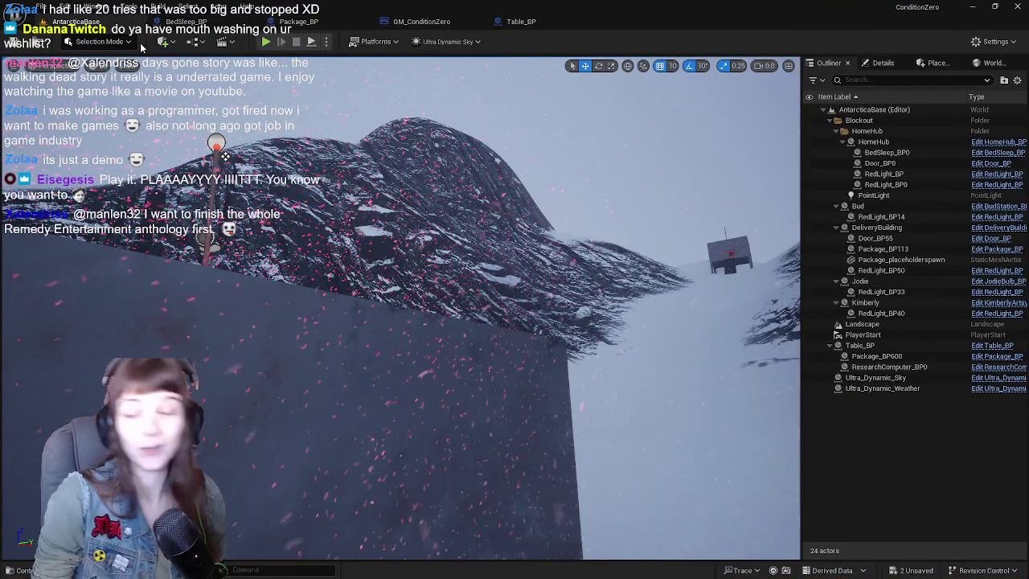
click(189, 21)
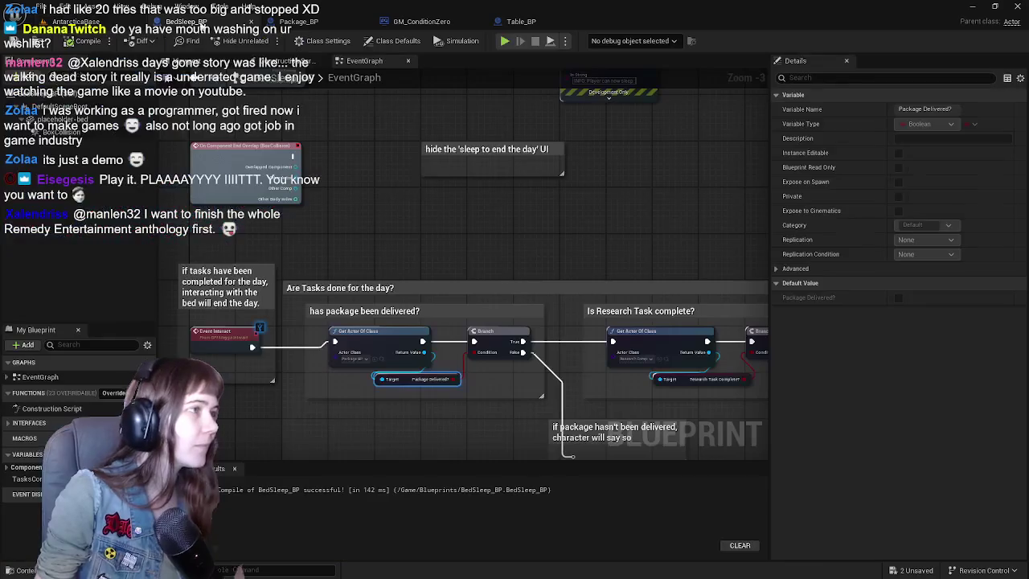
Step: In Package_BP, marquee-select the Select, SET and Print String nodes that set the recipient
mouse_move(427, 193)
mouse_down()
mouse_move(432, 294)
mouse_move(489, 194)
mouse_up()
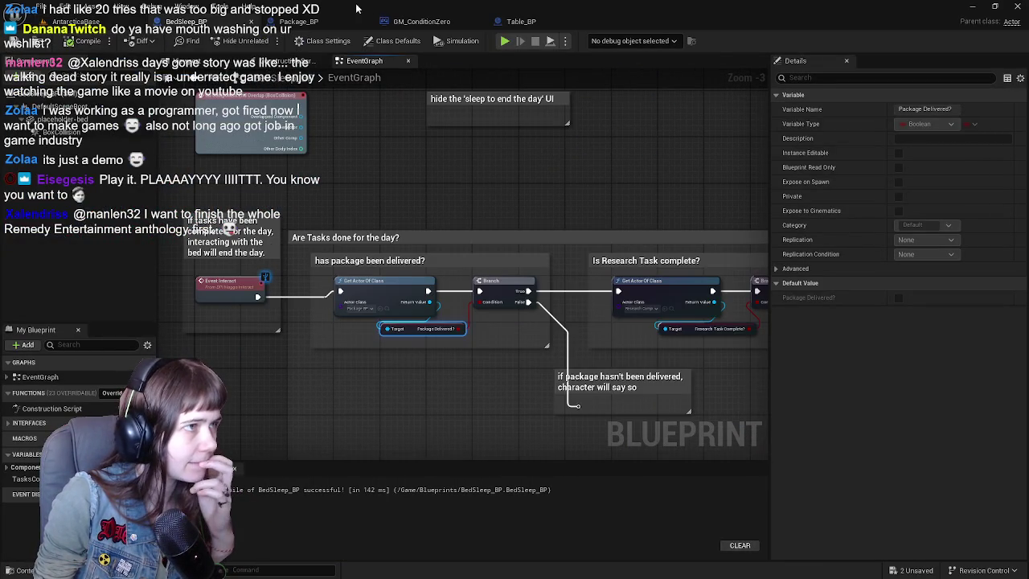
click(354, 22)
drag(648, 175, 658, 235)
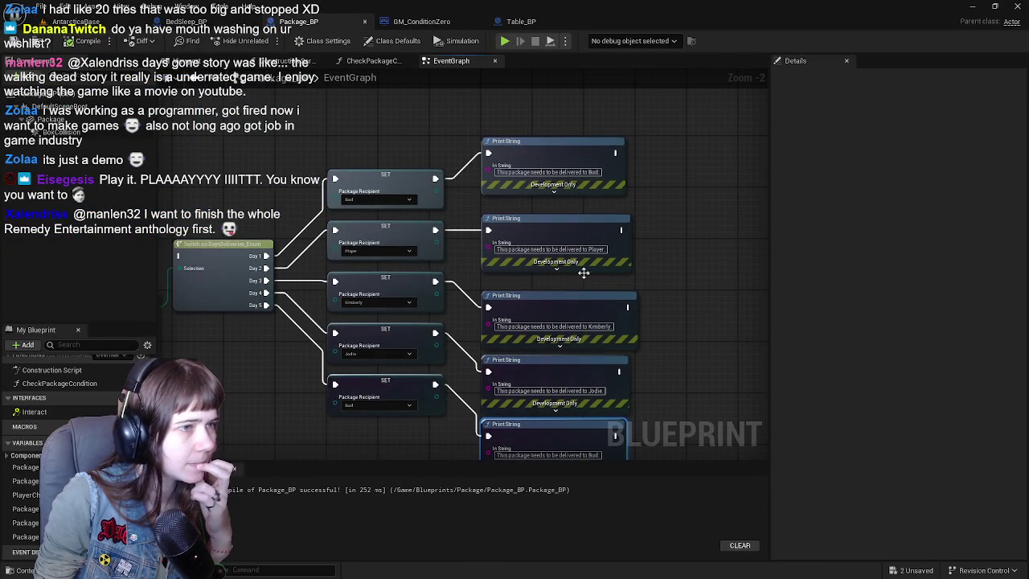
scroll(562, 241, down, 1)
drag(290, 270, 450, 197)
scroll(451, 197, down, 1)
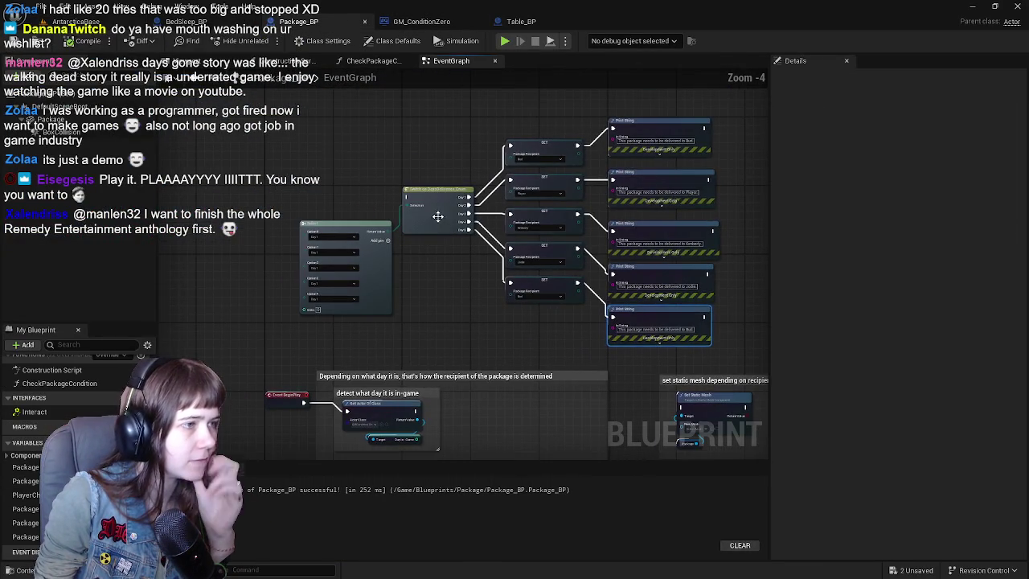
drag(329, 161, 710, 352)
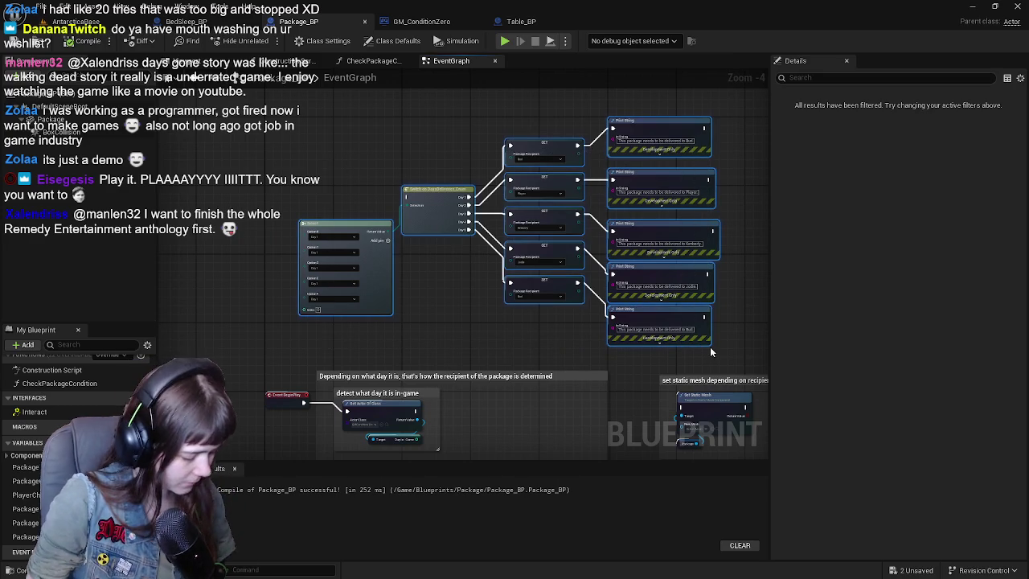
Step: Wrap the nodes in a comment titled 'Setting who the package should be delivered to depending on what day it is in-game'
text(cSetting who the)
text(age should be delivered to dependan)
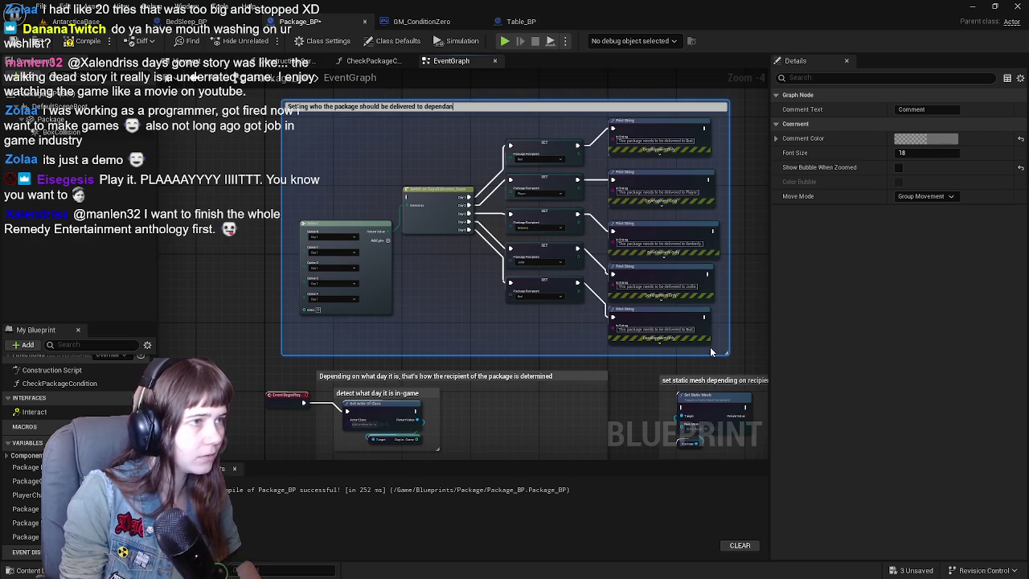
key(BackSpace)
key(BackSpace)
key(BackSpace)
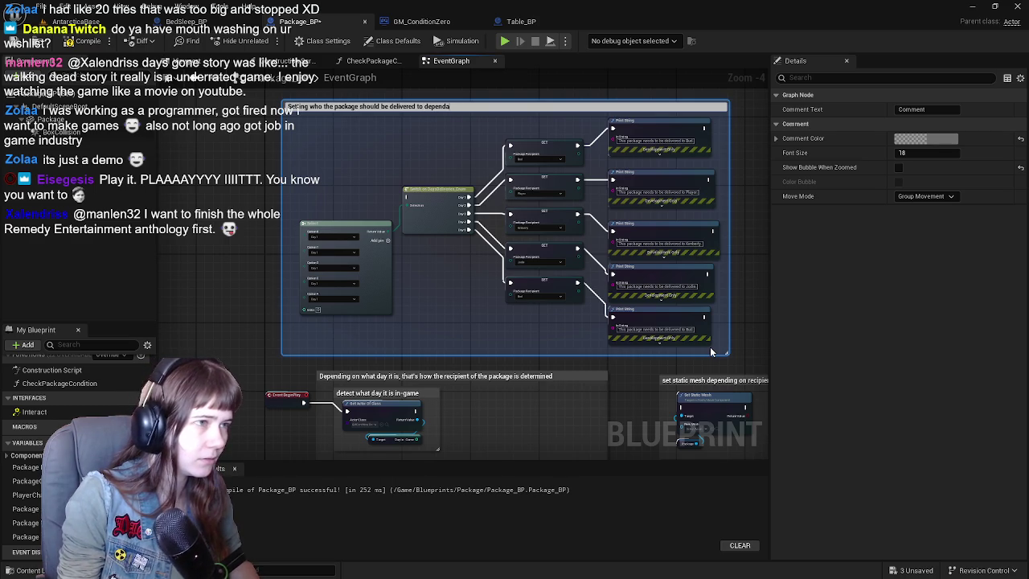
text(ing on what day )
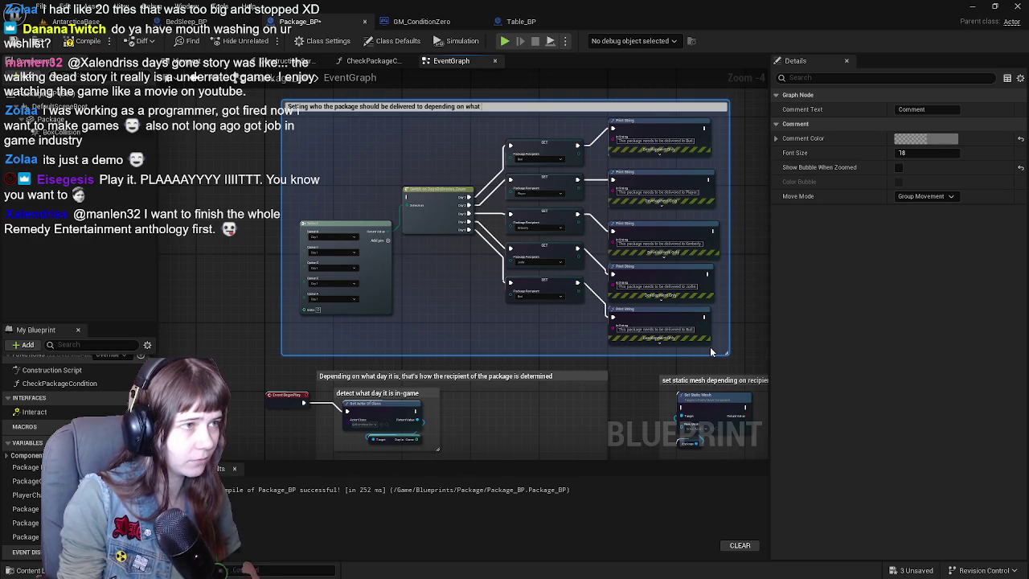
text(it is in-game)
key(Return)
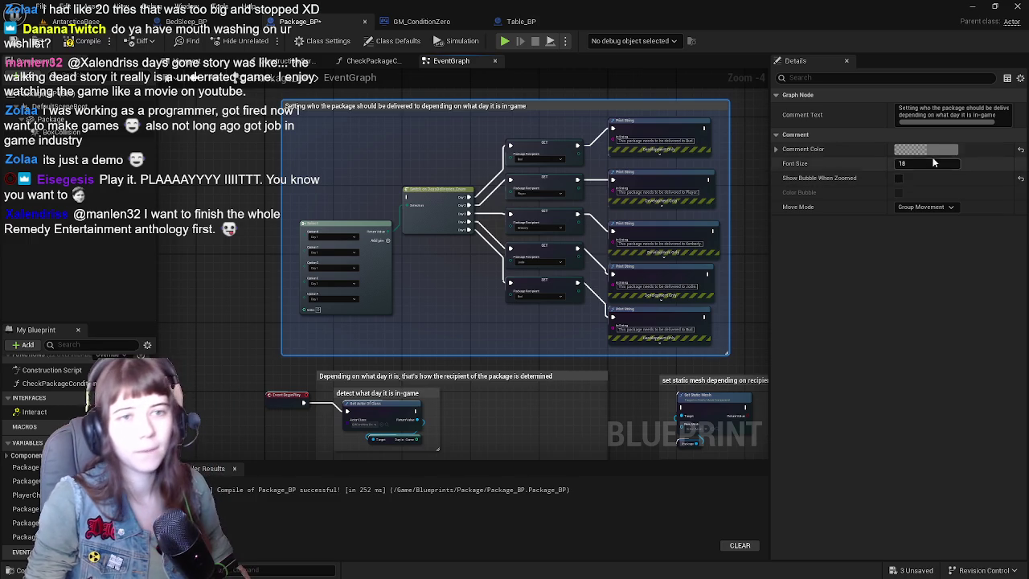
Step: Make the comment yellow by setting green to 1, then recompile Package_BP
click(924, 149)
click(771, 315)
text(1)
key(Tab)
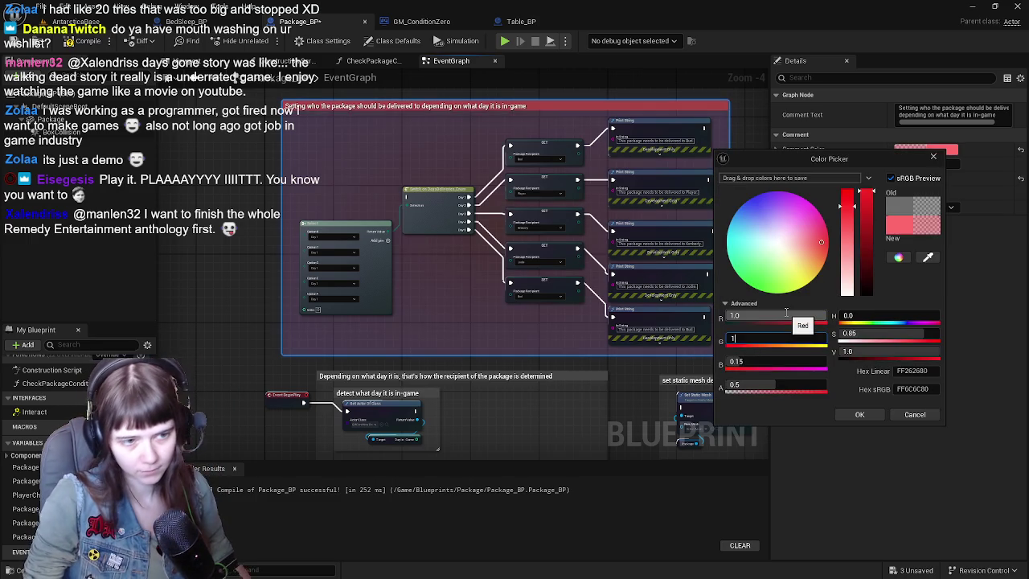
key(Tab)
click(202, 255)
click(87, 41)
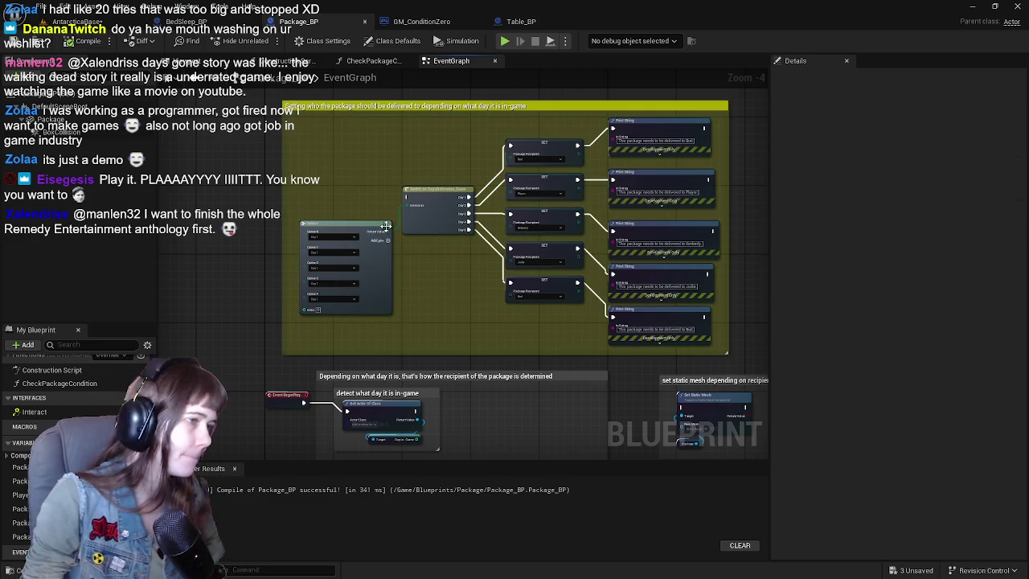
Step: Wire the Day In-Game output into the Index pin of the recipient Select node
scroll(387, 223, up, 2)
scroll(427, 257, down, 4)
scroll(391, 251, up, 3)
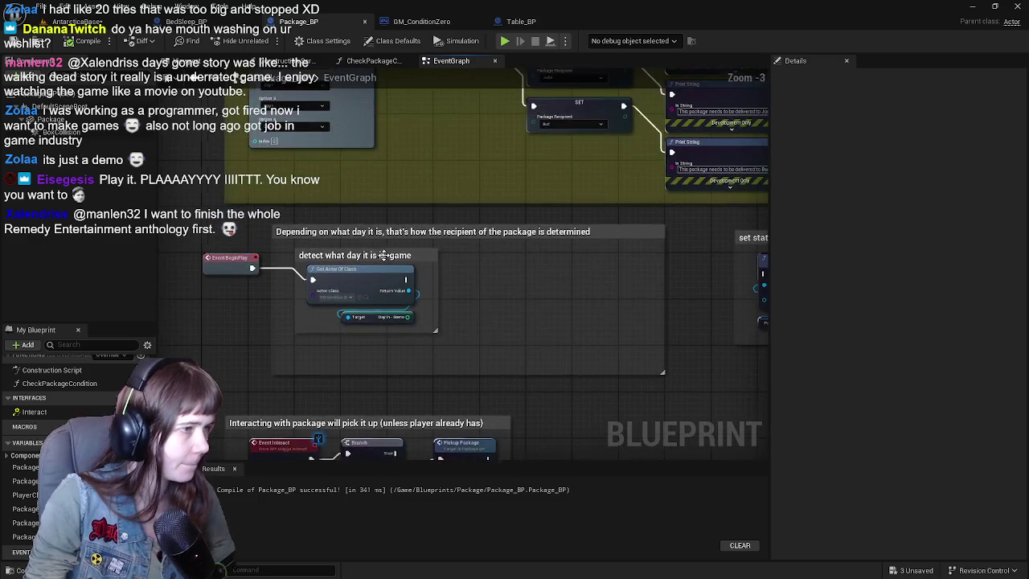
scroll(390, 251, down, 2)
scroll(511, 264, up, 2)
mouse_move(312, 279)
mouse_down()
mouse_move(579, 257)
mouse_move(543, 115)
mouse_move(455, 280)
mouse_up()
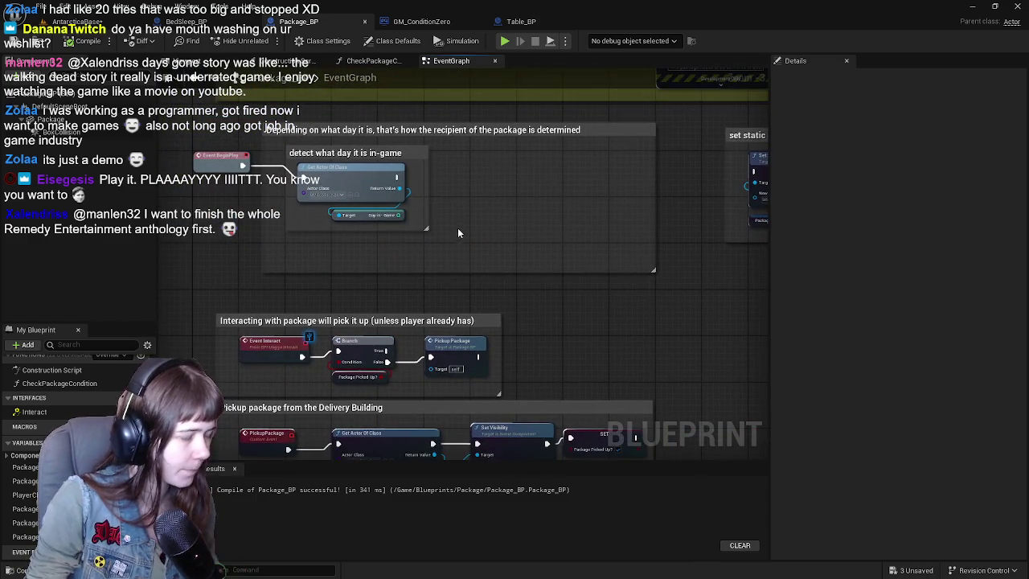
drag(458, 233, 451, 284)
scroll(385, 163, down, 2)
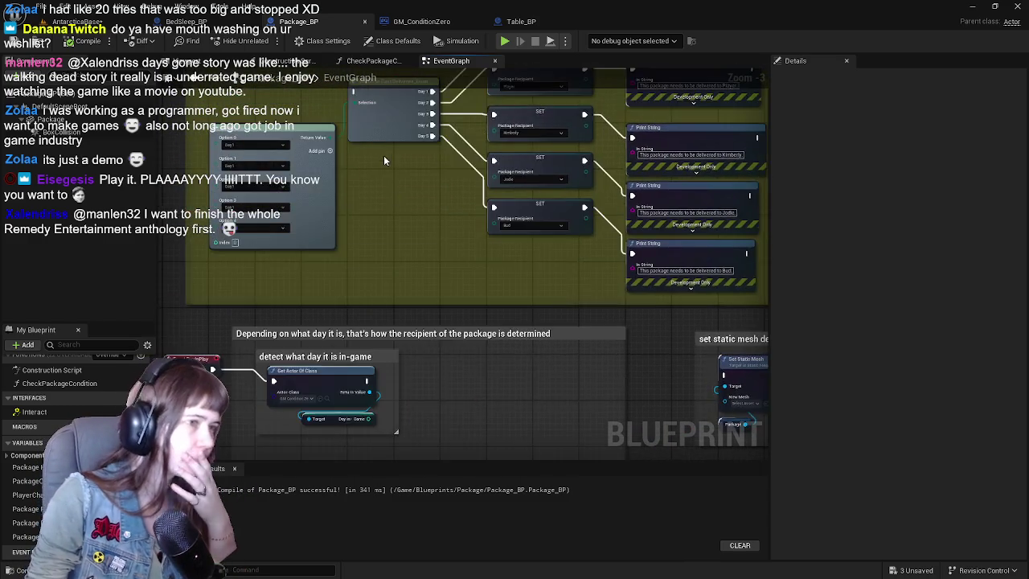
scroll(385, 137, up, 2)
mouse_move(385, 137)
mouse_down()
mouse_move(468, 308)
mouse_move(488, 315)
mouse_move(449, 191)
mouse_up()
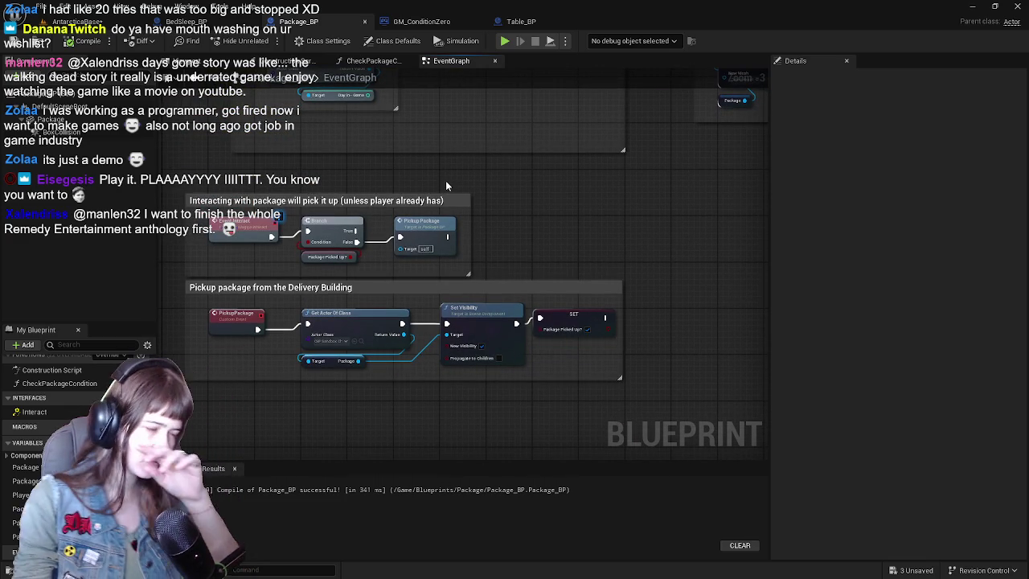
mouse_move(450, 171)
mouse_down()
mouse_move(441, 193)
mouse_move(454, 305)
mouse_up()
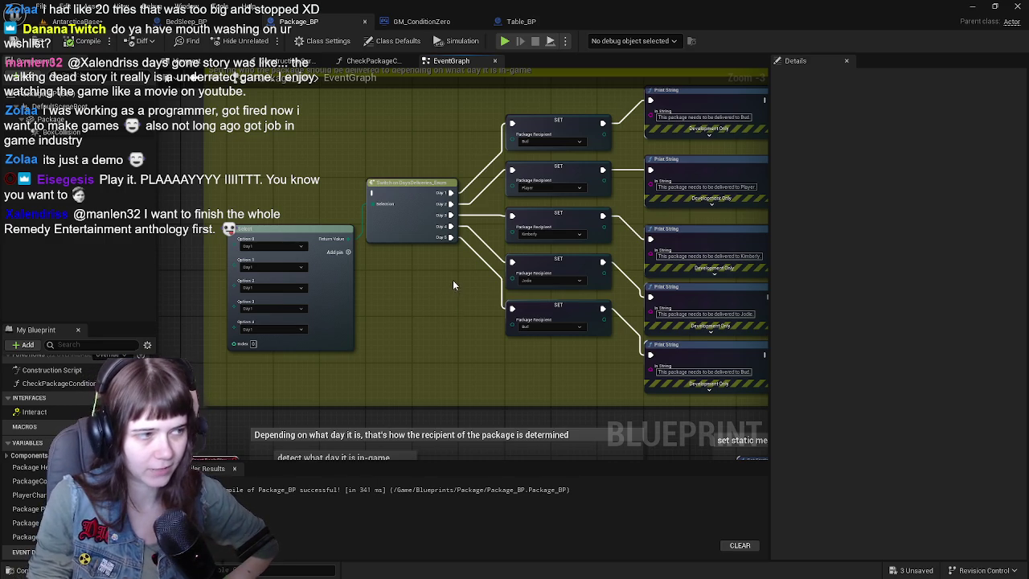
scroll(453, 279, down, 1)
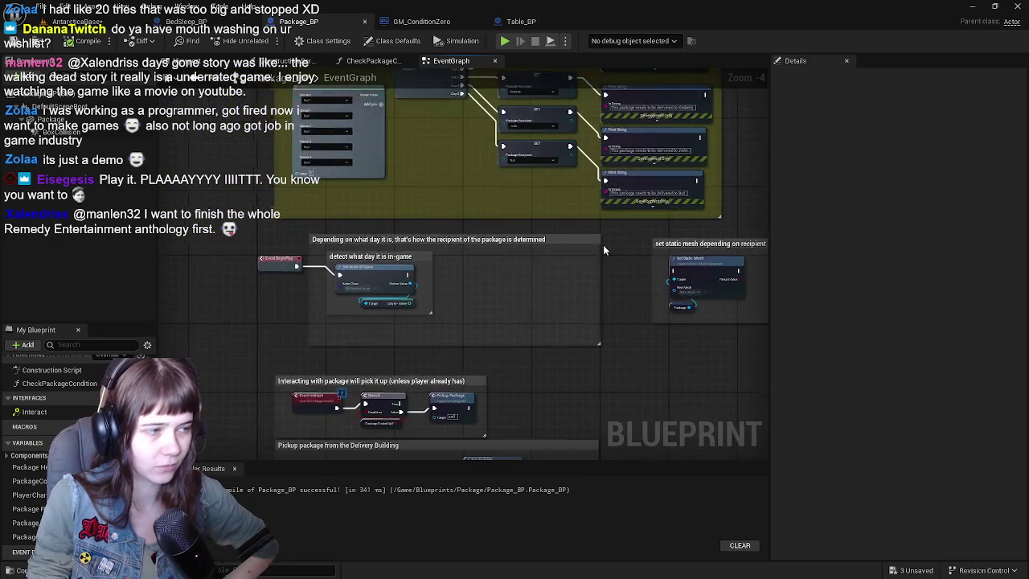
scroll(502, 261, up, 1)
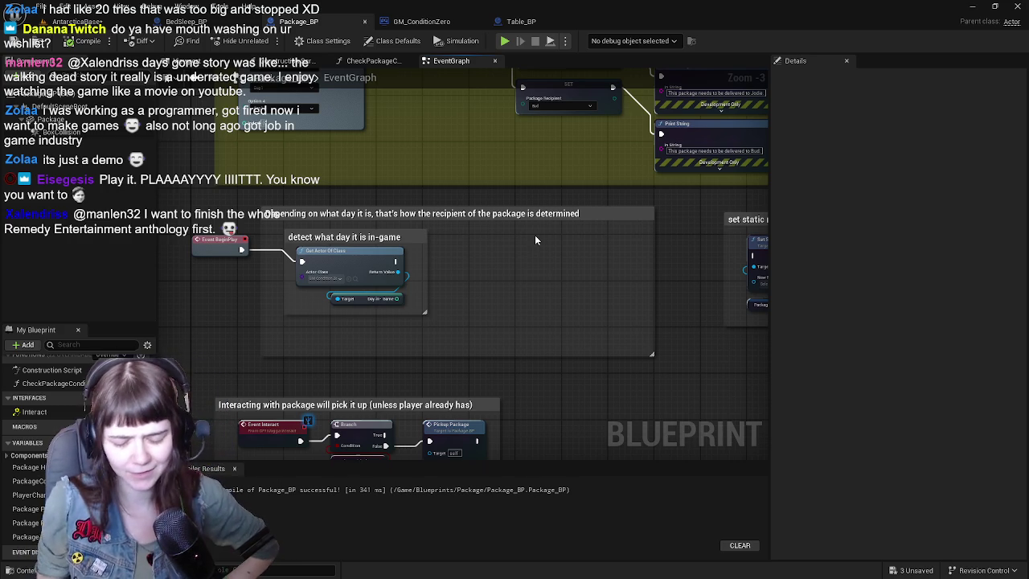
drag(716, 290, 626, 339)
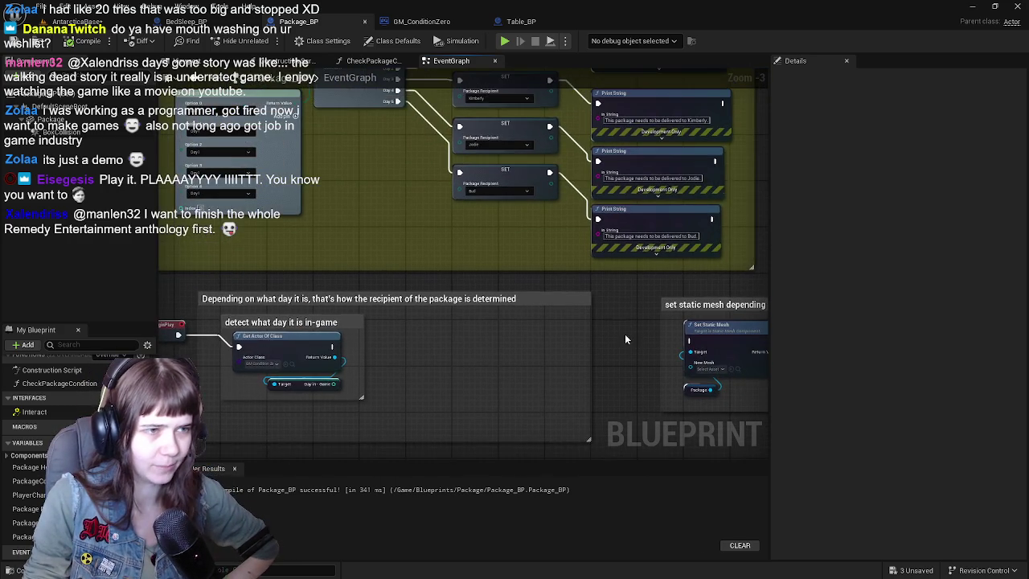
drag(570, 277, 515, 396)
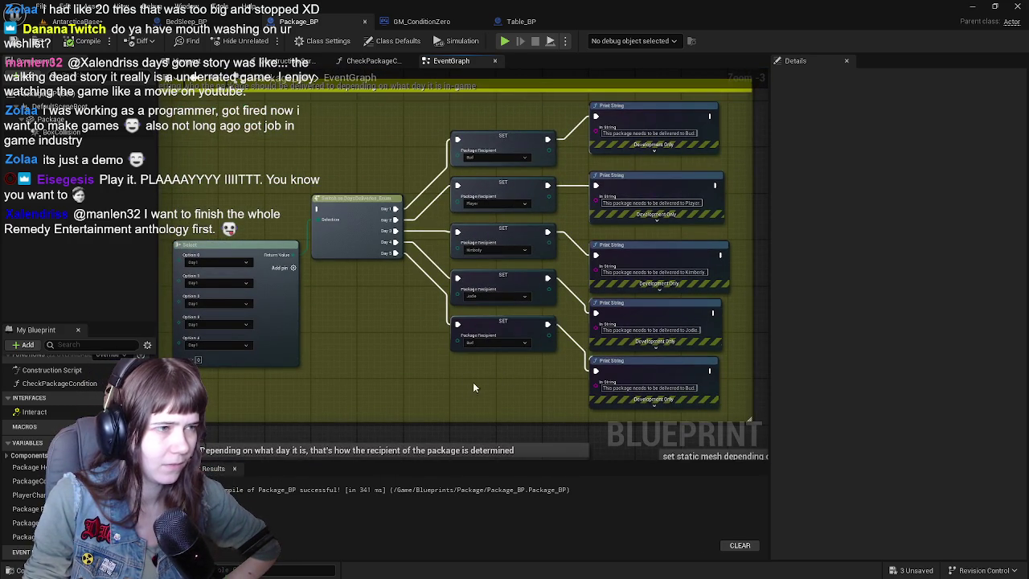
mouse_move(441, 402)
mouse_down()
mouse_move(493, 280)
mouse_move(537, 285)
mouse_up()
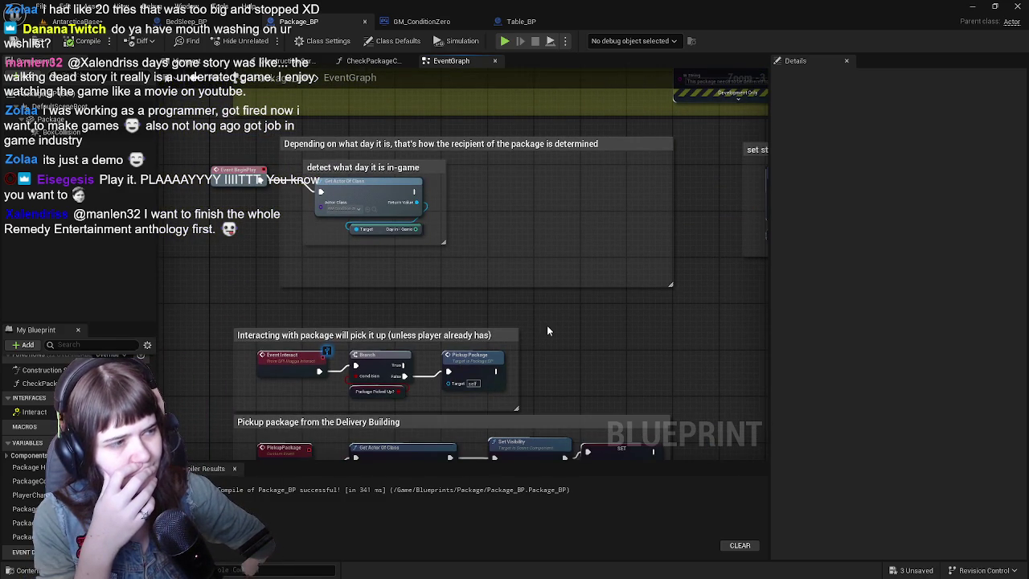
mouse_move(547, 324)
mouse_down()
mouse_move(489, 278)
mouse_move(498, 338)
mouse_move(486, 293)
mouse_move(483, 344)
mouse_move(477, 190)
mouse_up()
mouse_move(422, 392)
mouse_down()
mouse_move(496, 362)
mouse_move(269, 121)
mouse_move(402, 209)
mouse_move(482, 384)
mouse_move(428, 394)
mouse_move(475, 414)
mouse_move(266, 216)
mouse_up()
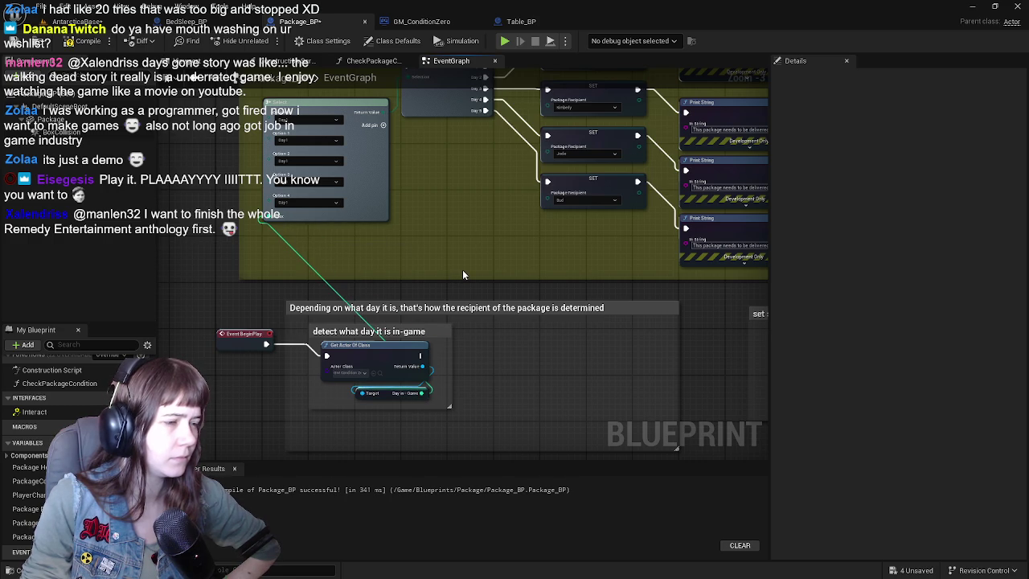
Step: Move the Set Static Mesh comment section up and to the right
scroll(462, 274, down, 1)
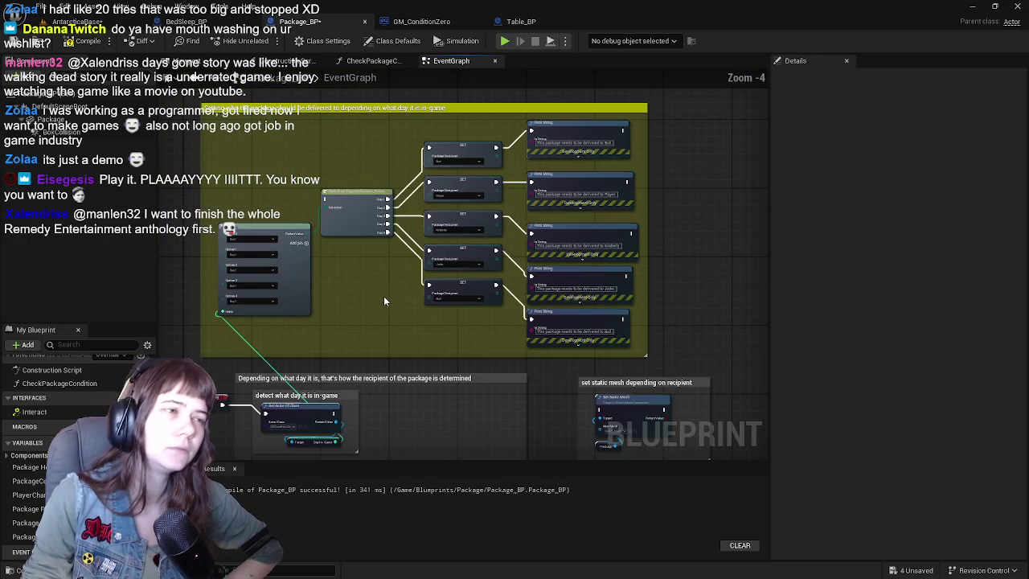
mouse_move(383, 301)
mouse_down()
mouse_move(444, 216)
mouse_move(345, 205)
mouse_move(350, 255)
mouse_up()
drag(482, 257, 644, 386)
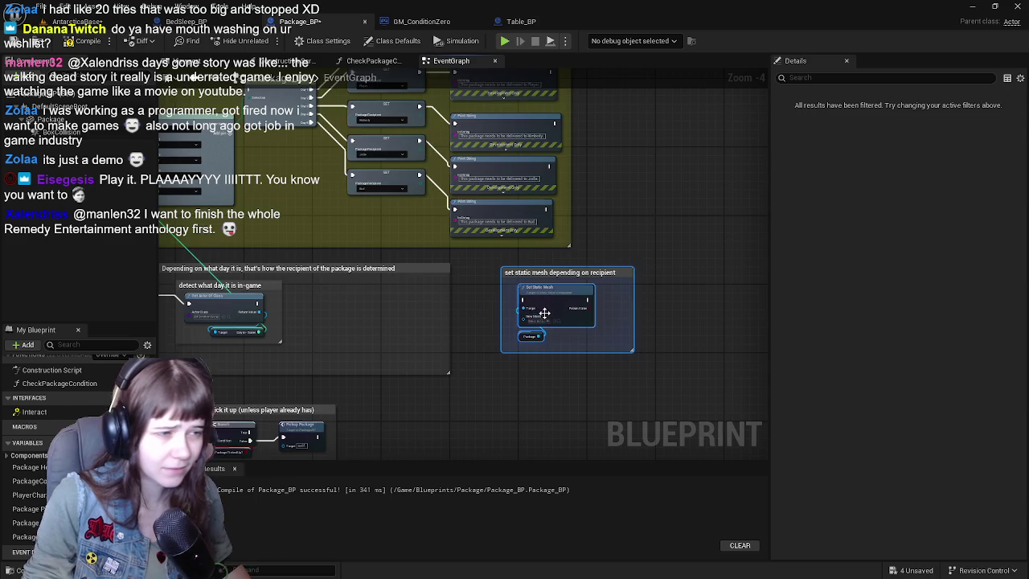
scroll(550, 308, down, 1)
mouse_move(550, 307)
mouse_down()
mouse_move(719, 284)
mouse_move(517, 277)
mouse_move(611, 240)
mouse_move(624, 246)
mouse_up()
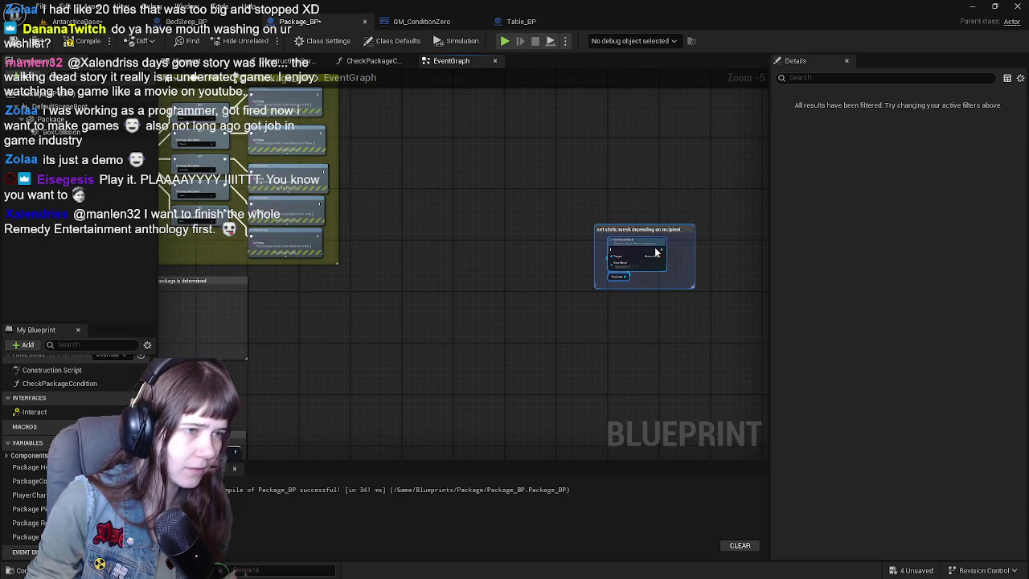
scroll(676, 295, down, 1)
Step: Shift the yellow recipient comment and stretch its left edge around the day-detection nodes
mouse_move(271, 128)
mouse_down()
mouse_move(370, 196)
mouse_move(602, 304)
mouse_up()
scroll(594, 301, up, 1)
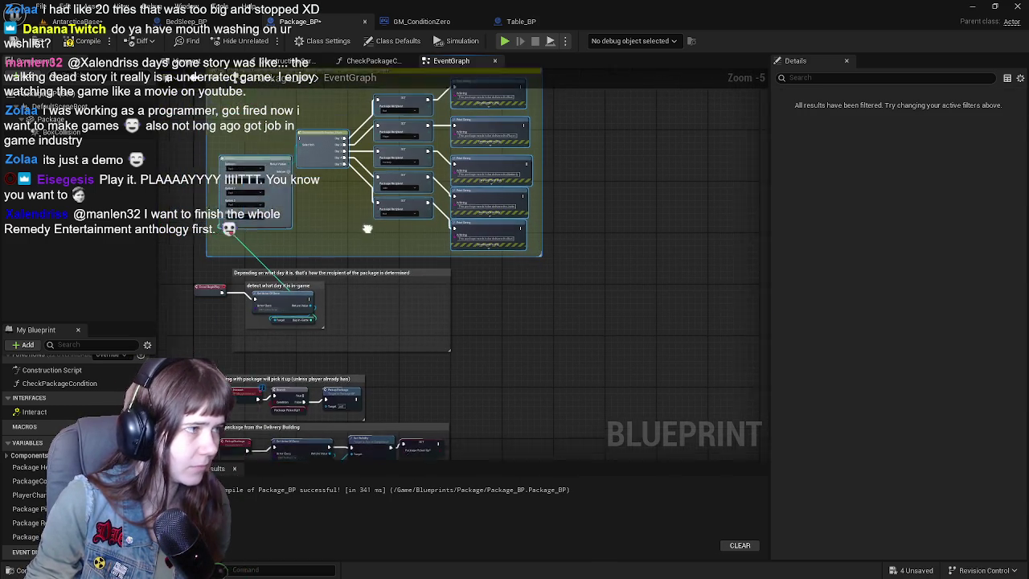
mouse_move(287, 195)
mouse_down()
mouse_move(560, 318)
mouse_move(393, 290)
mouse_move(394, 260)
mouse_move(412, 295)
mouse_move(376, 299)
mouse_move(374, 314)
mouse_move(360, 314)
mouse_move(338, 269)
mouse_move(297, 267)
mouse_up()
scroll(298, 268, up, 1)
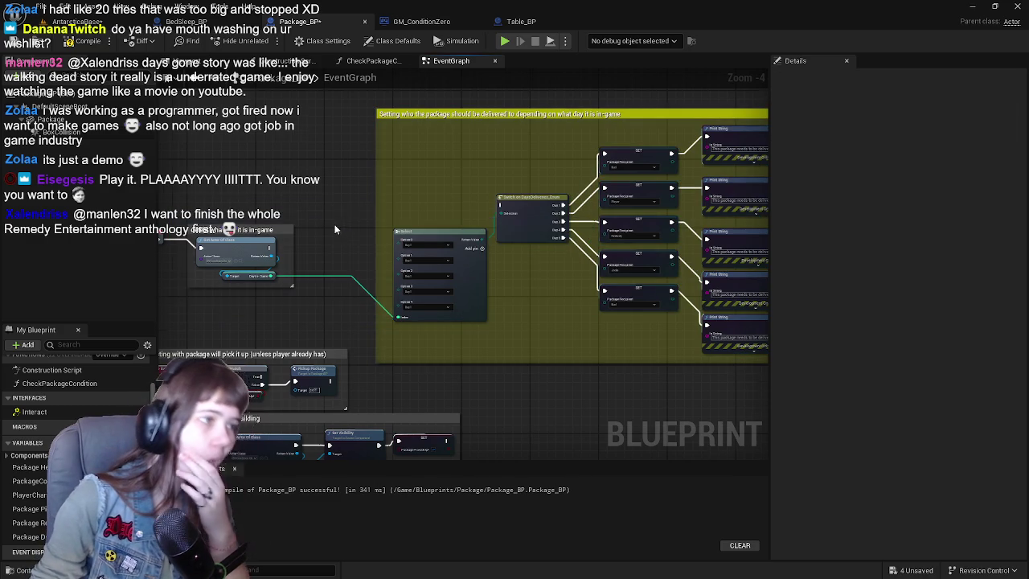
scroll(336, 222, down, 1)
scroll(458, 291, up, 1)
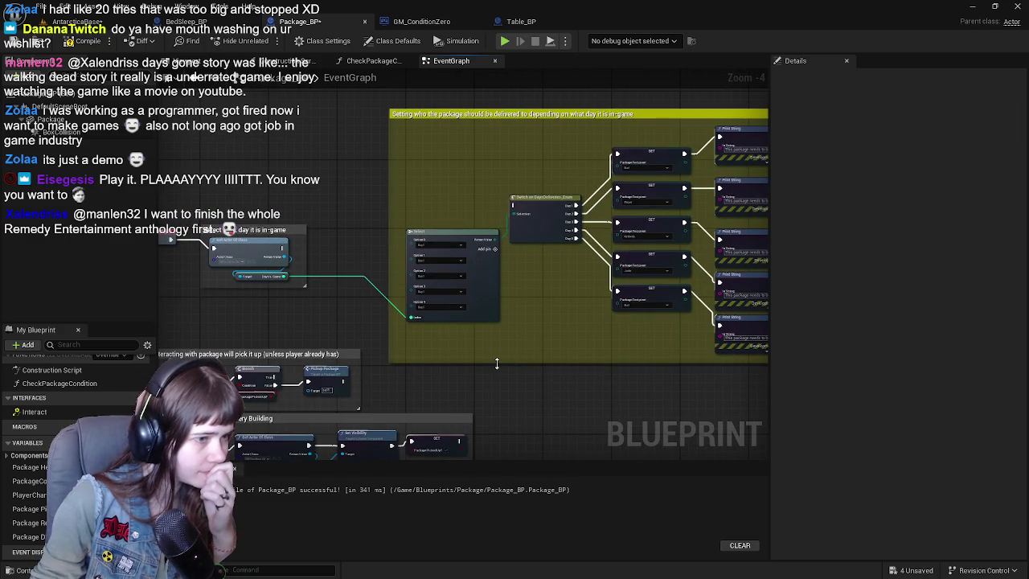
drag(388, 256, 201, 256)
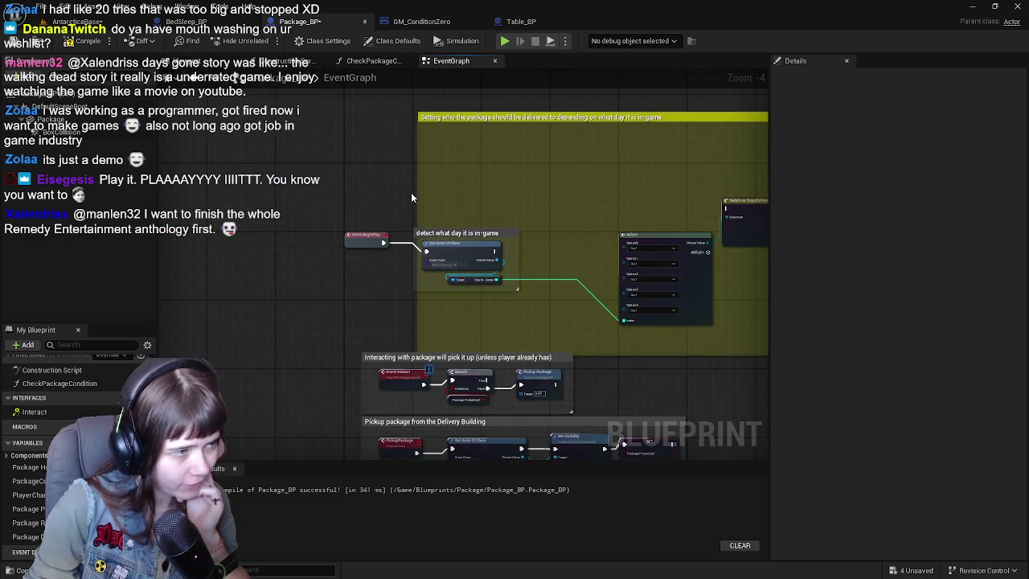
mouse_move(417, 193)
mouse_down()
mouse_move(298, 191)
mouse_move(320, 196)
mouse_up()
Step: Select the two grey pickup comments and position them below the yellow recipient comment
drag(552, 209, 471, 200)
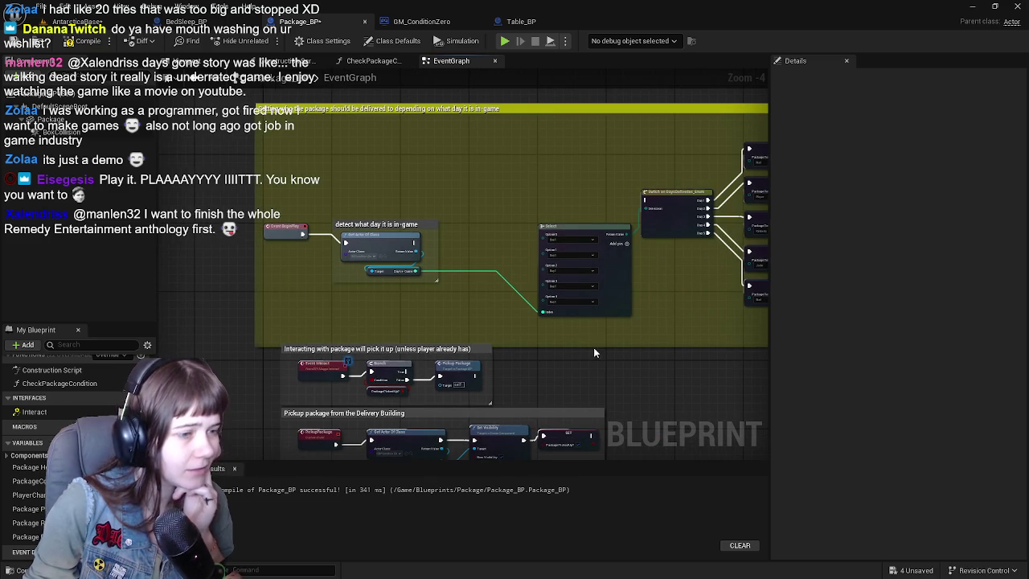
mouse_move(599, 322)
mouse_down()
mouse_move(466, 268)
mouse_move(370, 279)
mouse_move(537, 317)
mouse_up()
scroll(537, 317, down, 3)
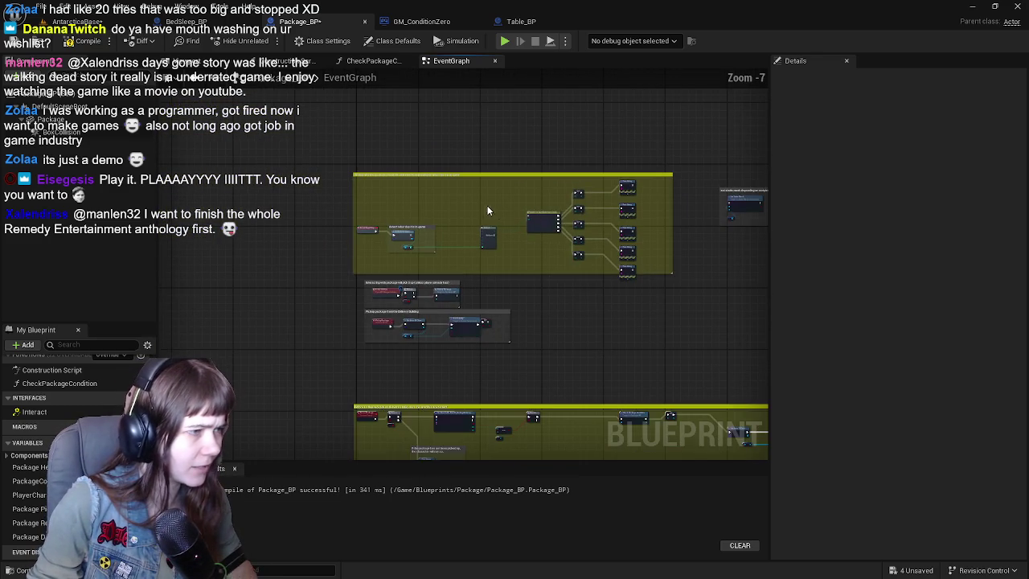
scroll(583, 271, up, 3)
drag(561, 265, 393, 285)
mouse_move(590, 161)
mouse_down()
mouse_move(483, 251)
mouse_move(644, 210)
mouse_up()
scroll(536, 301, down, 2)
mouse_move(536, 301)
mouse_down()
mouse_move(504, 195)
mouse_move(455, 260)
mouse_move(490, 191)
mouse_move(536, 333)
mouse_up()
scroll(535, 333, up, 2)
mouse_move(555, 297)
mouse_down()
mouse_move(304, 197)
mouse_move(256, 254)
mouse_move(380, 258)
mouse_move(339, 255)
mouse_move(323, 287)
mouse_move(368, 201)
mouse_move(367, 226)
mouse_move(435, 152)
mouse_move(386, 244)
mouse_move(614, 339)
mouse_move(554, 319)
mouse_up()
scroll(318, 215, up, 2)
scroll(341, 262, down, 1)
scroll(367, 227, down, 2)
scroll(420, 265, up, 2)
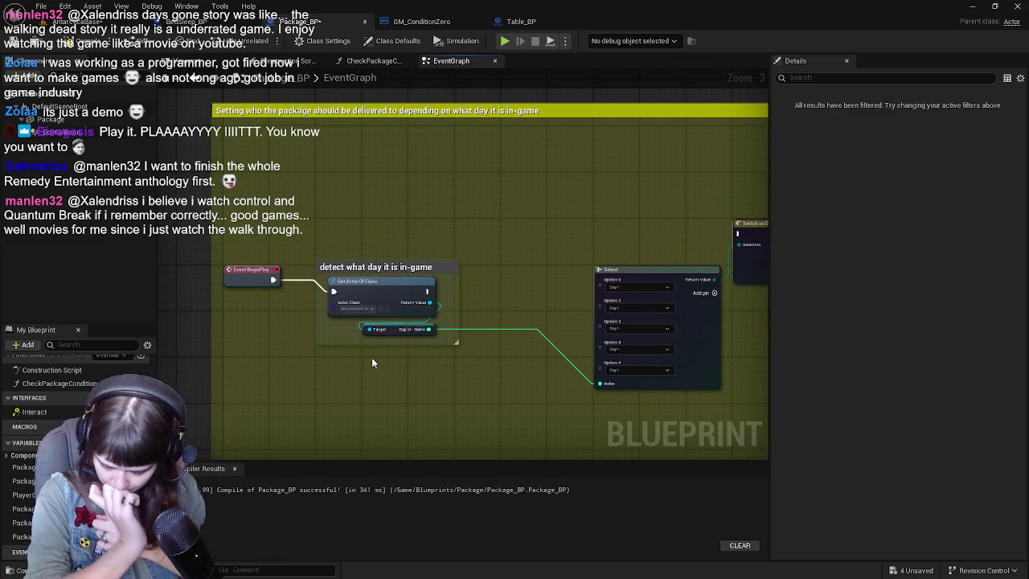
mouse_move(494, 416)
mouse_down()
mouse_move(544, 253)
mouse_move(526, 172)
mouse_move(540, 143)
mouse_up()
scroll(524, 196, down, 1)
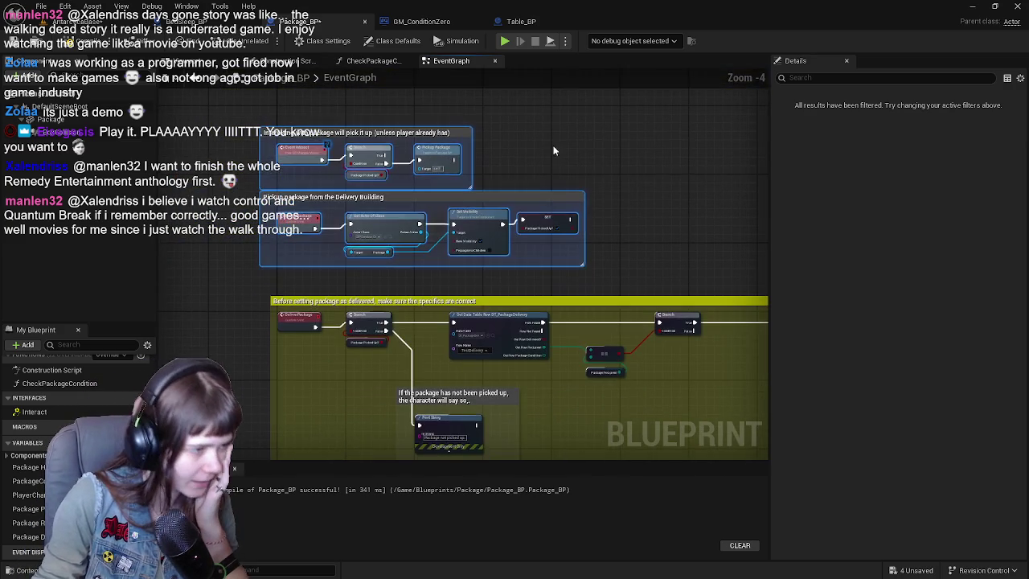
mouse_move(619, 179)
mouse_down()
mouse_move(615, 69)
mouse_move(455, 158)
mouse_move(570, 252)
mouse_move(514, 357)
mouse_move(490, 236)
mouse_move(459, 227)
mouse_move(464, 248)
mouse_move(403, 114)
mouse_move(375, 211)
mouse_move(571, 188)
mouse_move(447, 194)
mouse_up()
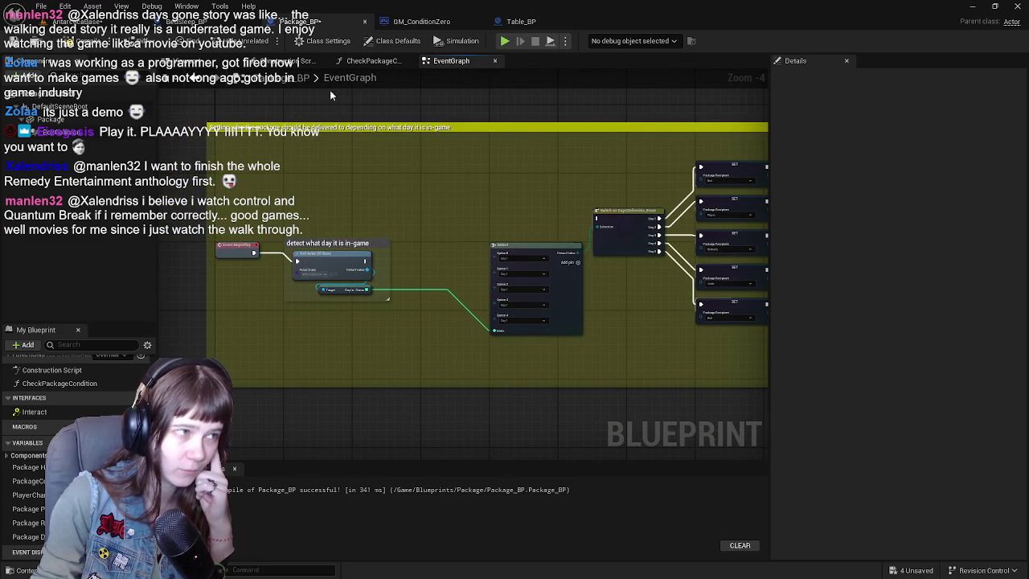
click(422, 21)
Step: Review GM_ConditionZero's package condition comments and Package_BP's recipient section, then go back to AntarcticaBase
mouse_move(442, 334)
mouse_down()
mouse_move(385, 146)
mouse_move(405, 220)
mouse_move(386, 96)
mouse_up()
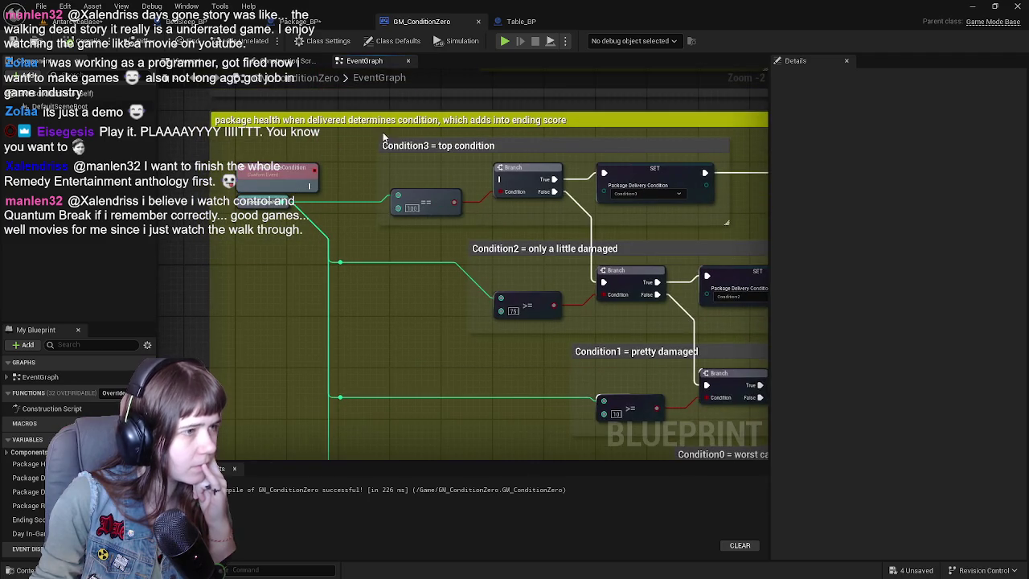
mouse_move(357, 135)
mouse_down()
mouse_move(353, 443)
mouse_move(328, 320)
mouse_up()
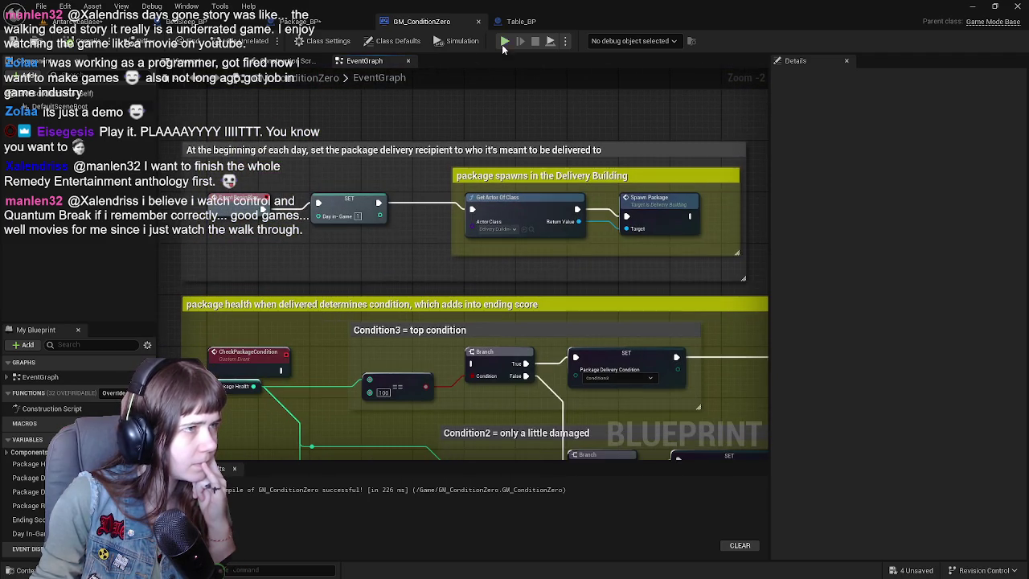
click(519, 22)
click(309, 20)
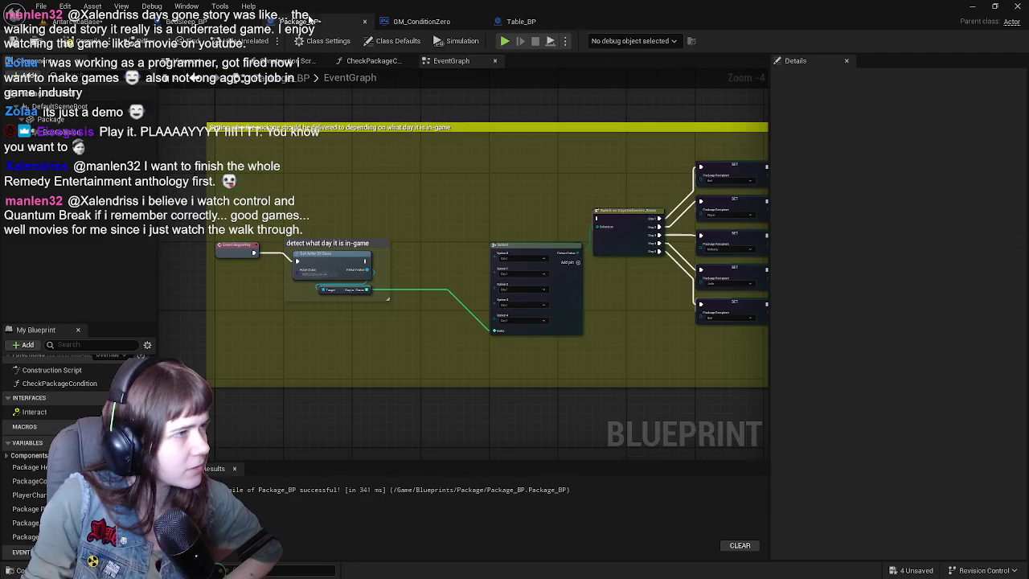
scroll(434, 211, down, 2)
scroll(451, 203, up, 2)
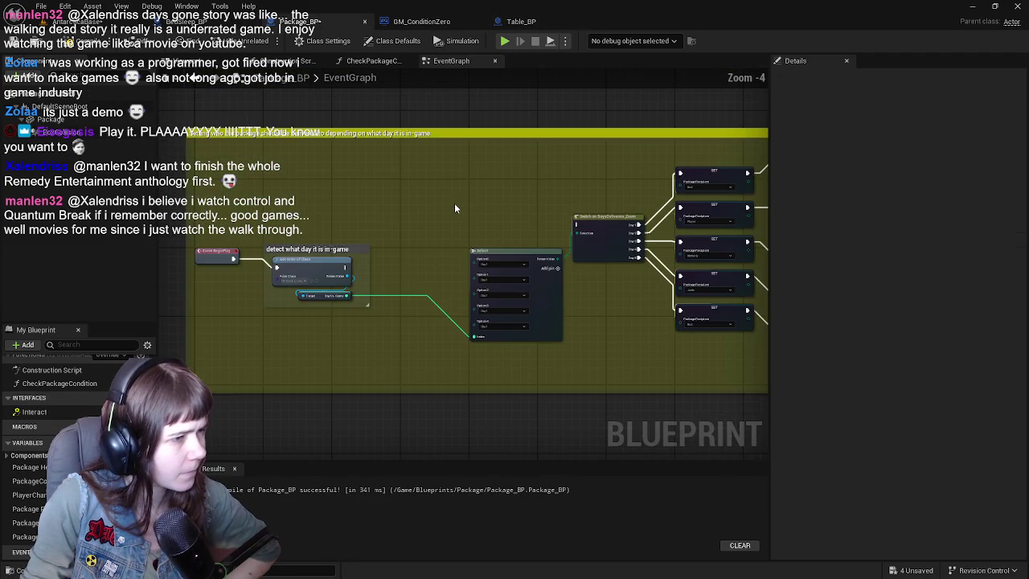
scroll(454, 203, down, 3)
scroll(452, 321, up, 2)
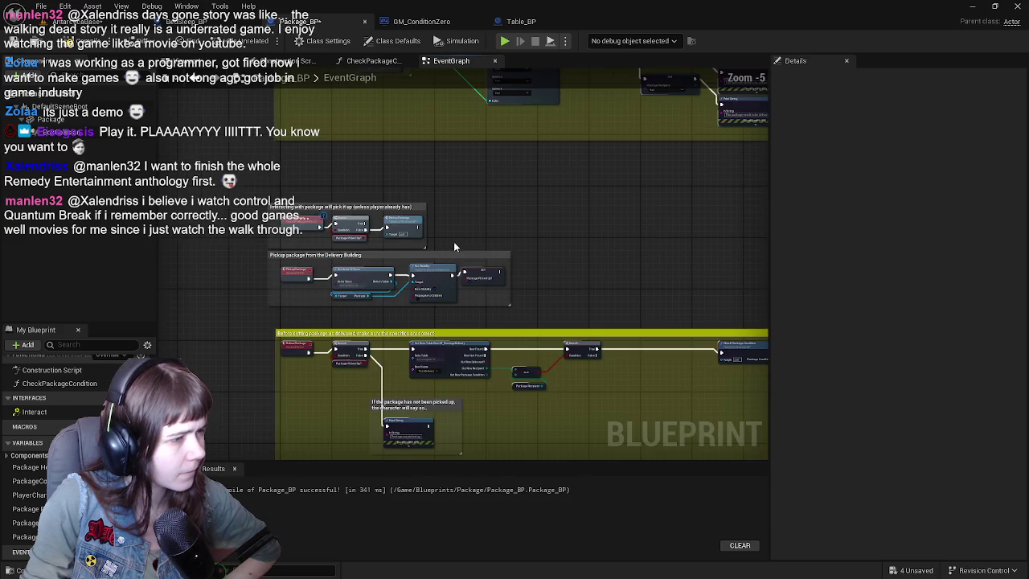
scroll(454, 248, up, 1)
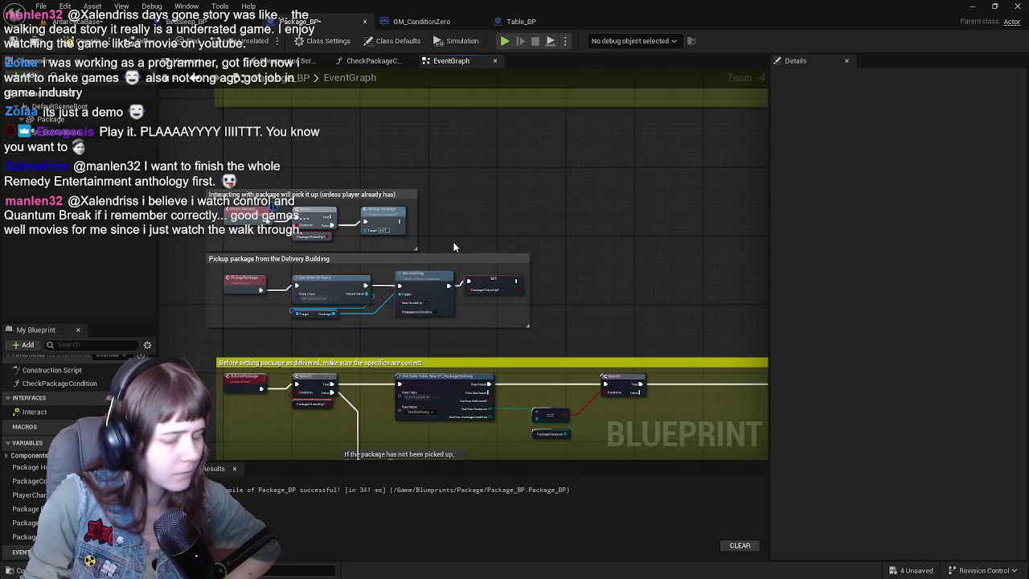
drag(479, 157, 258, 142)
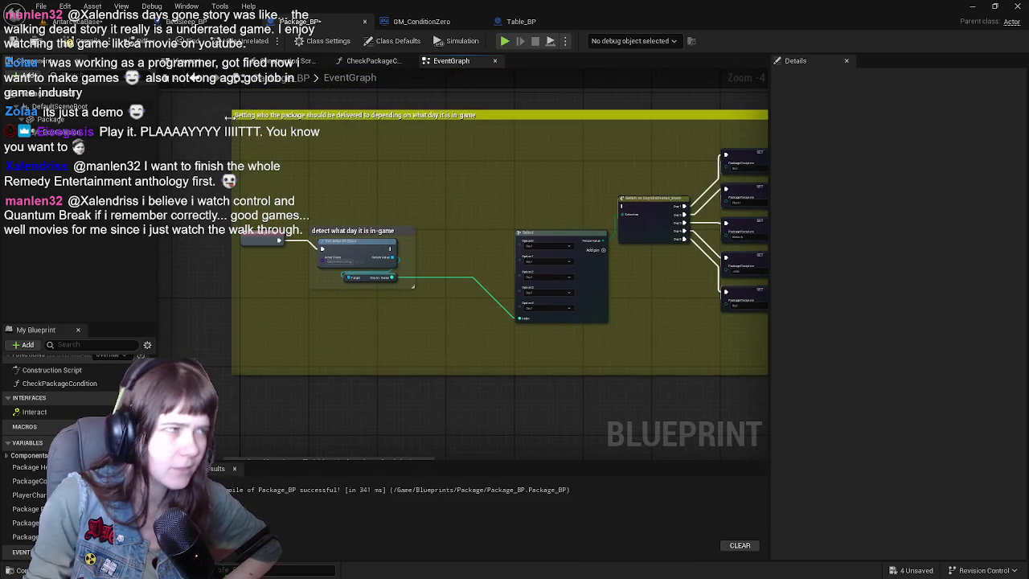
click(81, 22)
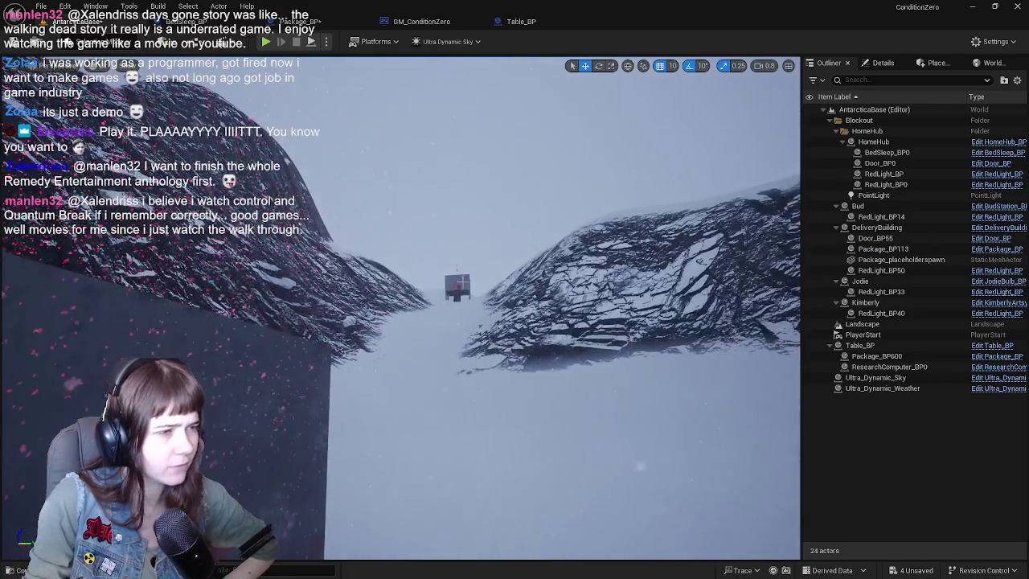
Step: Open DeliveryBuilding's blueprint and delete the reroute and Set Static Mesh nodes from package spawning
double_click(877, 227)
click(997, 227)
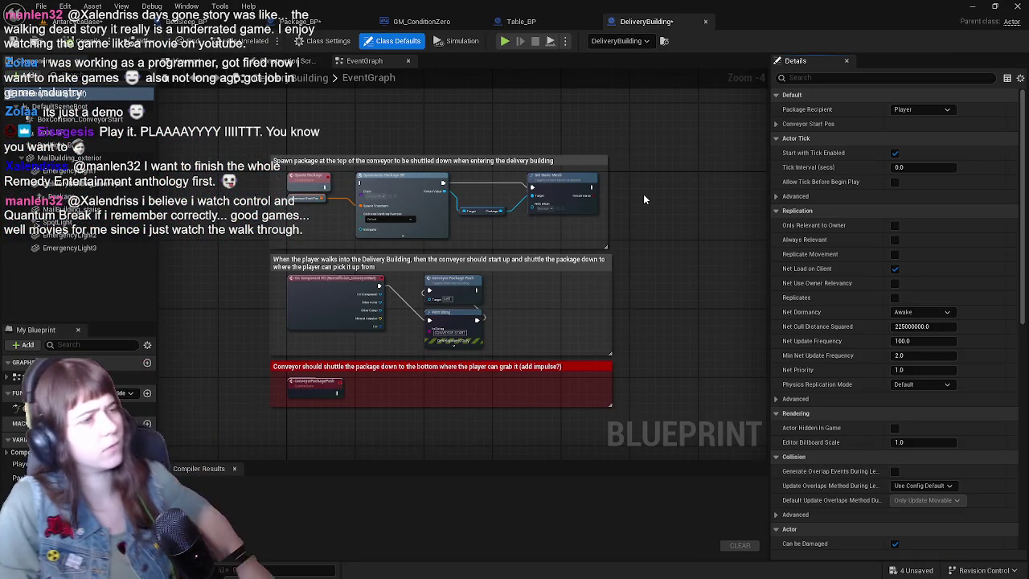
scroll(589, 217, up, 1)
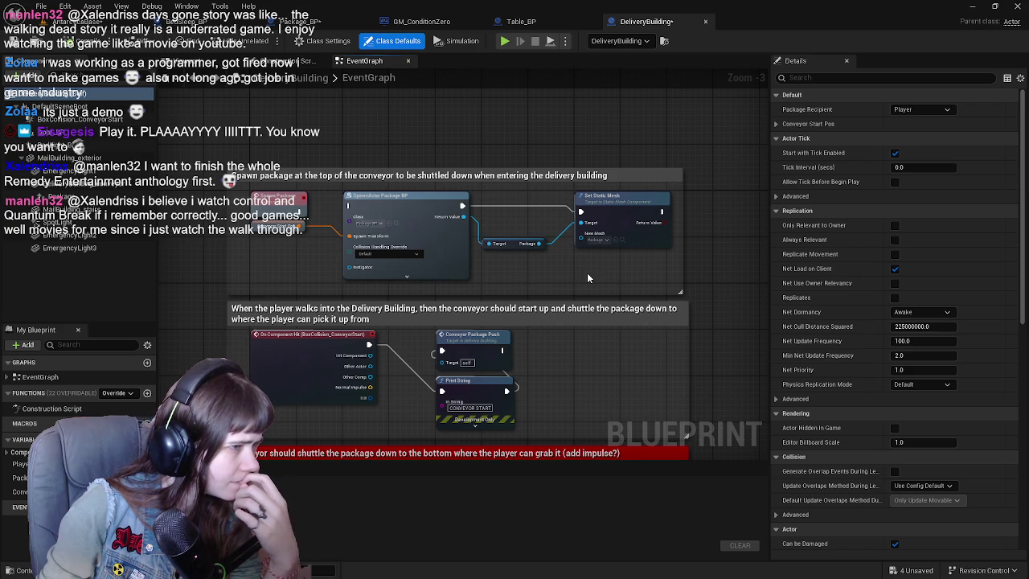
drag(588, 277, 491, 285)
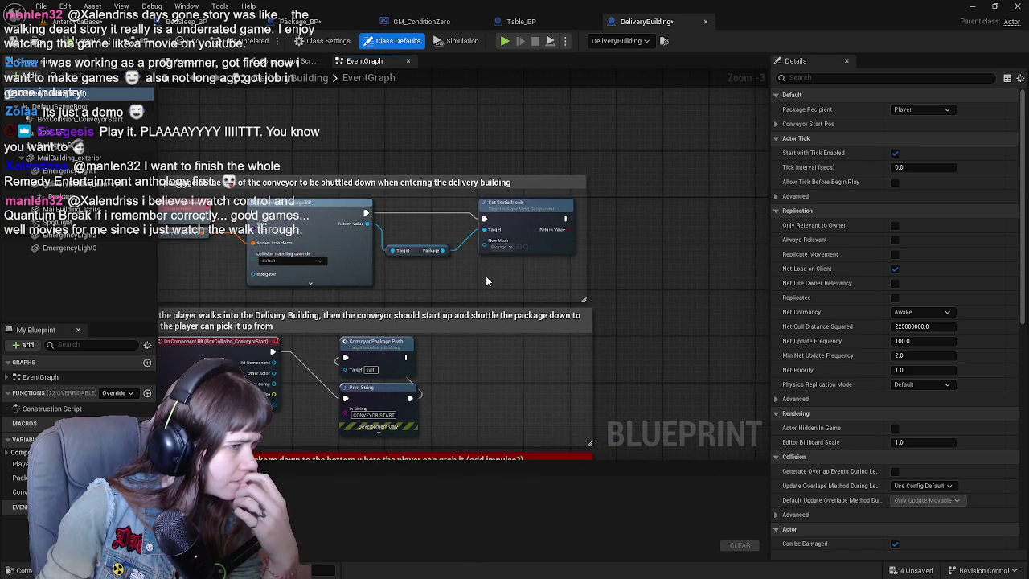
mouse_move(424, 208)
mouse_down()
mouse_move(527, 267)
mouse_move(579, 135)
mouse_move(565, 240)
mouse_up()
key(Delete)
scroll(508, 267, down, 1)
scroll(512, 261, up, 1)
drag(511, 261, 560, 273)
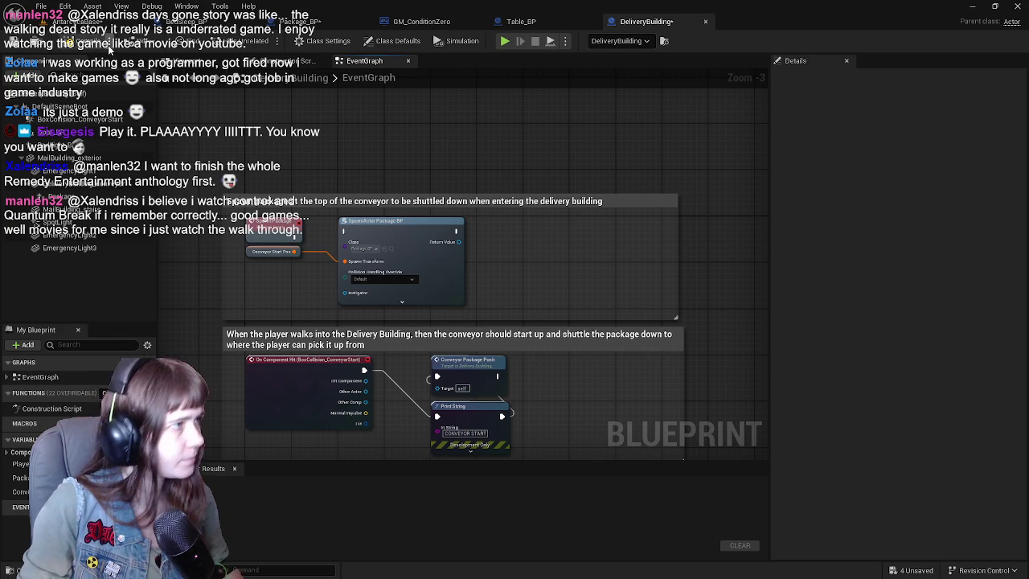
click(76, 21)
key(f)
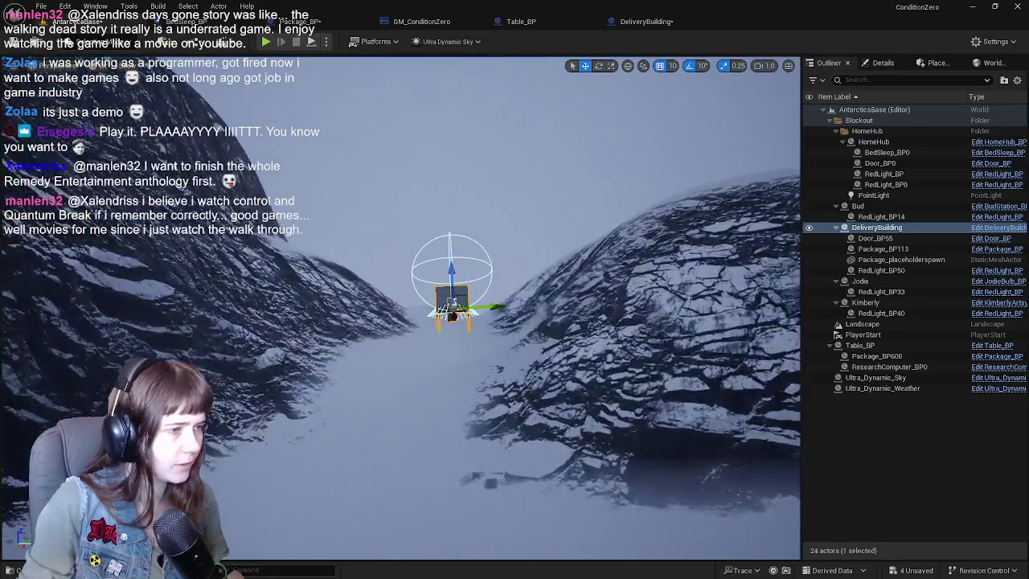
key(w)
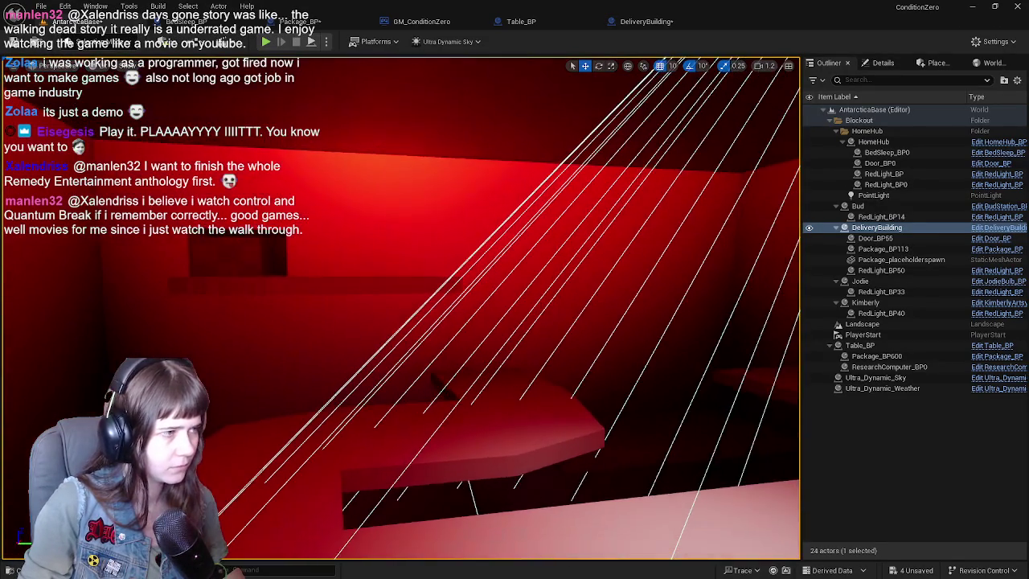
mouse_move(282, 253)
mouse_down()
mouse_move(229, 339)
mouse_move(213, 306)
mouse_up()
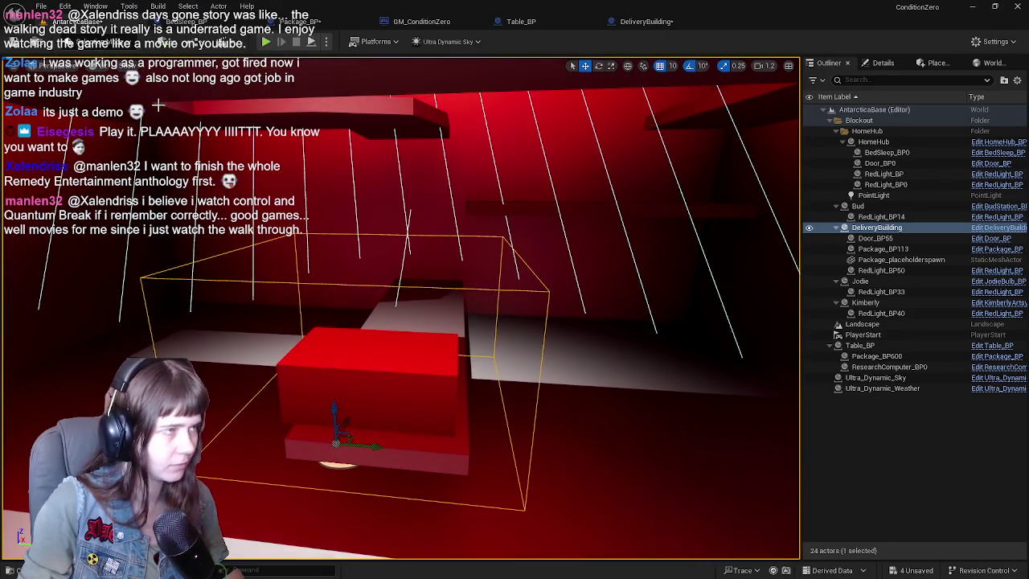
click(643, 21)
scroll(520, 220, down, 1)
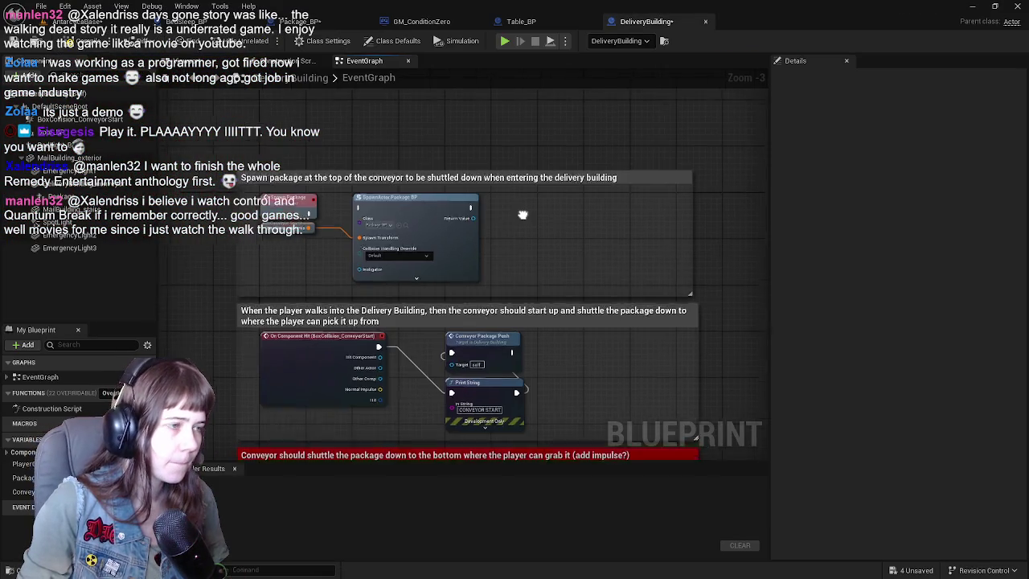
Step: Select the CONVEYOR START Print String node and save DeliveryBuilding with Ctrl+S
scroll(526, 212, up, 1)
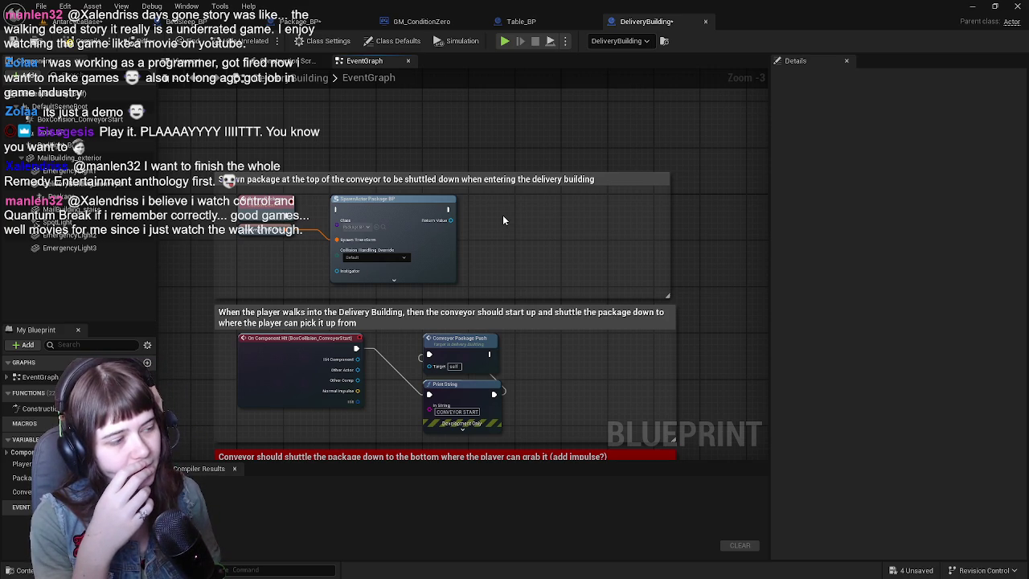
scroll(485, 308, down, 1)
scroll(485, 308, up, 1)
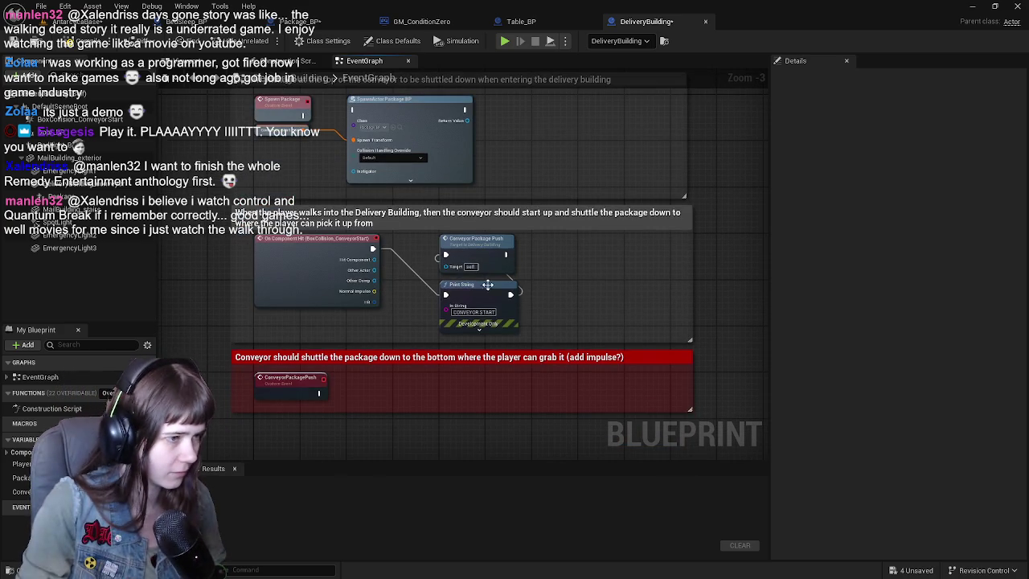
click(484, 308)
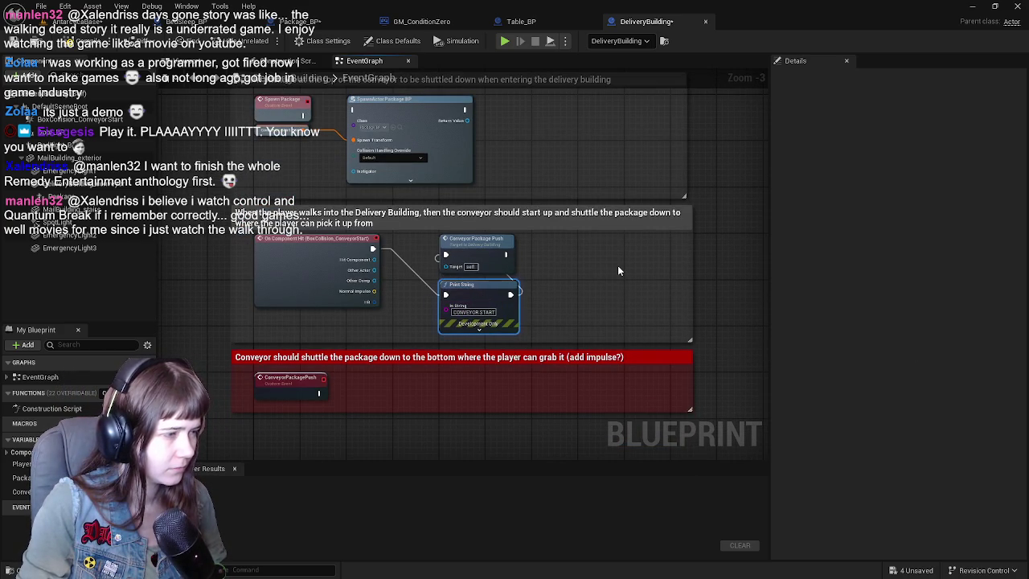
drag(604, 268, 622, 359)
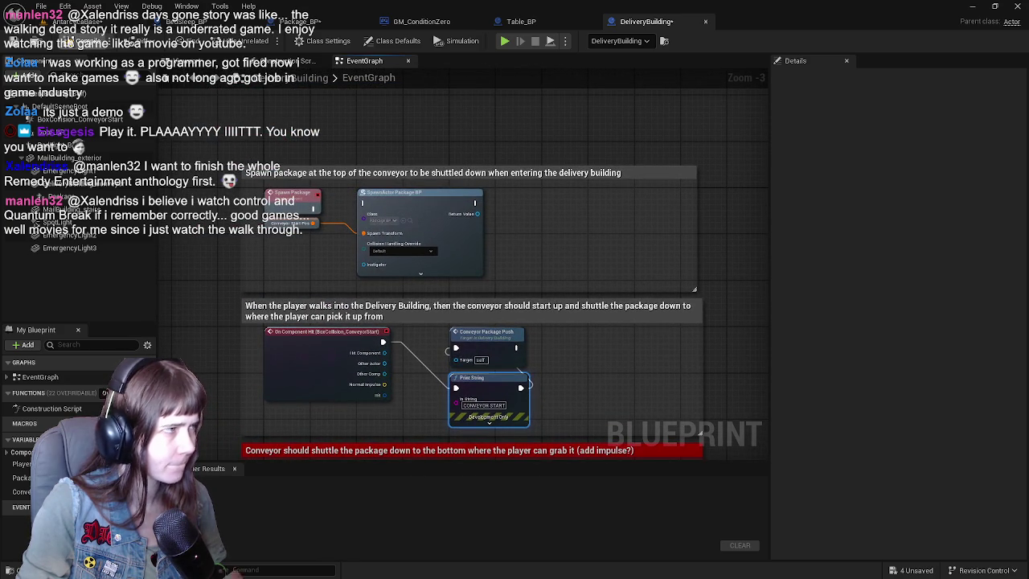
key(ctrl+s)
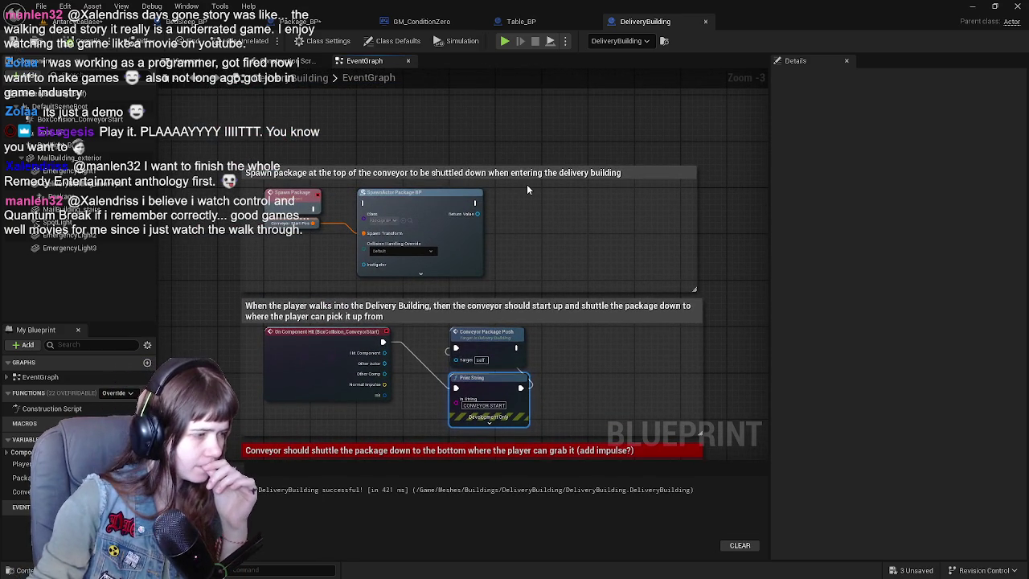
Step: Nudge the Conveyor Start Pos node, then switch through GM_ConditionZero to the Package_BP graph
drag(528, 189, 501, 193)
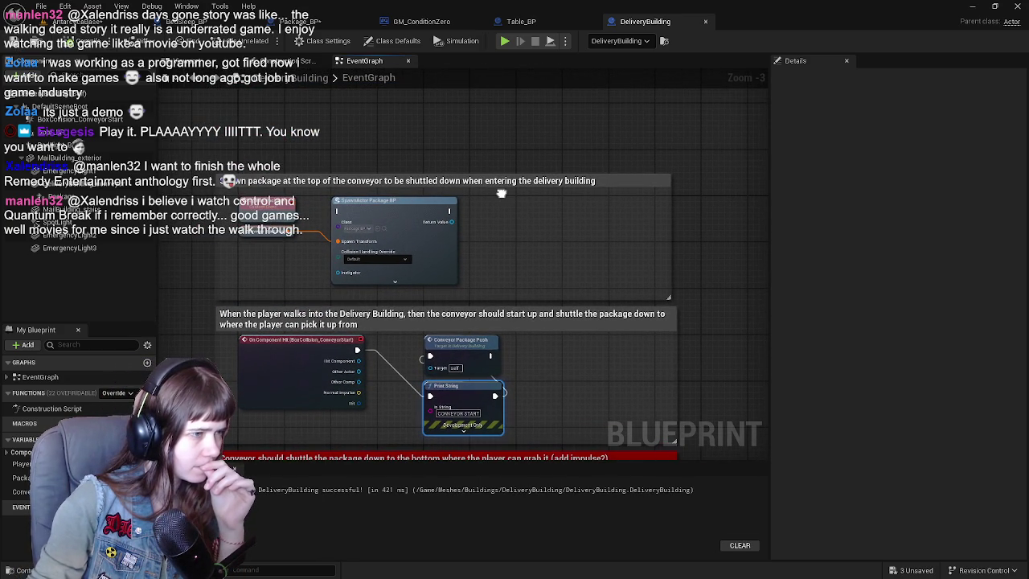
mouse_move(237, 233)
mouse_down()
mouse_move(273, 259)
mouse_move(336, 194)
mouse_move(273, 229)
mouse_move(240, 234)
mouse_up()
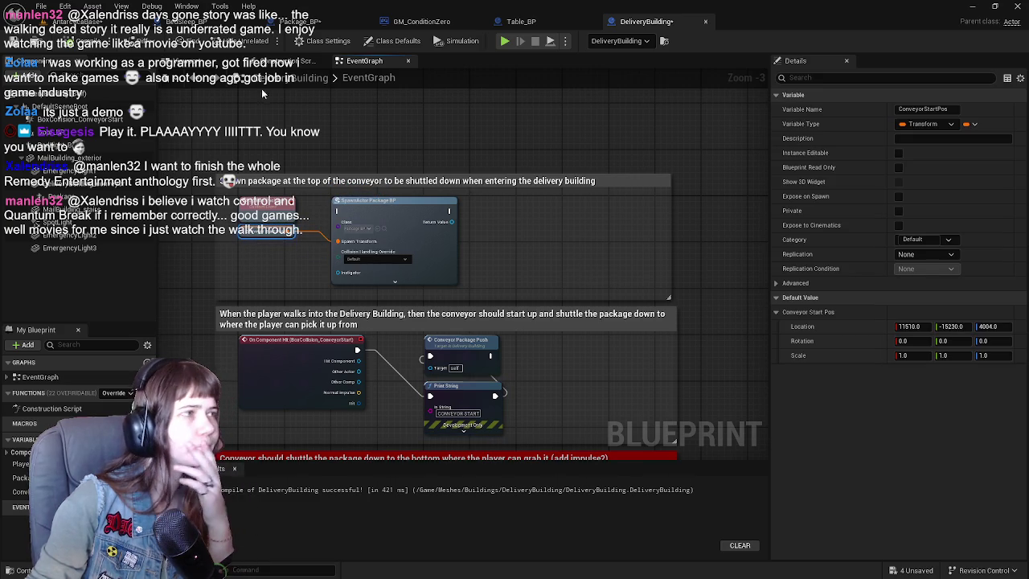
click(417, 24)
click(309, 22)
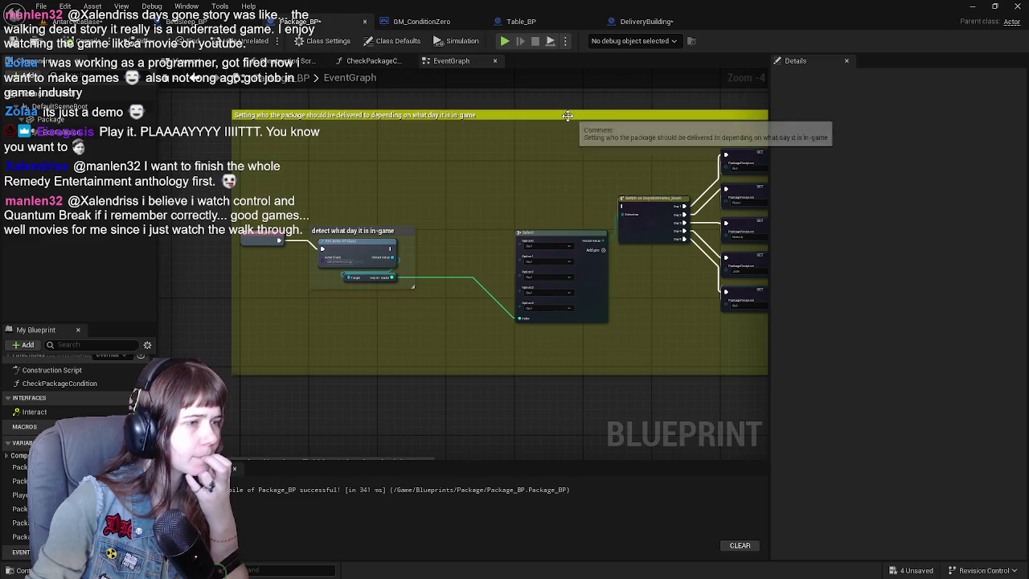
Step: Move the DeliveryBuilding tab to sit right after Package_BP, then go back to Package_BP
scroll(496, 158, down, 3)
drag(643, 22, 420, 21)
click(309, 22)
Step: Navigate Package_BP's graph to review the day-based Package Recipient setter nodes
scroll(386, 177, up, 1)
scroll(385, 181, up, 1)
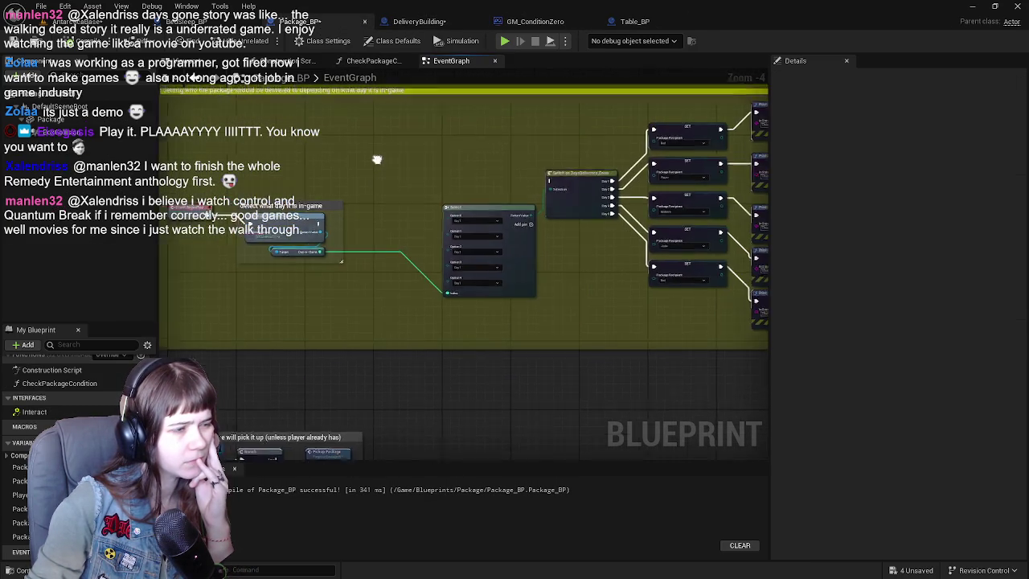
scroll(367, 155, down, 1)
scroll(381, 180, up, 2)
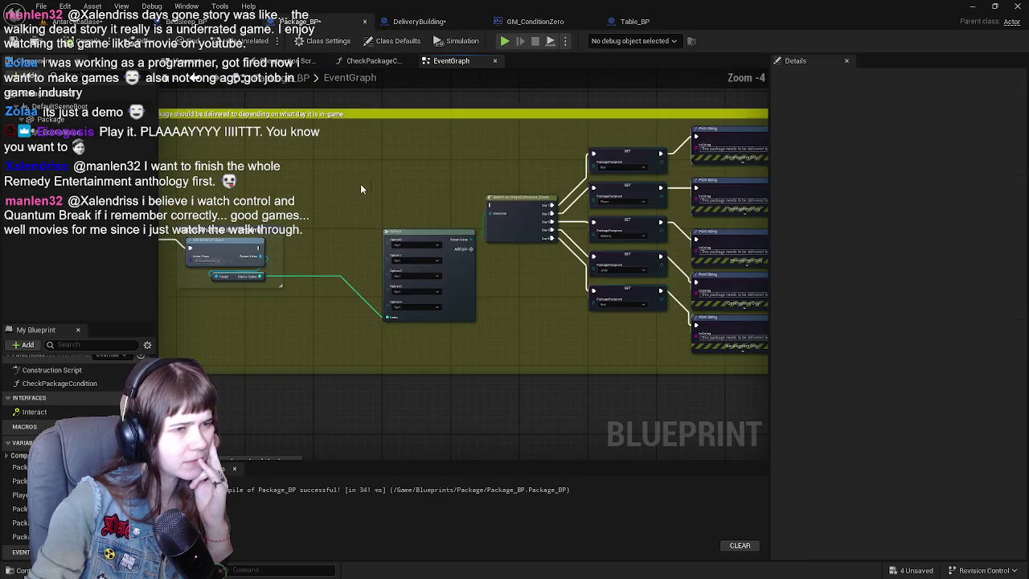
scroll(443, 200, down, 2)
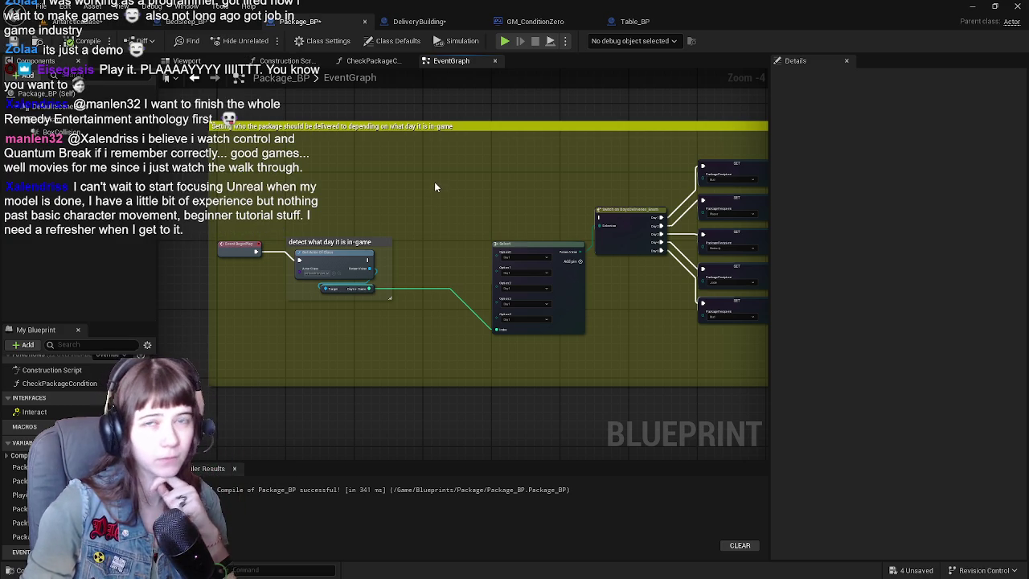
scroll(434, 181, up, 1)
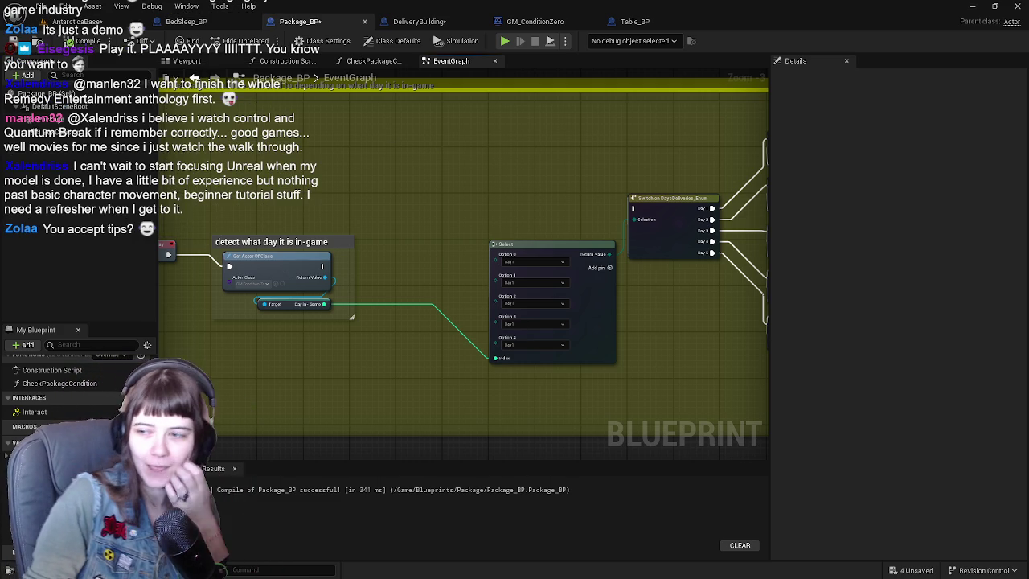
mouse_move(632, 195)
mouse_down()
mouse_move(394, 167)
mouse_move(412, 181)
mouse_up()
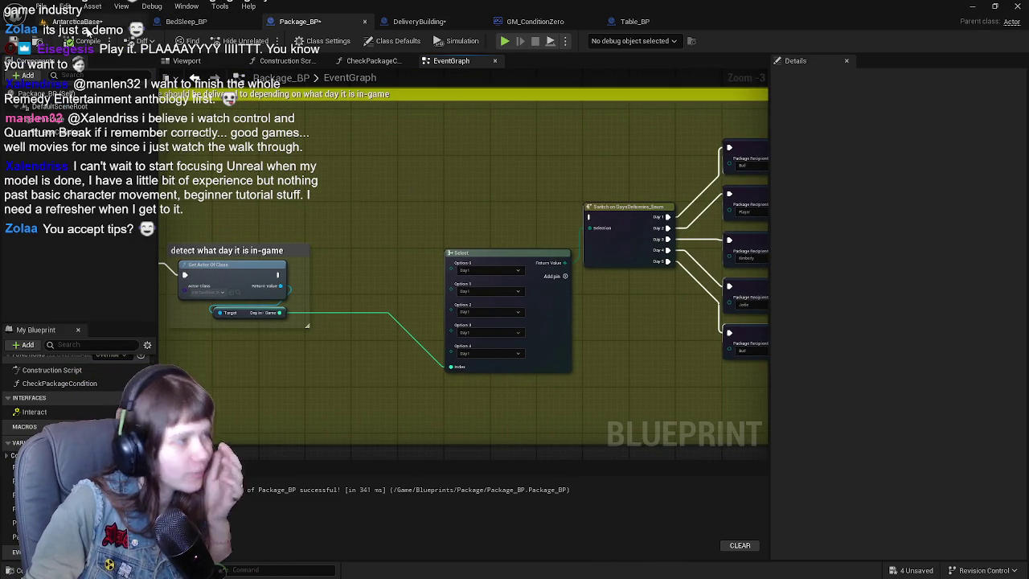
Step: Save all unsaved assets, then pass through GM_ConditionZero to the Table_BP event graph
key(alt+Tab)
key(ctrl+s)
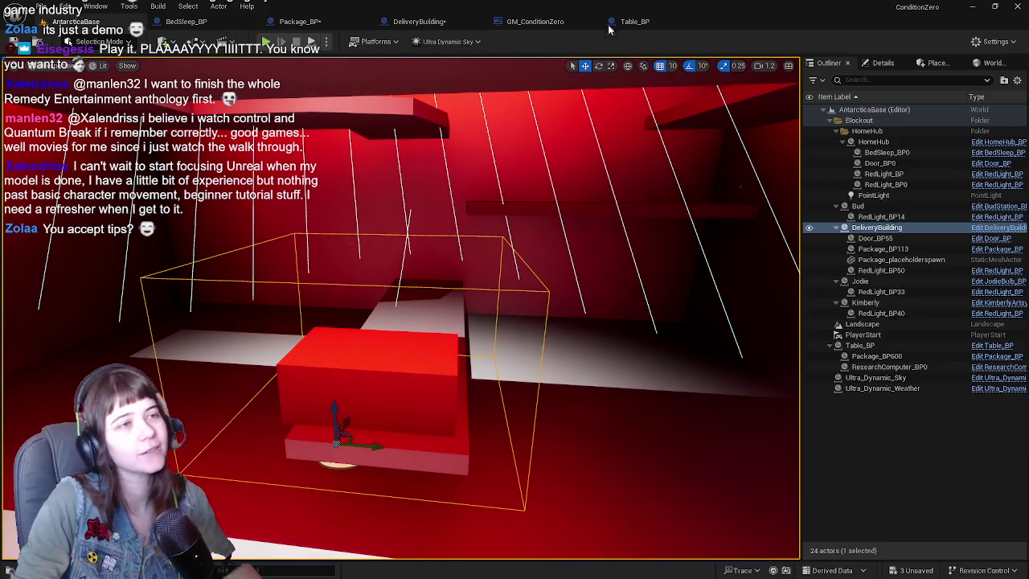
click(568, 21)
click(634, 21)
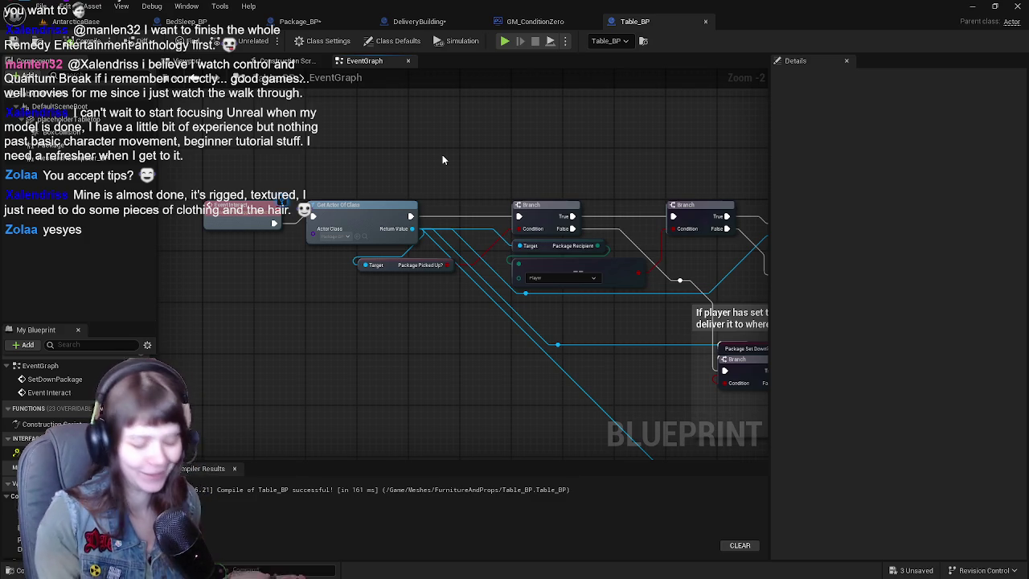
Step: Return to Package_BP, frame the Event BeginPlay start of the graph, and save
click(347, 29)
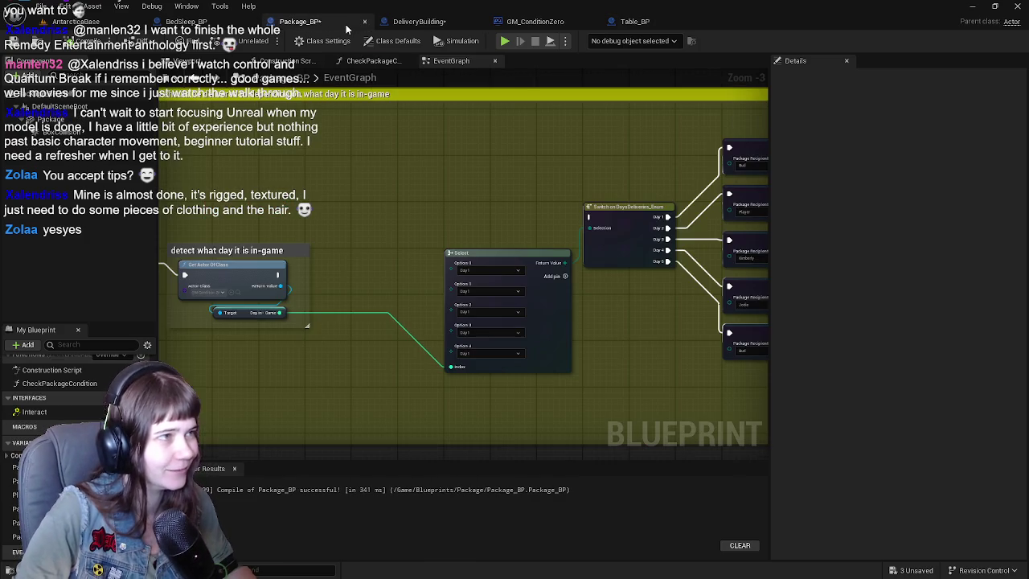
scroll(354, 178, down, 2)
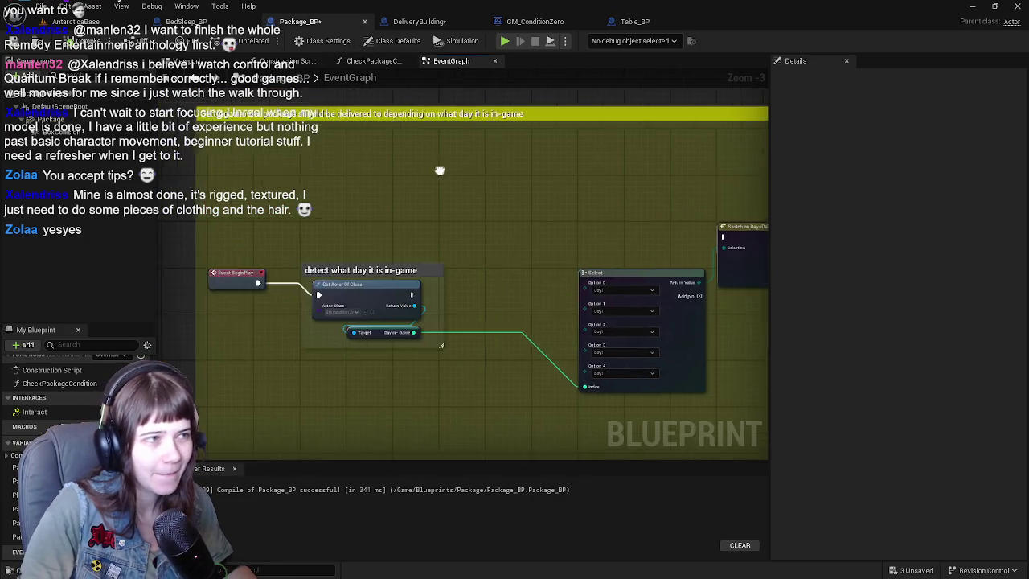
scroll(355, 181, up, 1)
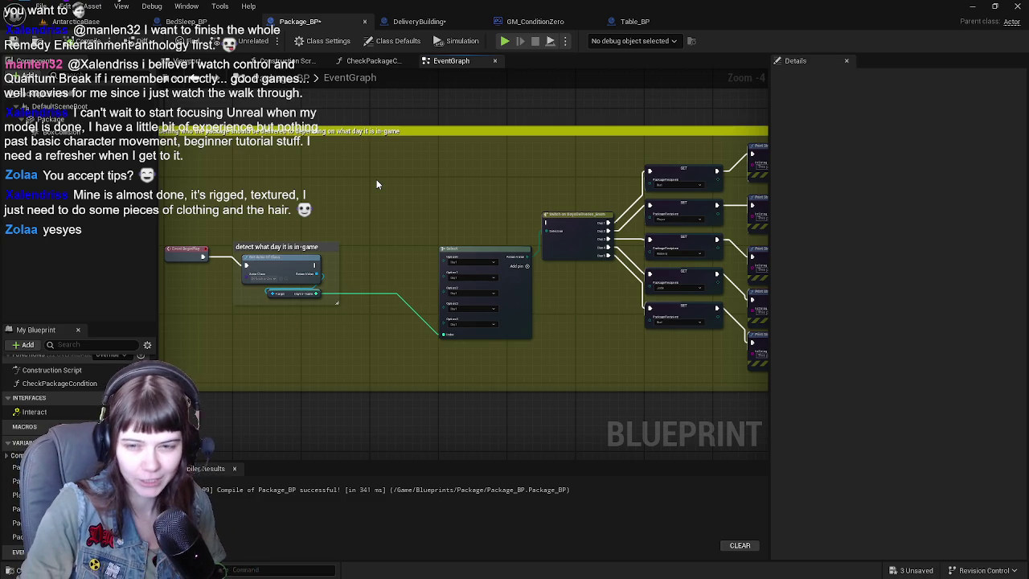
mouse_move(354, 189)
mouse_down()
mouse_move(452, 192)
mouse_move(437, 205)
mouse_up()
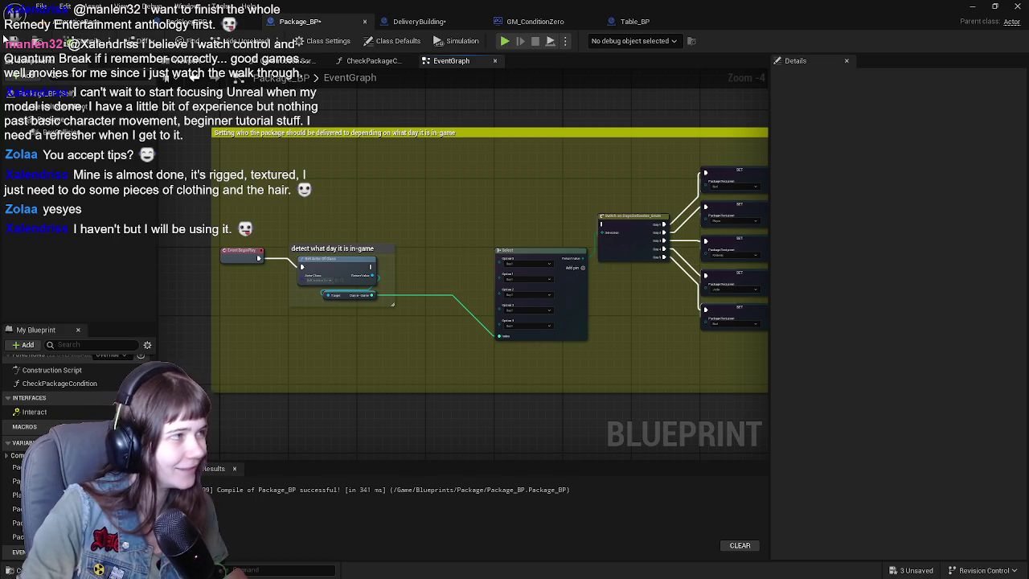
key(ctrl+s)
Step: Select the 'detect what day it is in-game' comment group and shift it right
scroll(461, 166, up, 2)
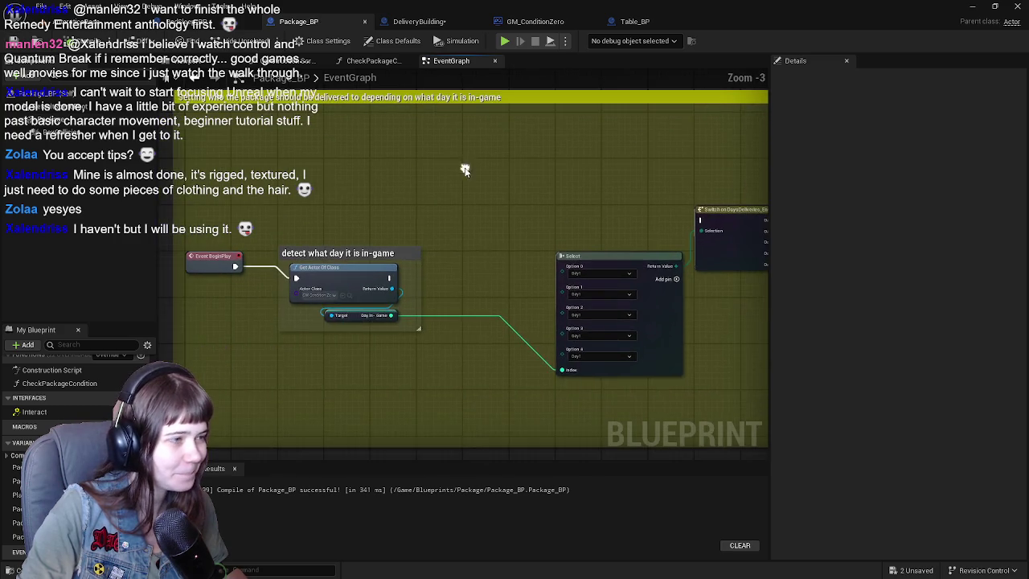
scroll(447, 221, down, 1)
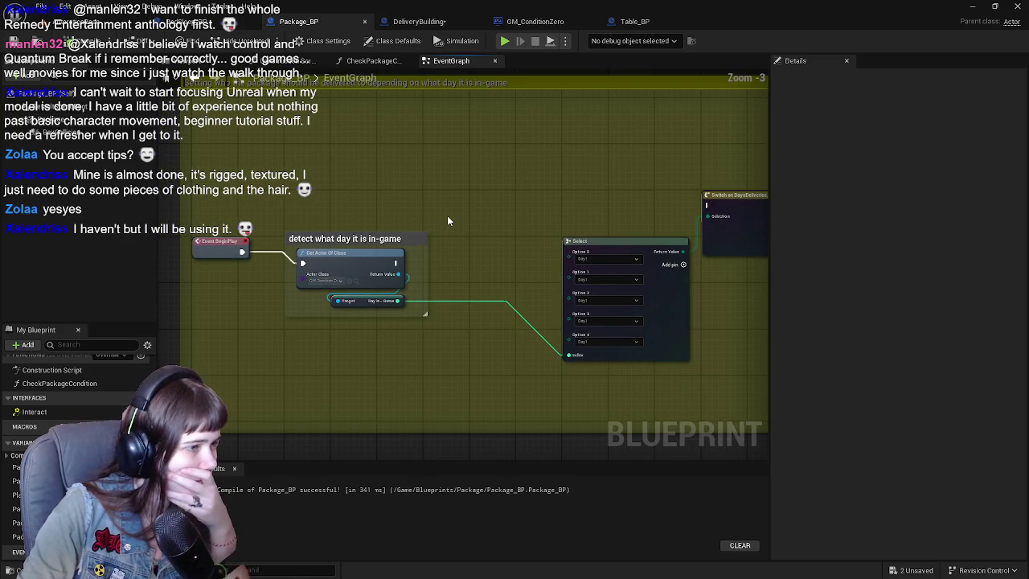
scroll(447, 217, right, 3)
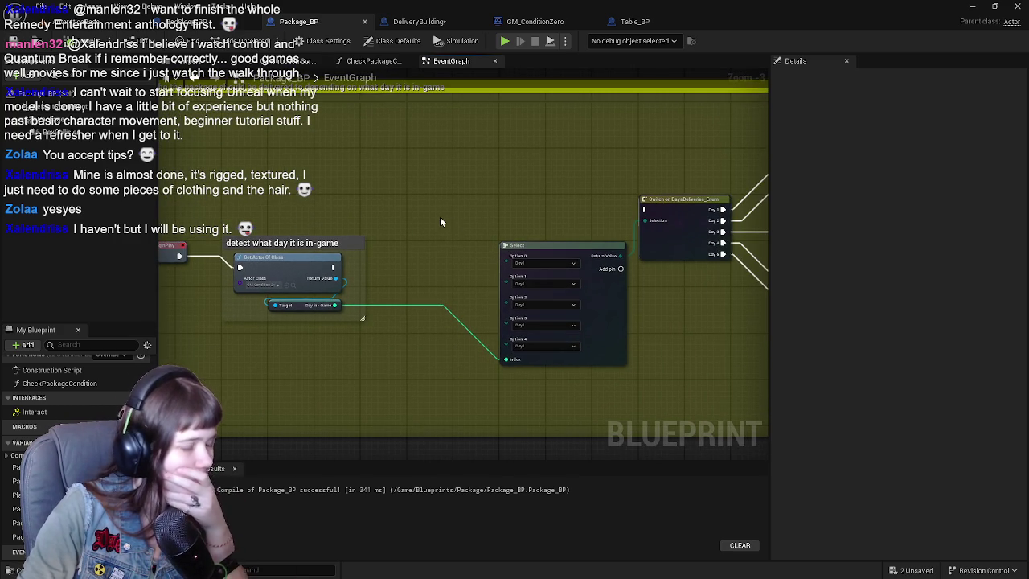
scroll(434, 221, right, 2)
scroll(429, 192, down, 1)
scroll(413, 197, up, 1)
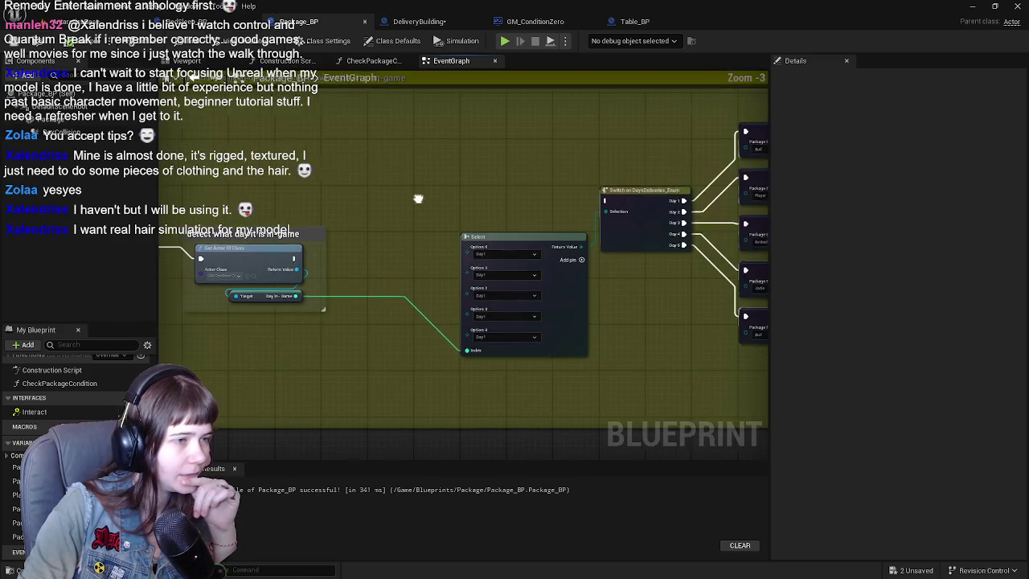
scroll(450, 198, left, 2)
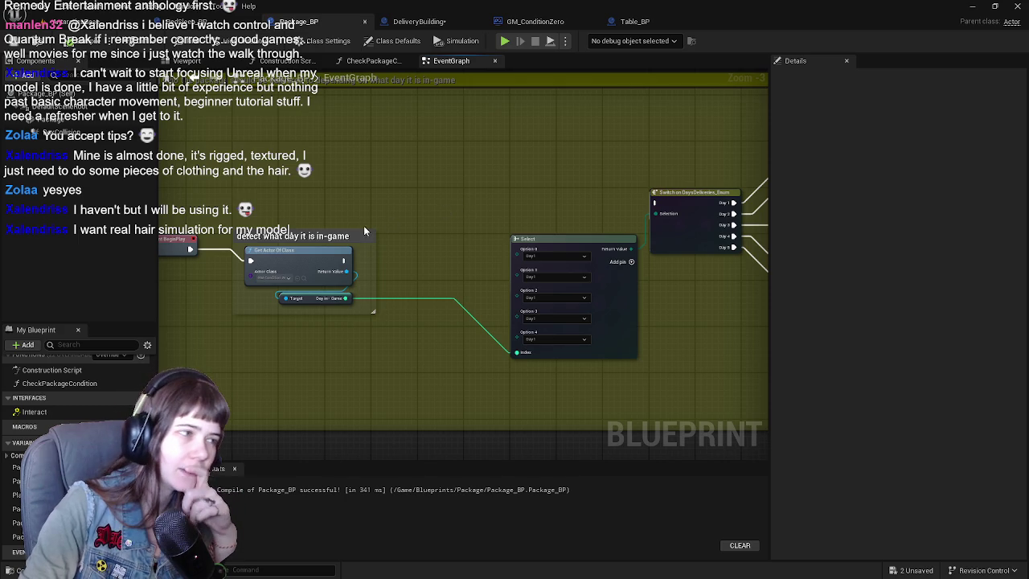
scroll(469, 204, left, 3)
drag(379, 196, 434, 297)
drag(370, 258, 457, 247)
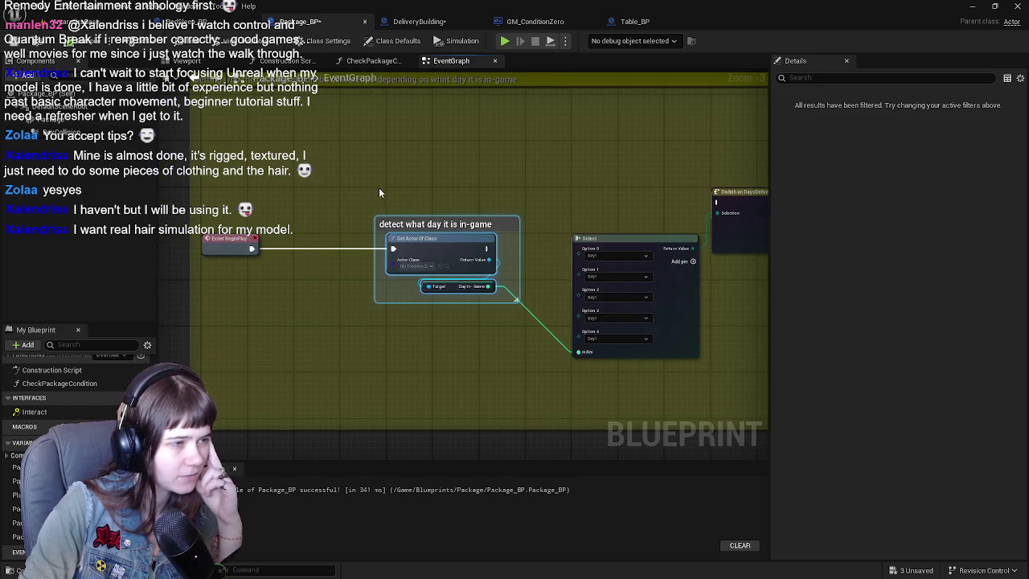
scroll(450, 241, left, 3)
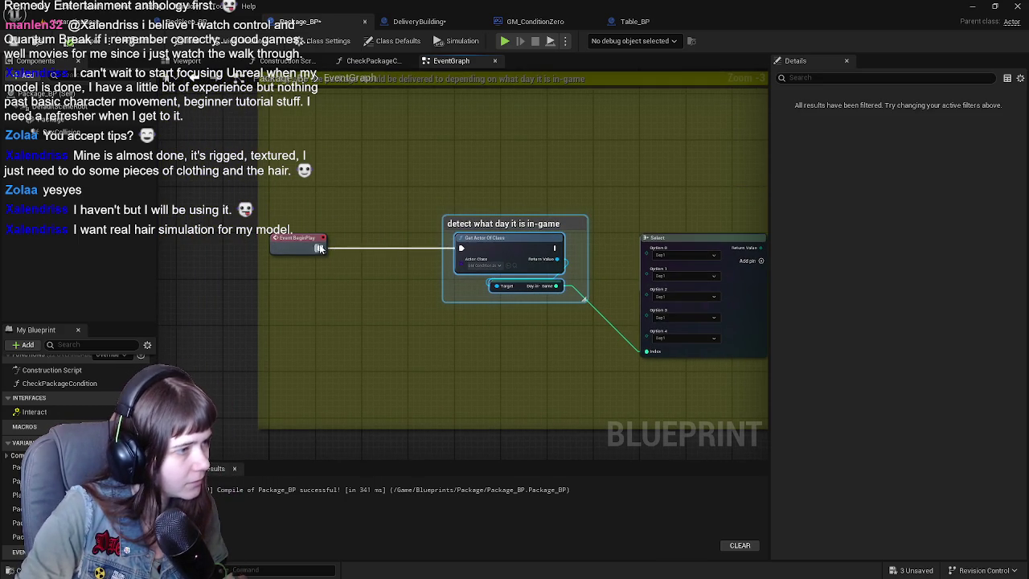
Step: Add a custom event named SetPackageRecipient and wire its exec into Get Actor Of Class
scroll(321, 322, up, 3)
scroll(322, 322, right, 2)
right_click(316, 334)
text(c)
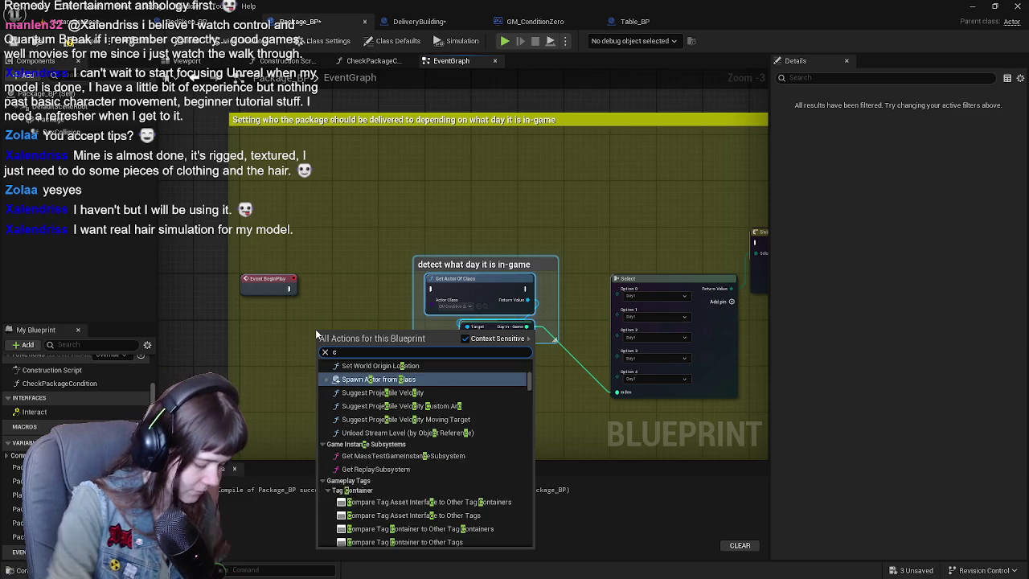
text(ustom event)
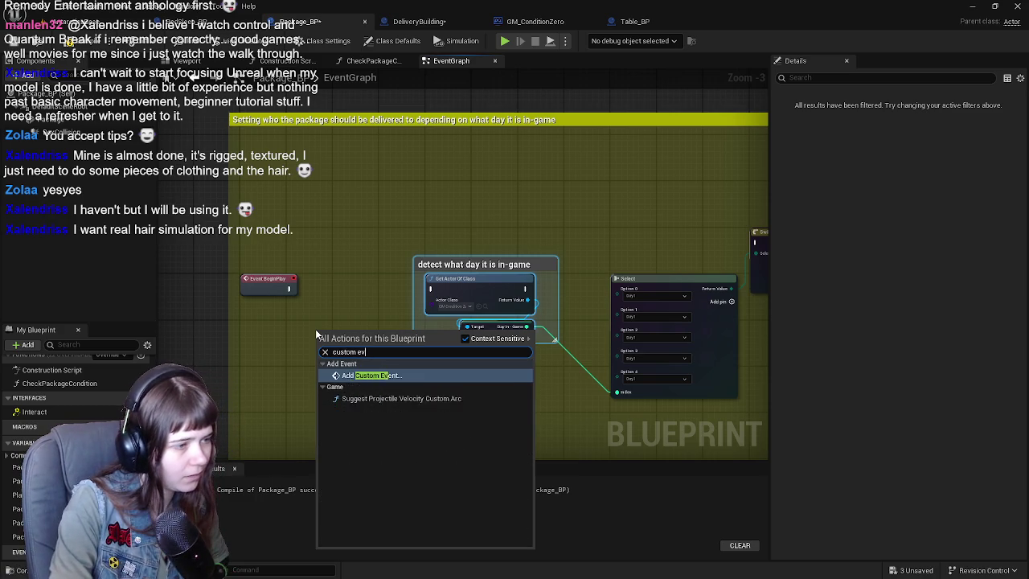
key(Return)
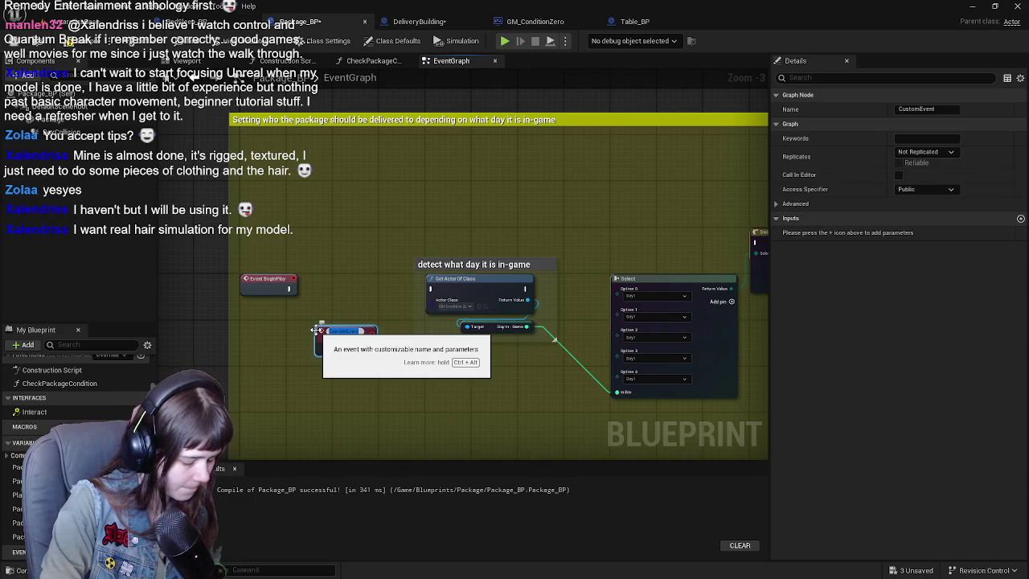
text(Set)
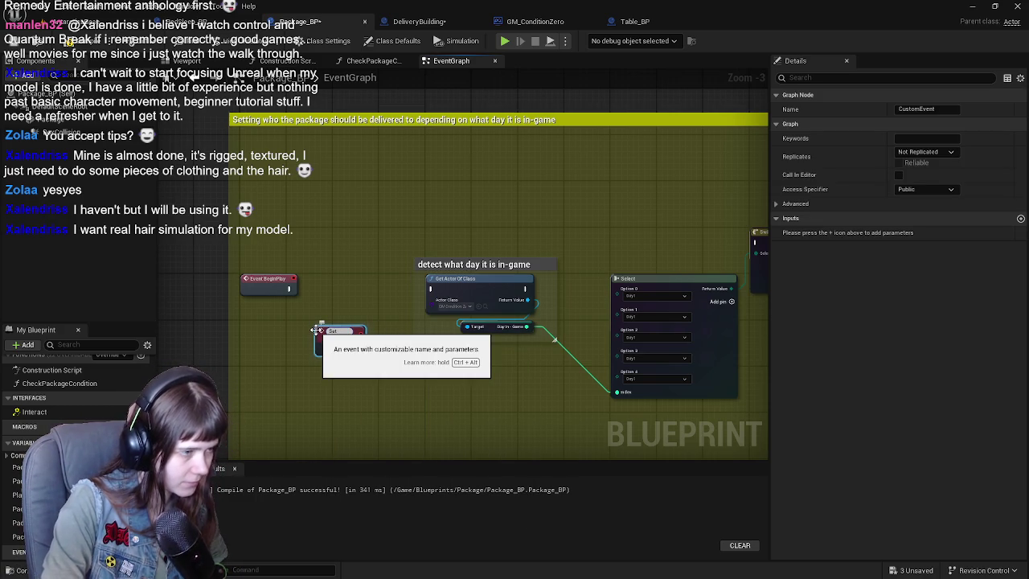
text(PackageRecipient)
key(BackSpace)
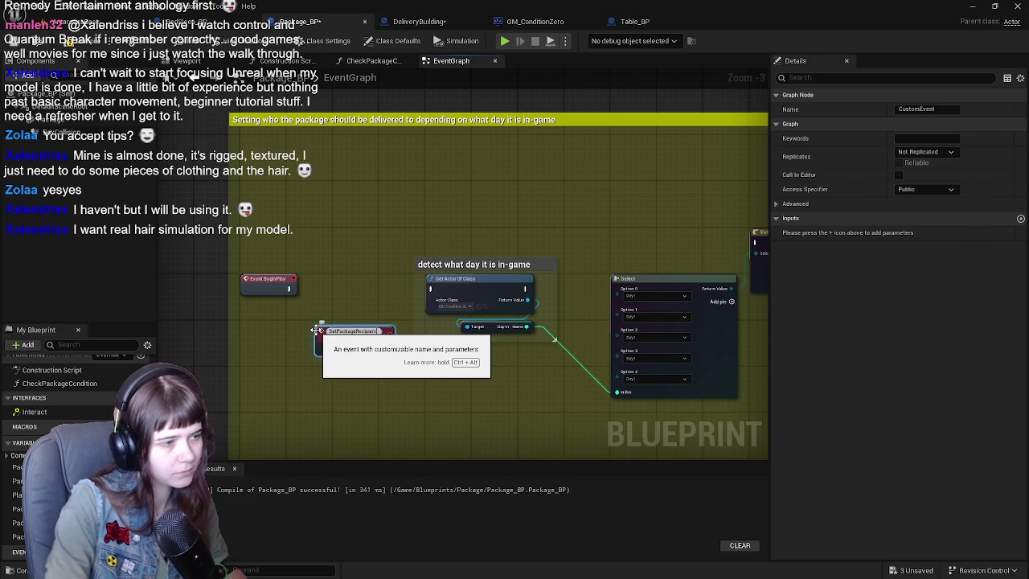
key(Return)
mouse_move(338, 337)
mouse_down()
mouse_move(356, 291)
mouse_move(402, 299)
mouse_move(431, 288)
mouse_up()
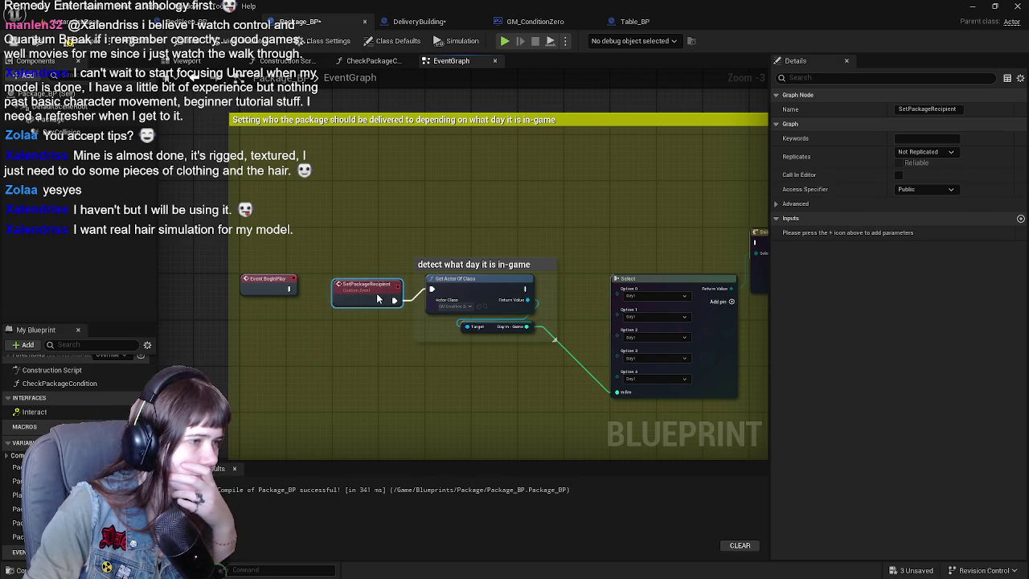
drag(523, 376, 388, 356)
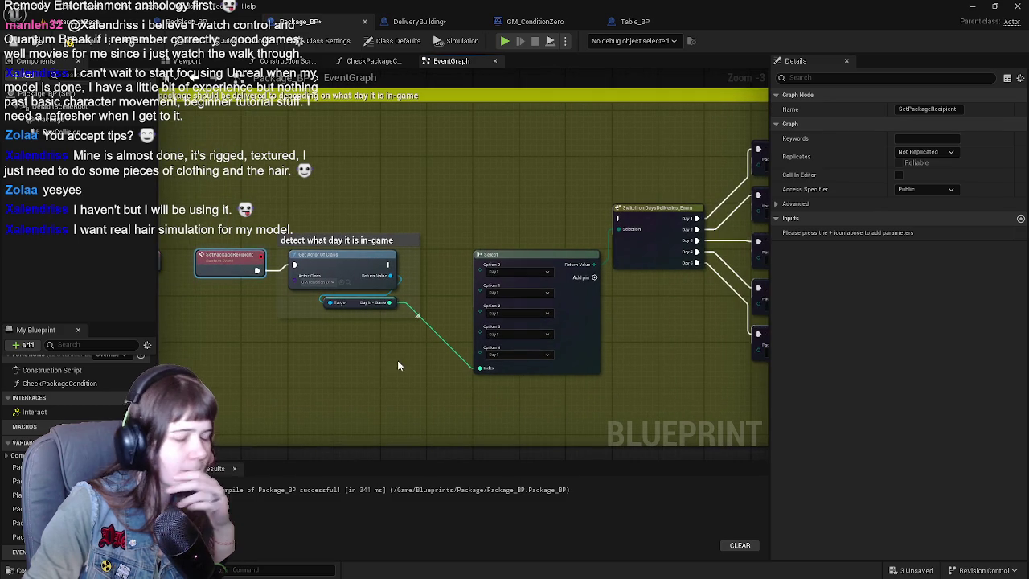
Step: Connect Get Actor Of Class's exec output to the Switch on DaysDeliveries_Enum node
click(413, 367)
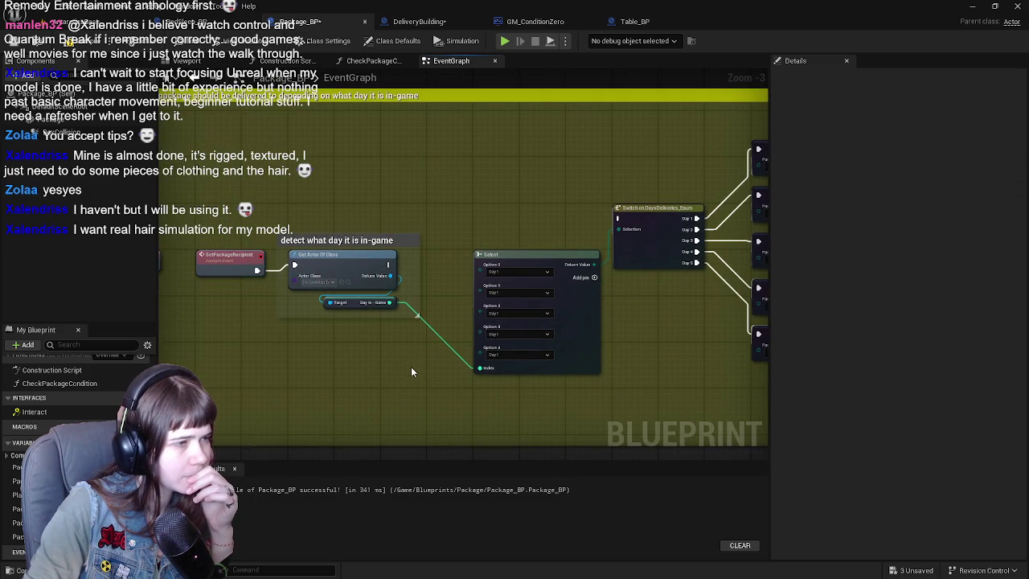
scroll(441, 357, up, 1)
mouse_move(369, 356)
mouse_down()
mouse_move(441, 357)
mouse_move(352, 359)
mouse_move(392, 340)
mouse_up()
scroll(351, 360, down, 3)
scroll(451, 304, up, 1)
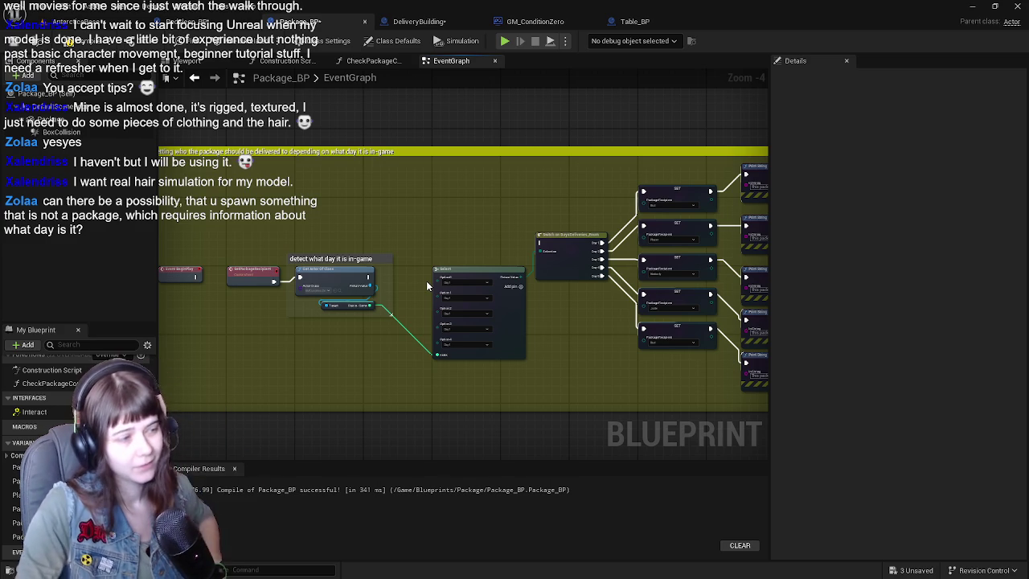
scroll(426, 225, up, 1)
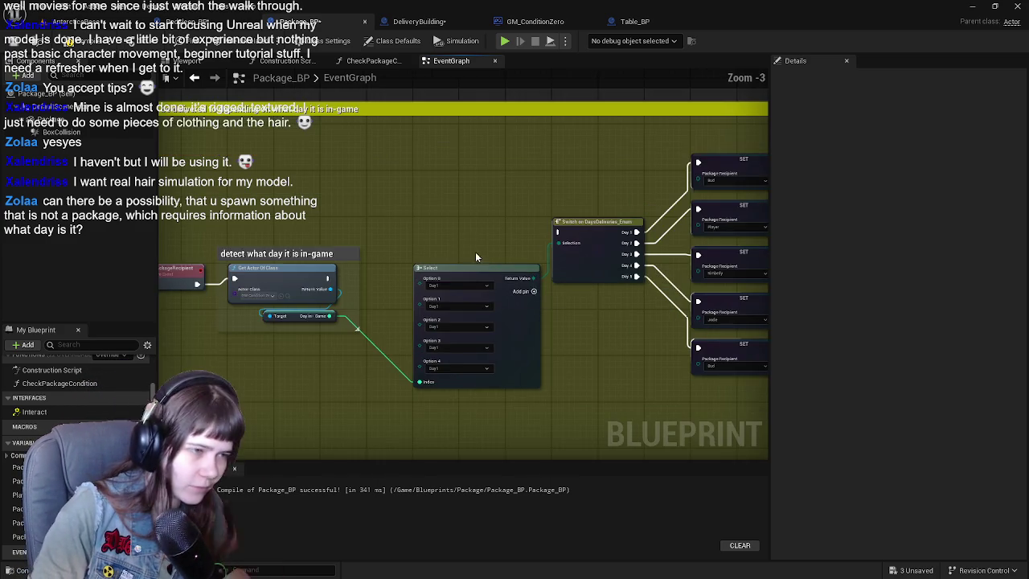
mouse_move(279, 305)
mouse_down()
mouse_move(471, 257)
mouse_move(509, 259)
mouse_up()
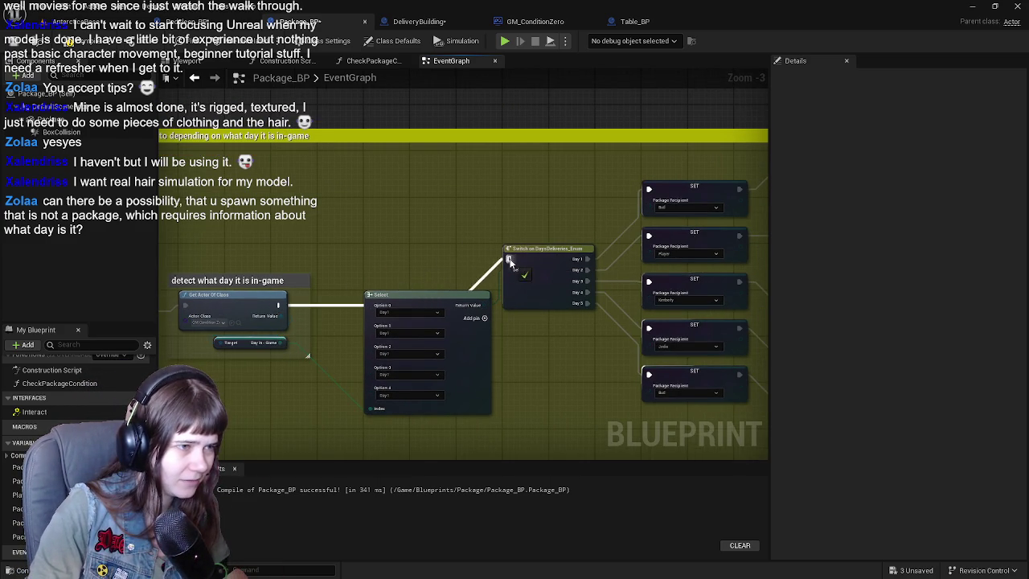
Step: Move the Select node lower and route its index wire through a reroute point
mouse_move(445, 292)
mouse_down()
mouse_move(440, 347)
mouse_move(530, 280)
mouse_up()
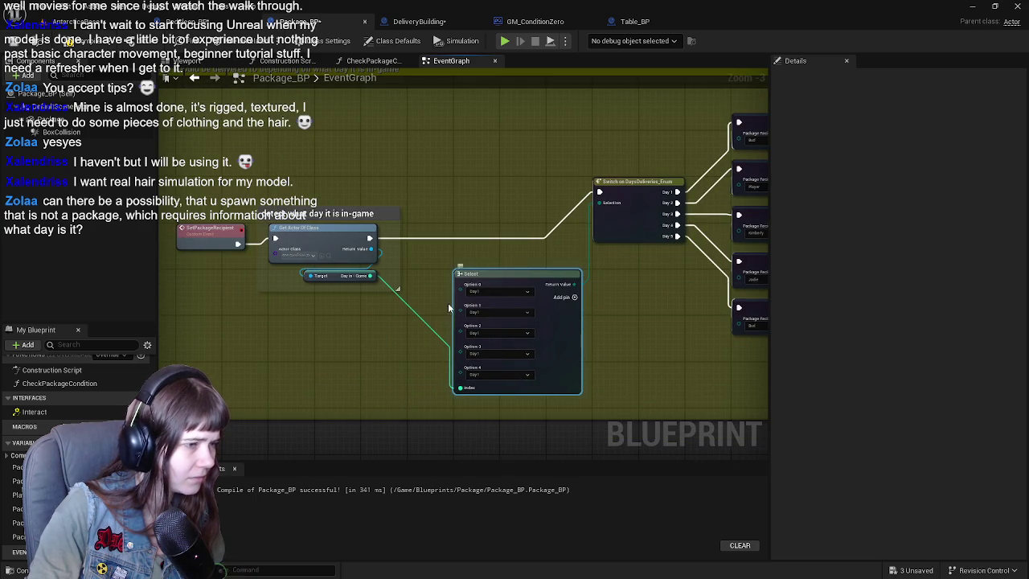
double_click(416, 318)
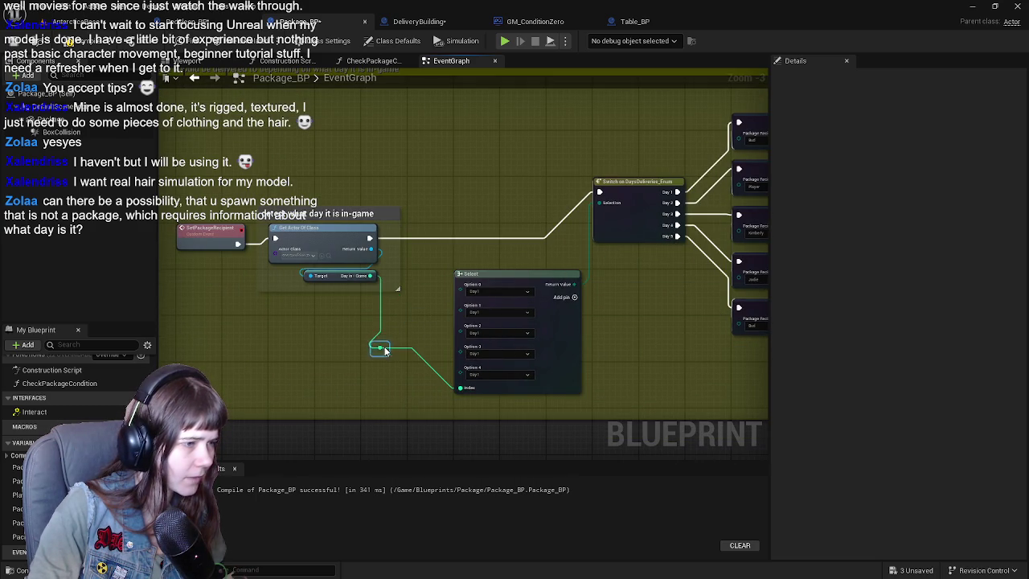
drag(406, 388, 412, 382)
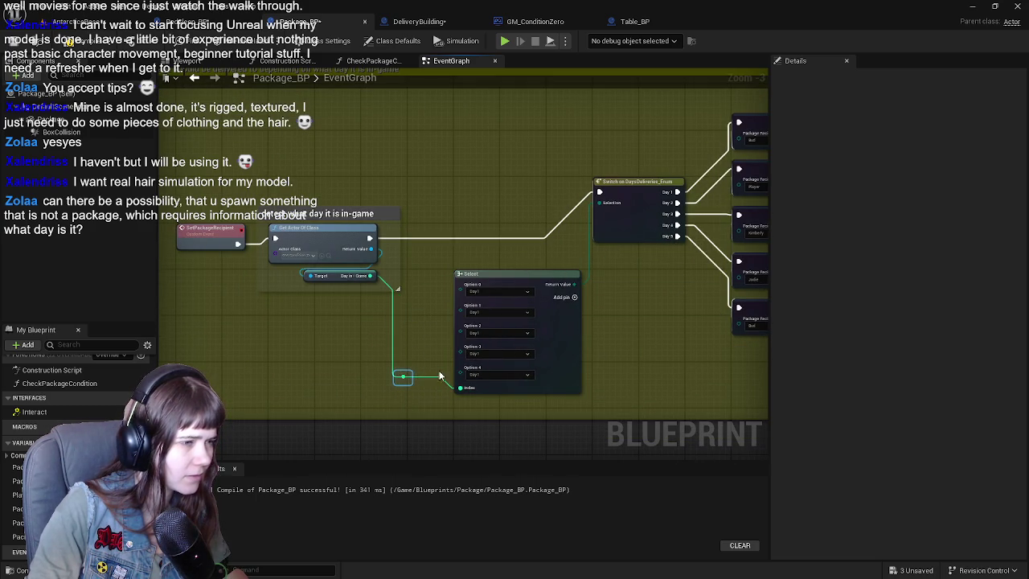
mouse_move(673, 327)
mouse_down()
mouse_move(491, 359)
mouse_move(405, 356)
mouse_move(276, 383)
mouse_move(447, 310)
mouse_move(689, 262)
mouse_move(600, 353)
mouse_up()
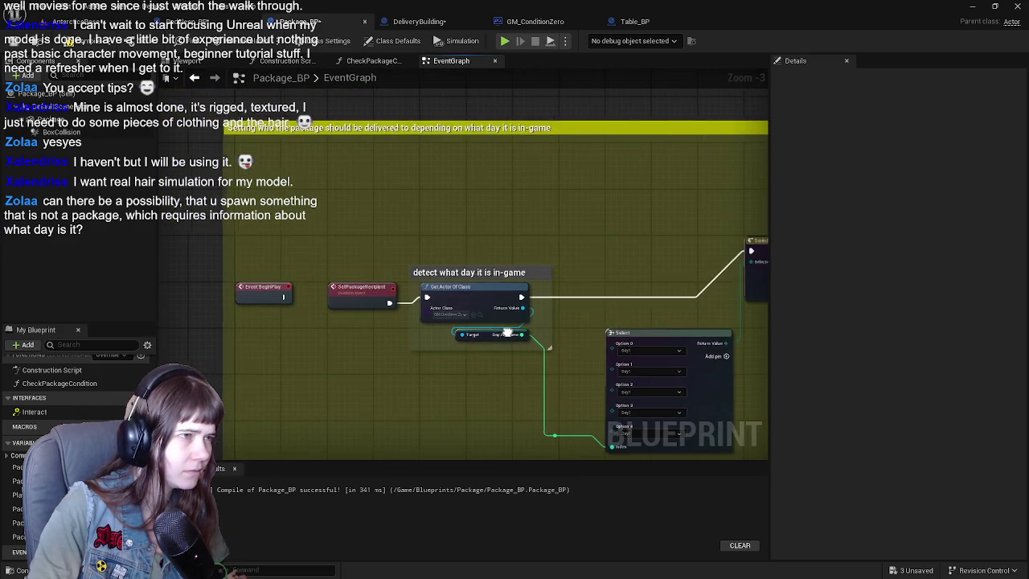
Step: Shrink the recipient comment box, move Event BeginPlay up out of it, and compile Package_BP
drag(264, 288, 394, 269)
scroll(394, 274, down, 3)
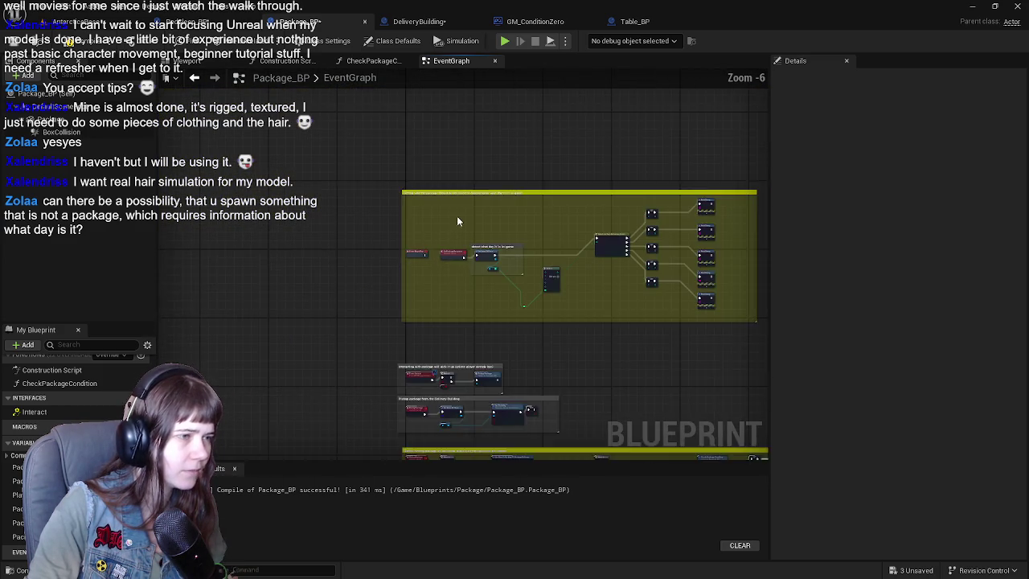
scroll(398, 181, up, 3)
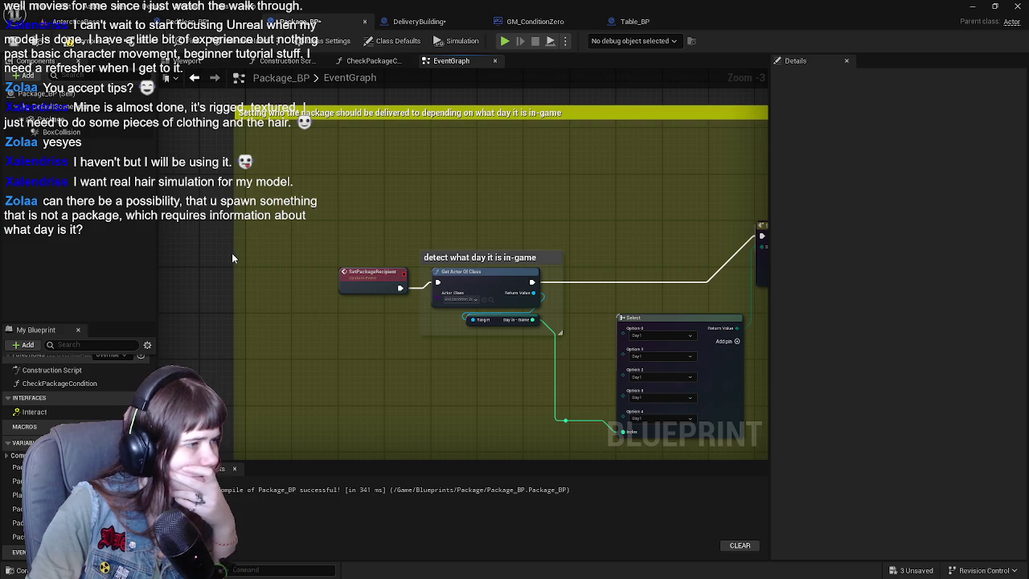
drag(233, 252, 319, 264)
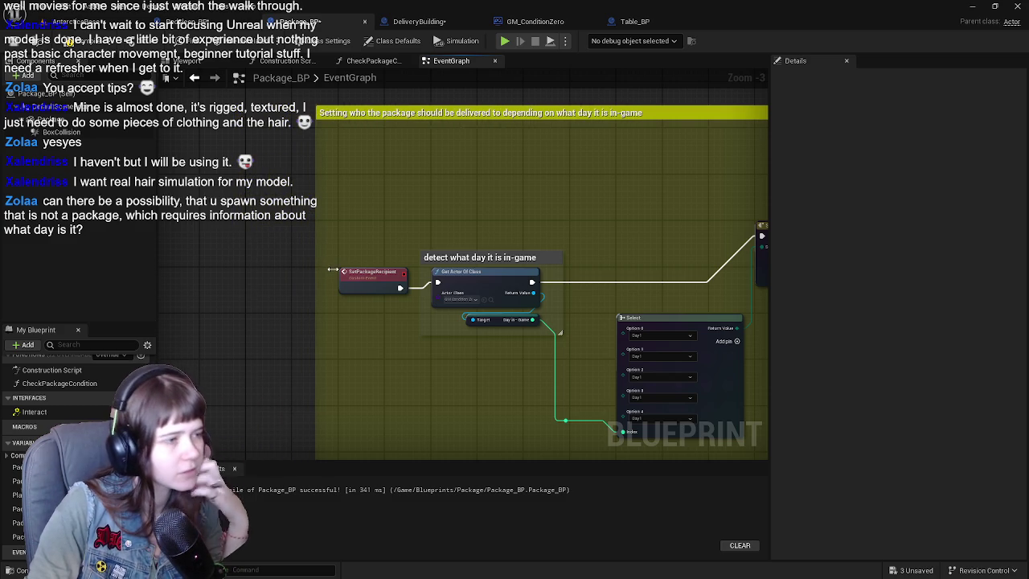
scroll(141, 213, down, 2)
click(241, 157)
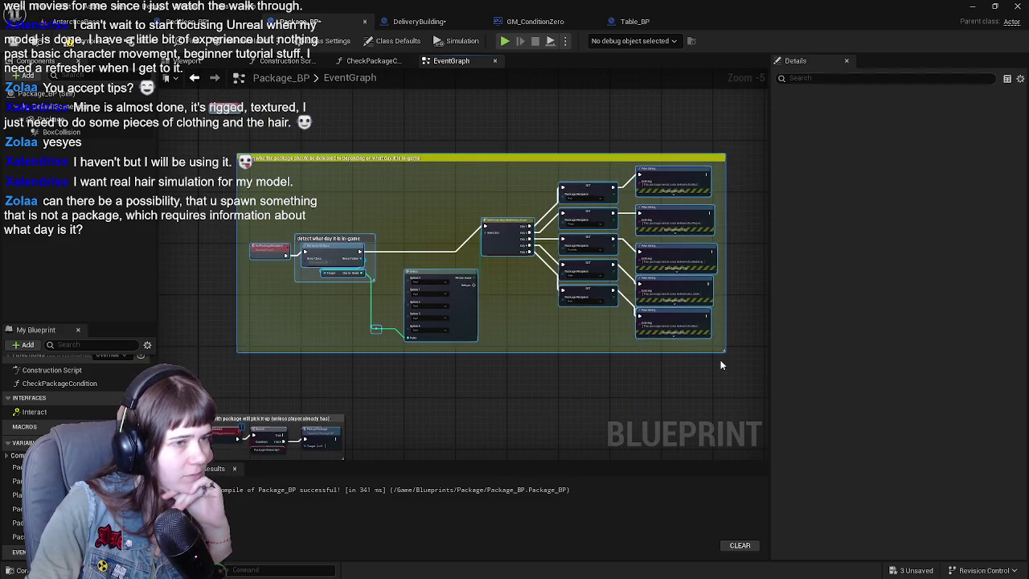
scroll(88, 217, up, 2)
scroll(362, 224, down, 2)
mouse_move(440, 254)
mouse_down()
mouse_move(593, 257)
mouse_move(341, 251)
mouse_up()
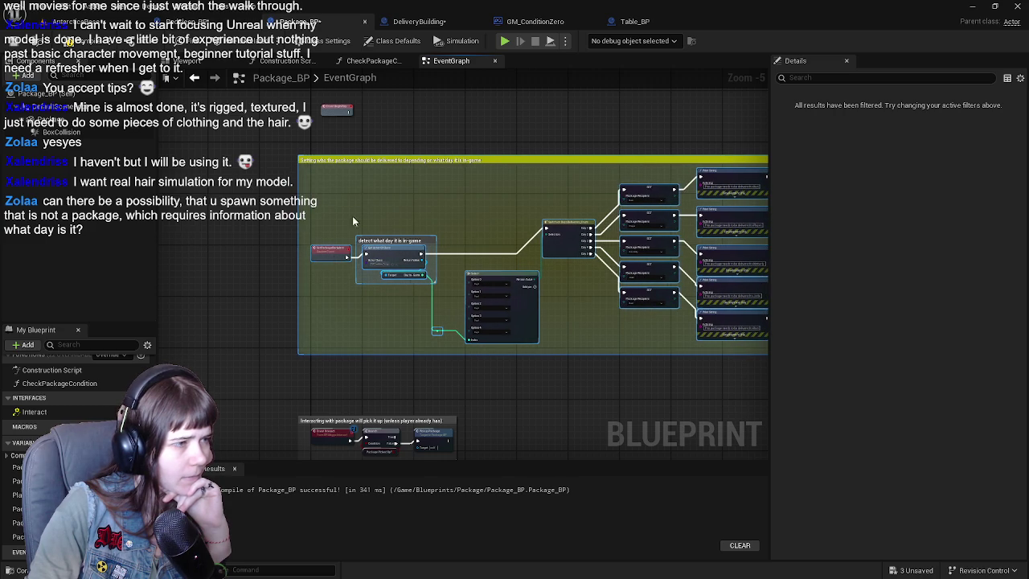
click(401, 108)
scroll(402, 107, up, 1)
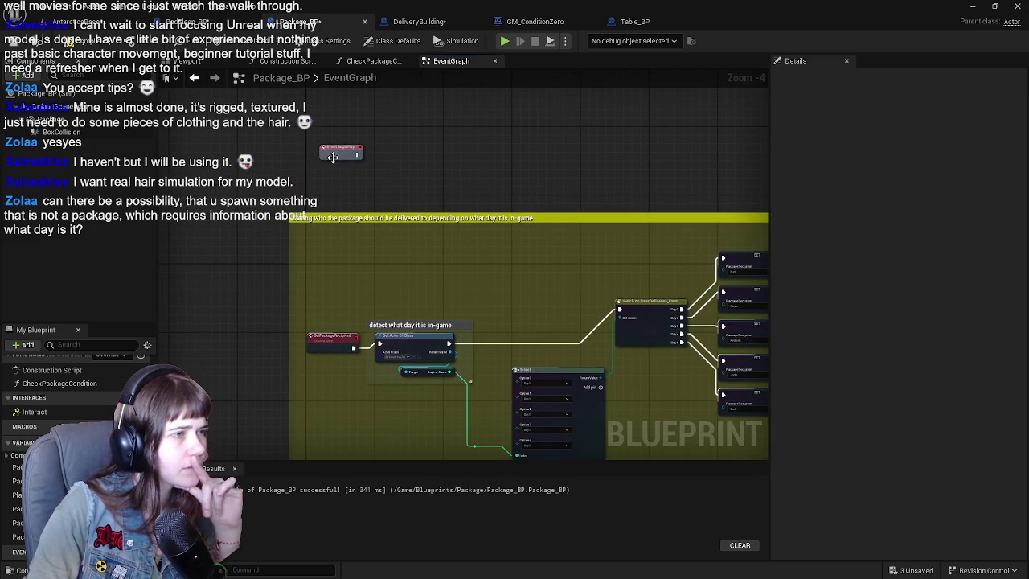
drag(319, 156, 321, 143)
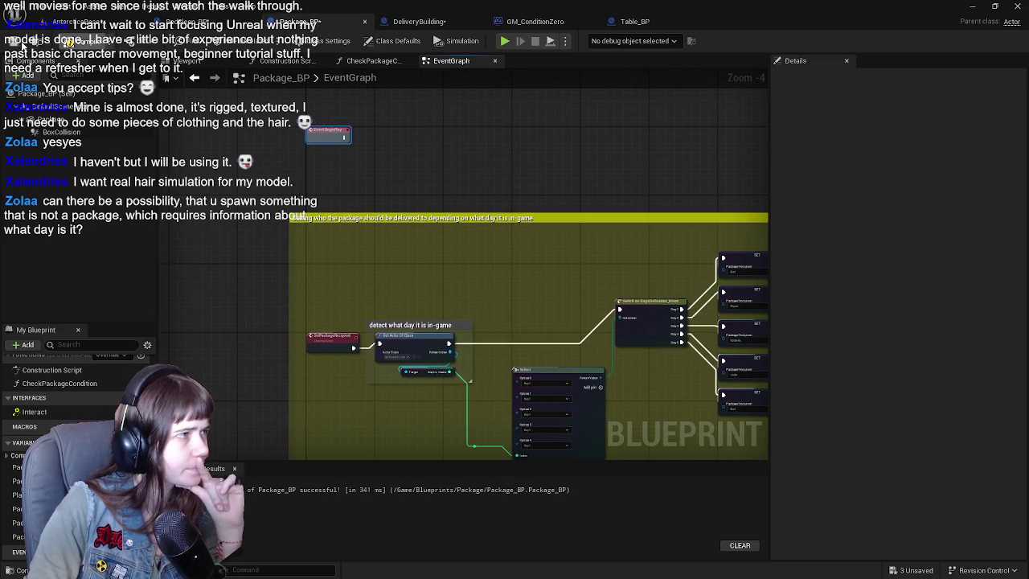
click(15, 42)
Step: Marquee-select the 'Before setting package as delivered' comment group with all its nodes
scroll(375, 310, down, 5)
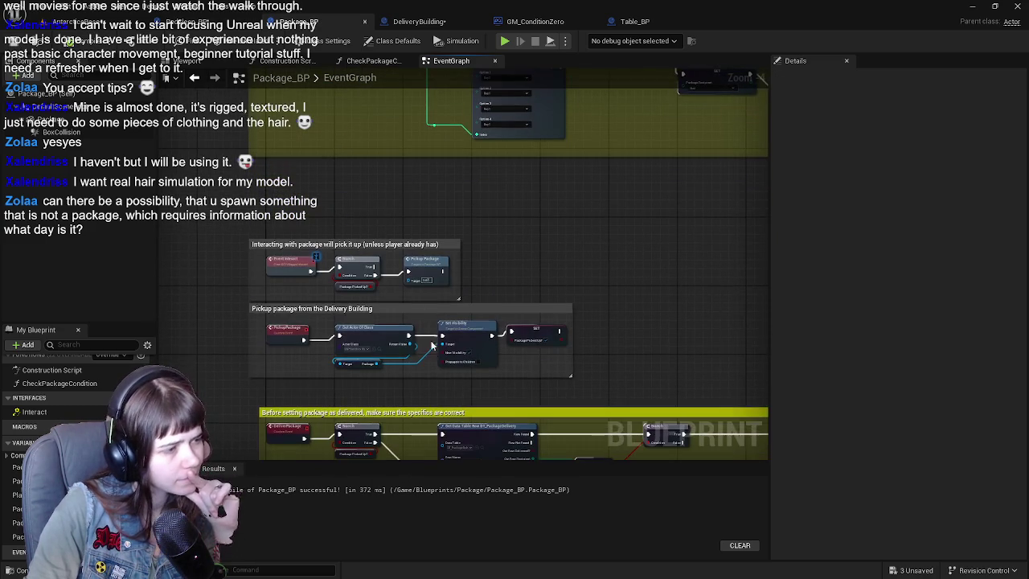
scroll(430, 329, up, 1)
mouse_move(241, 225)
mouse_down()
mouse_move(303, 211)
mouse_move(308, 187)
mouse_up()
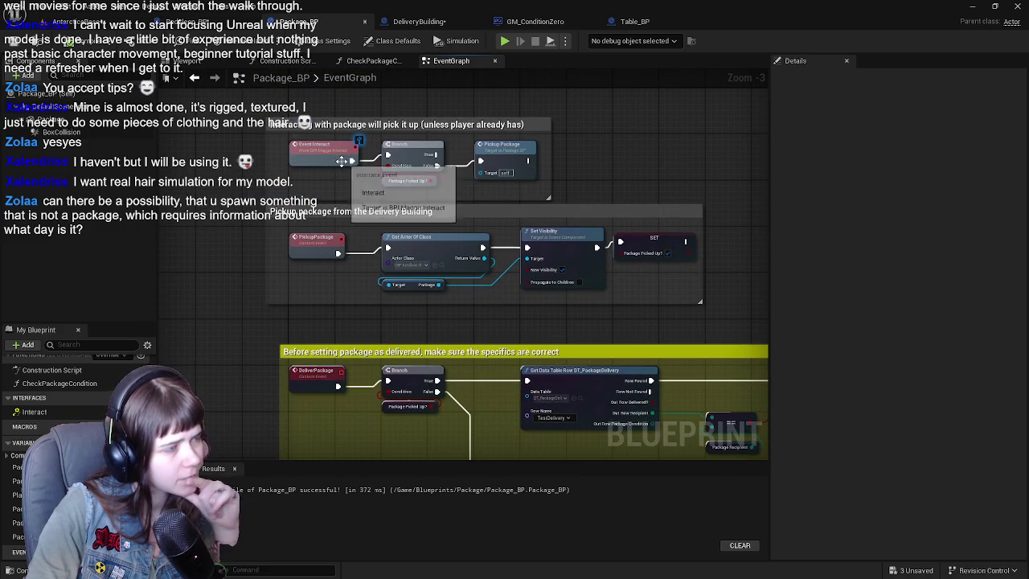
mouse_move(509, 166)
mouse_down()
mouse_move(537, 236)
mouse_move(524, 275)
mouse_move(533, 176)
mouse_move(518, 151)
mouse_up()
mouse_move(352, 328)
mouse_down()
mouse_move(390, 224)
mouse_move(379, 214)
mouse_move(402, 172)
mouse_move(322, 207)
mouse_up()
scroll(426, 146, down, 3)
scroll(322, 207, down, 1)
drag(257, 201, 709, 341)
scroll(332, 214, up, 2)
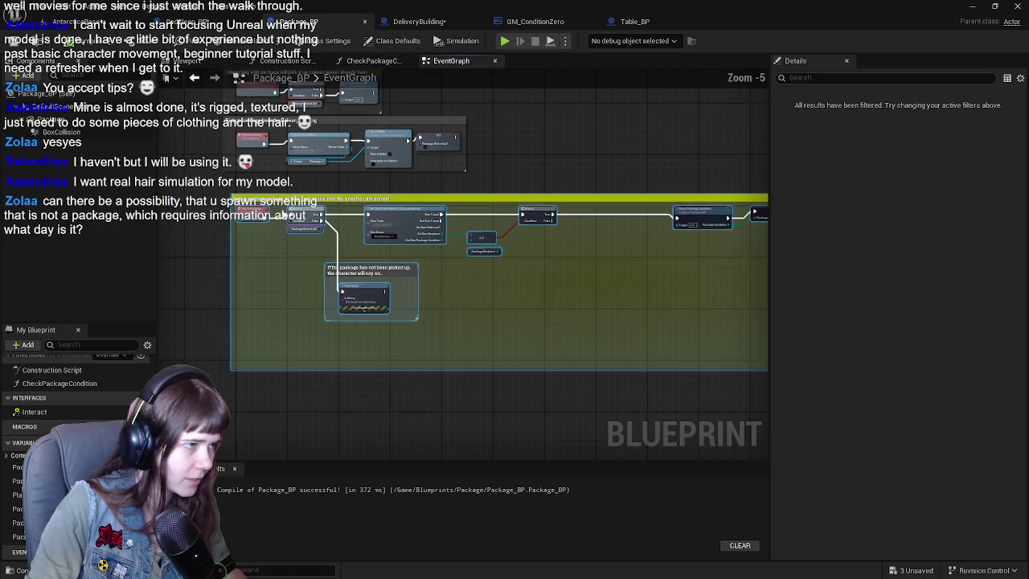
mouse_move(256, 225)
mouse_down()
mouse_move(261, 343)
mouse_move(258, 318)
mouse_up()
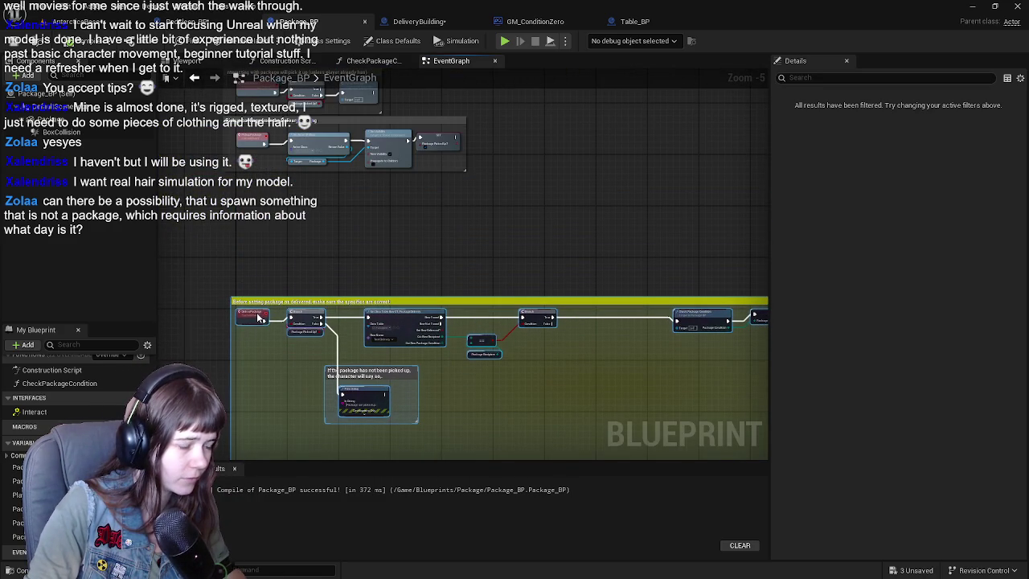
scroll(354, 303, down, 3)
scroll(418, 179, up, 2)
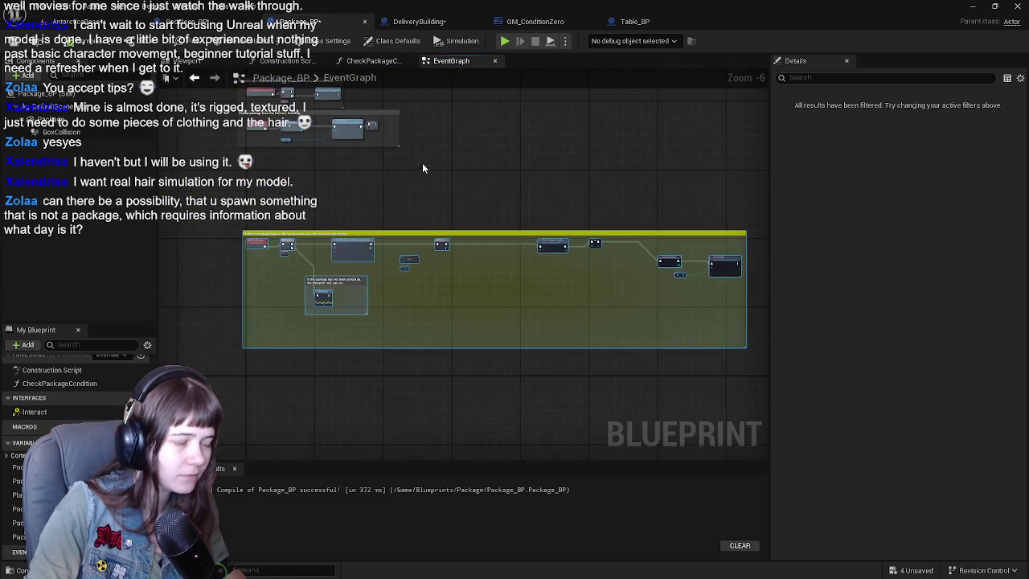
Step: Move the delivery-check comment group down and slightly left
drag(385, 229, 350, 244)
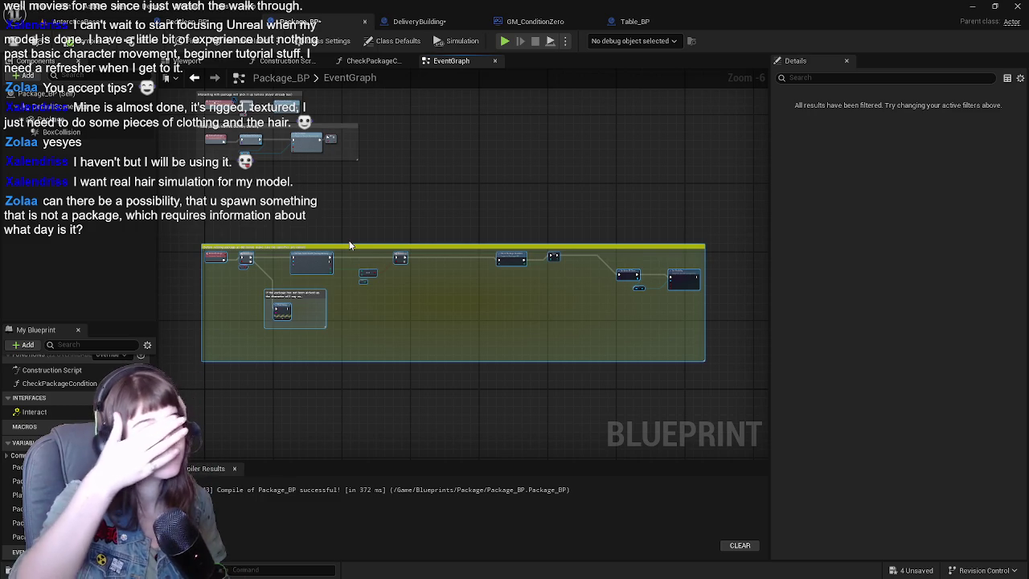
scroll(326, 233, up, 1)
mouse_move(265, 249)
mouse_down()
mouse_move(264, 379)
mouse_move(264, 352)
mouse_up()
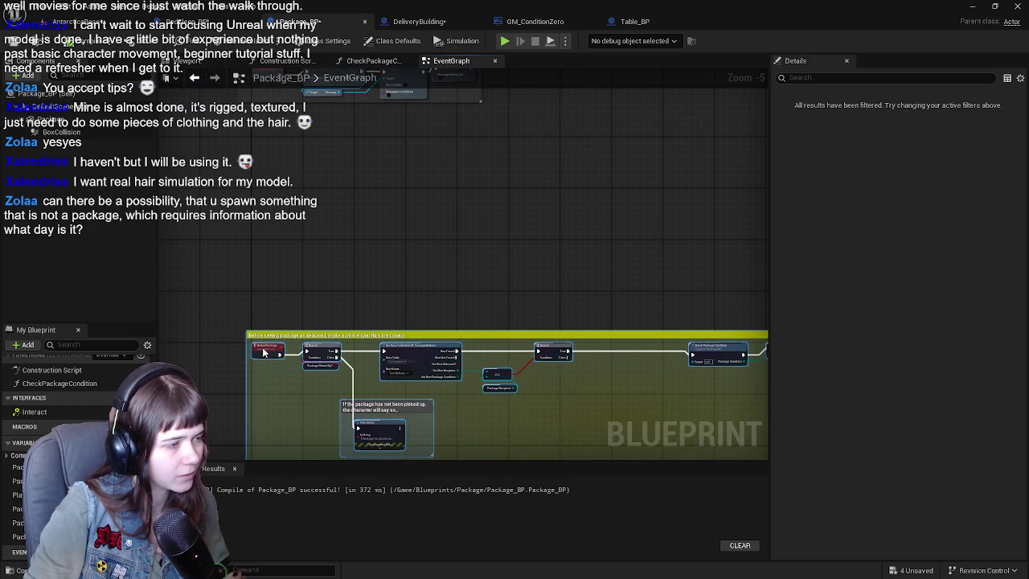
scroll(351, 282, down, 2)
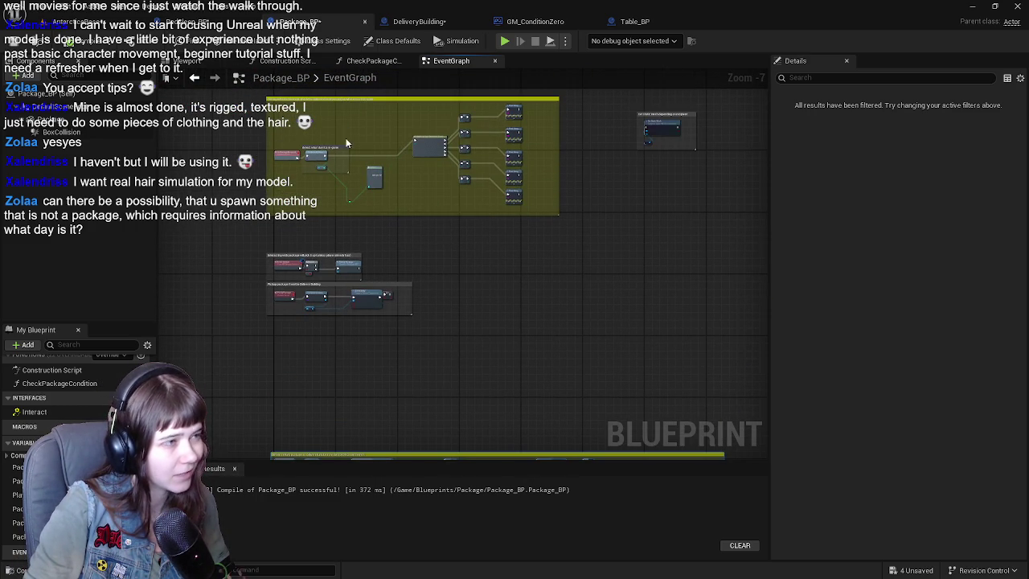
Step: Reposition the day-based recipient comment group, undoing one unwanted node move
drag(401, 159, 467, 200)
click(472, 229)
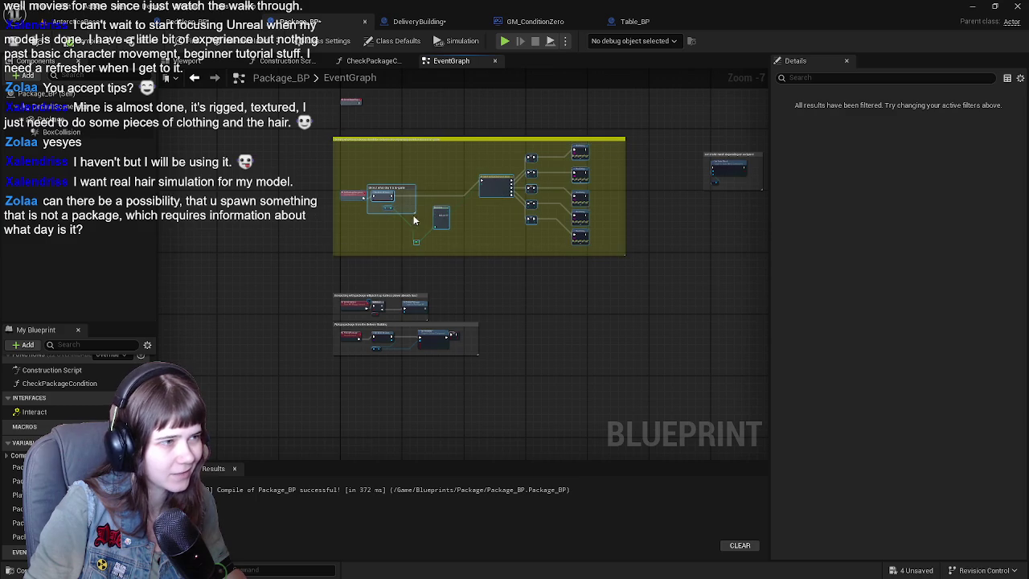
drag(354, 202, 533, 313)
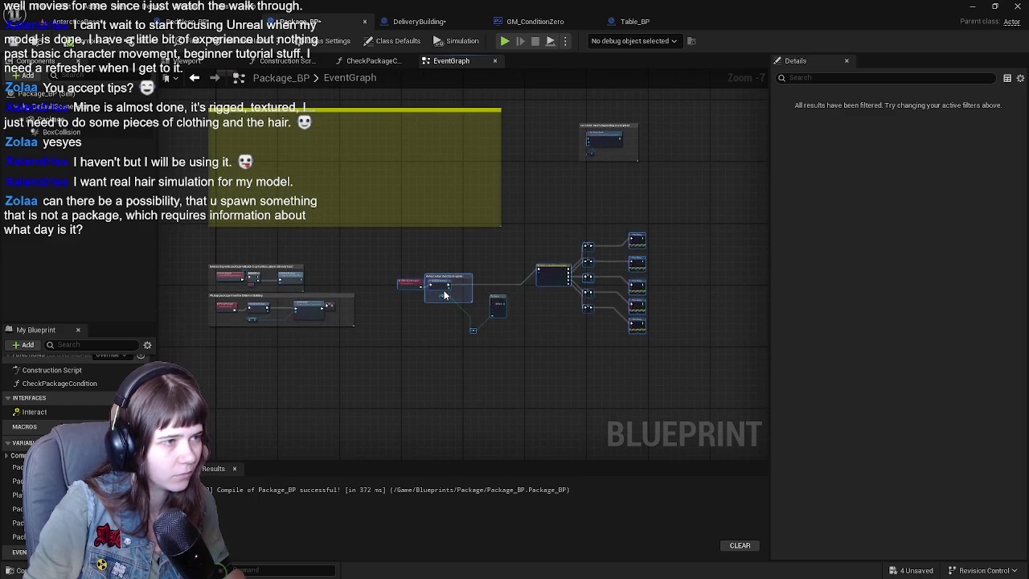
key(ctrl+z)
drag(303, 191, 414, 267)
click(388, 247)
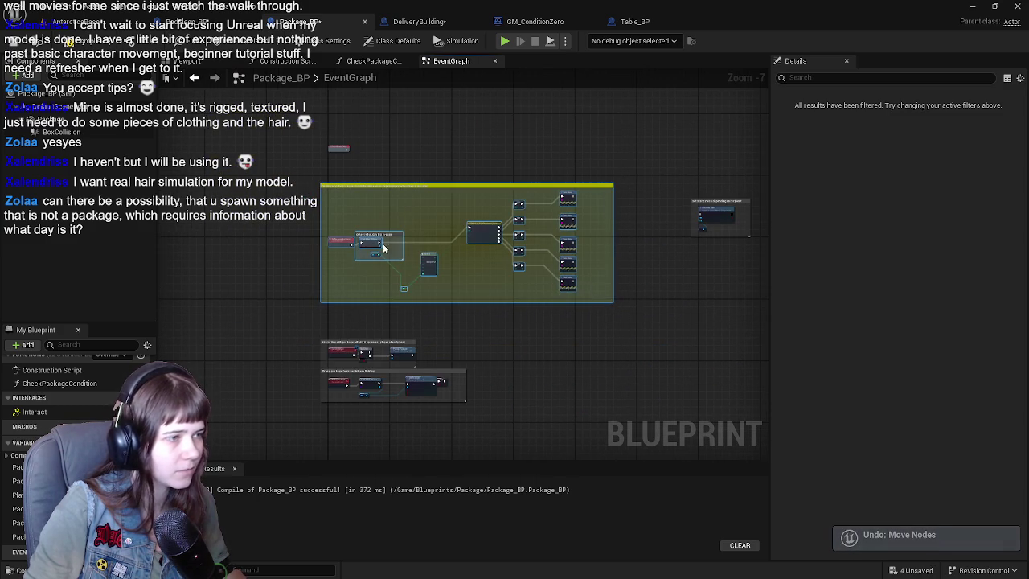
mouse_move(343, 243)
mouse_down()
mouse_move(551, 346)
mouse_move(377, 265)
mouse_move(337, 310)
mouse_move(472, 227)
mouse_move(459, 269)
mouse_move(317, 270)
mouse_up()
scroll(472, 227, up, 1)
scroll(317, 271, up, 2)
scroll(325, 283, up, 1)
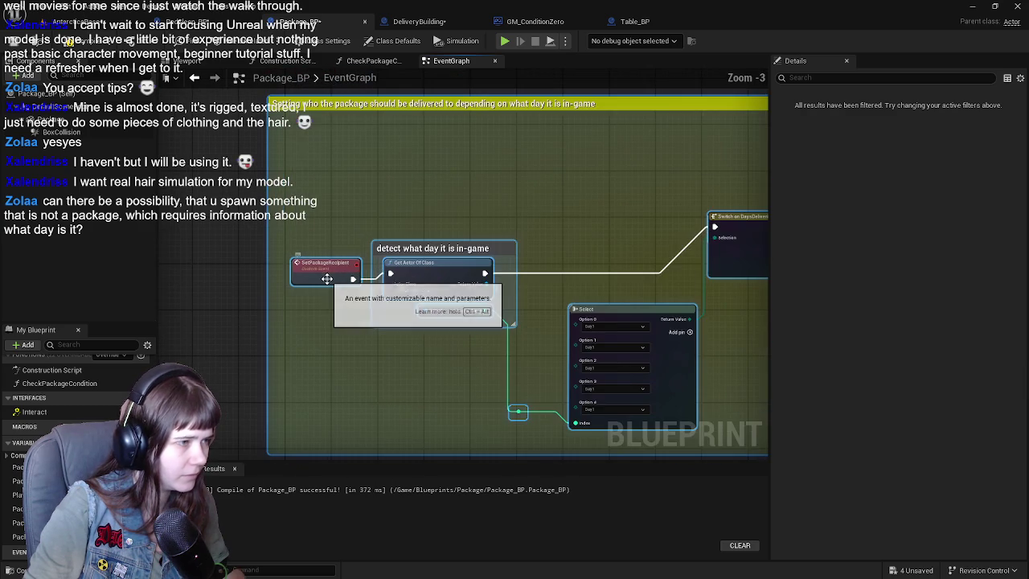
scroll(383, 273, down, 2)
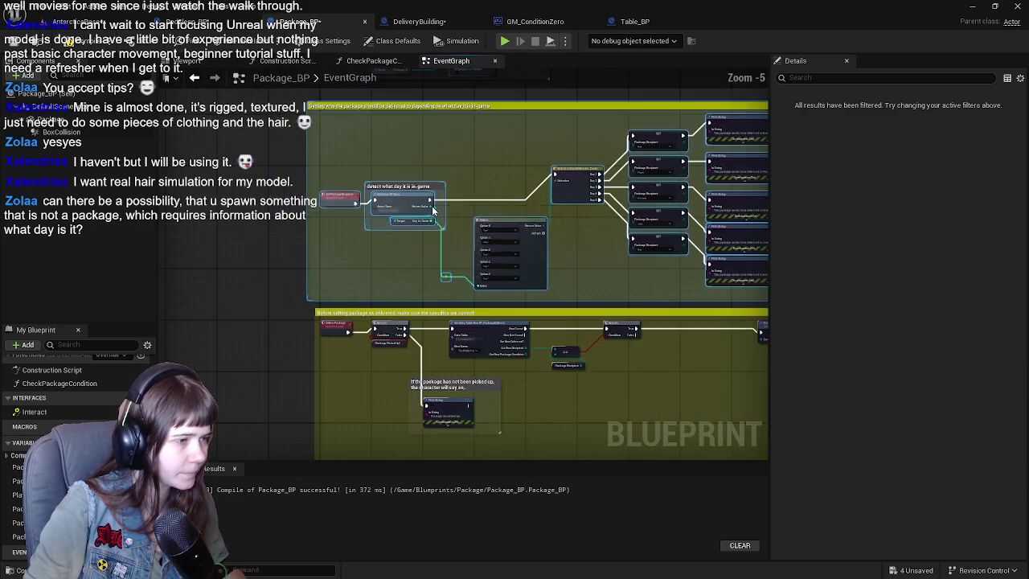
scroll(482, 300, up, 2)
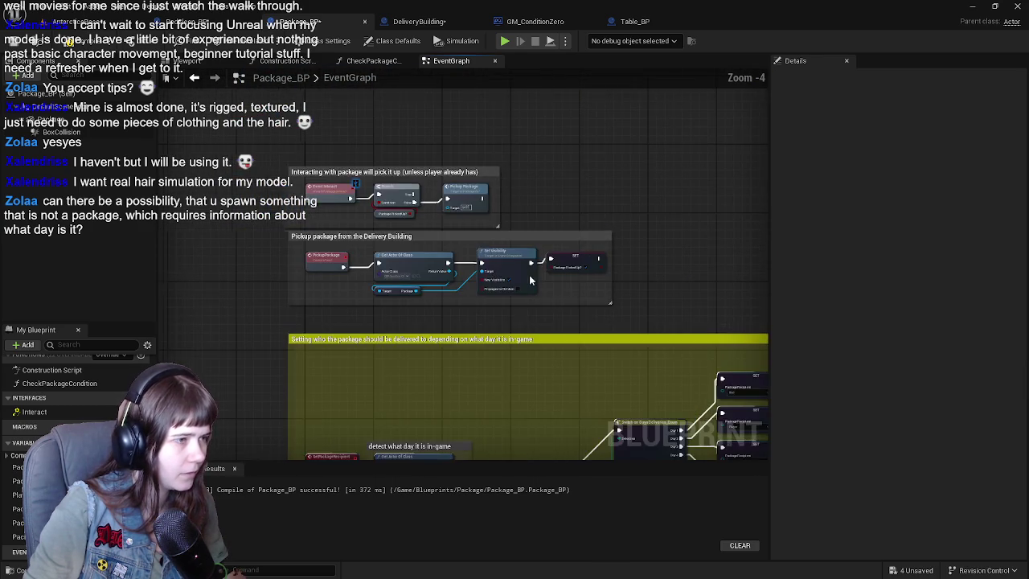
mouse_move(483, 300)
mouse_down()
mouse_move(482, 99)
mouse_move(443, 375)
mouse_move(419, 291)
mouse_up()
scroll(459, 371, down, 2)
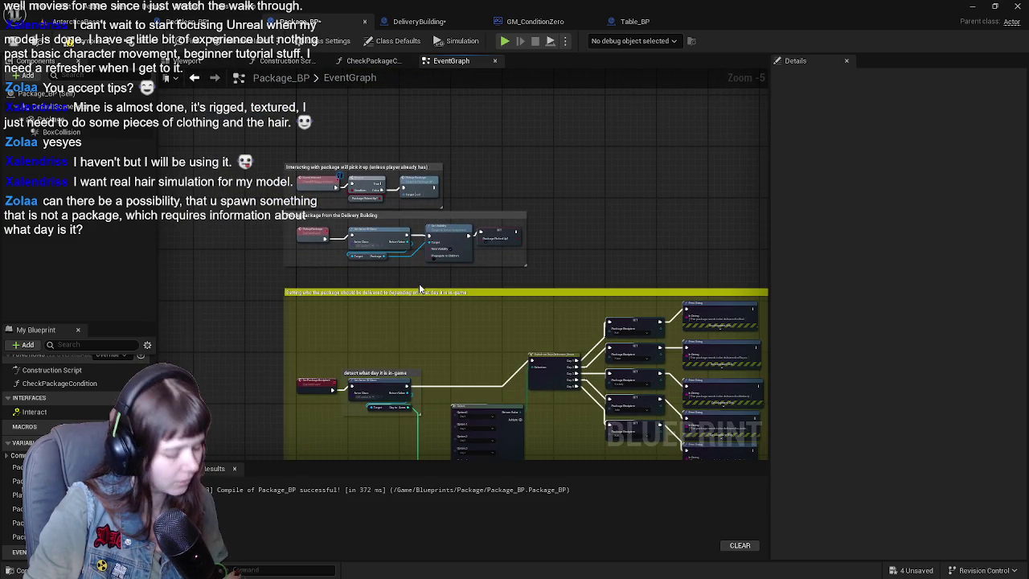
Step: Undo the recent moves to restore the recipient group's higher position
key(ctrl+z)
key(ctrl+z)
key(ctrl+z)
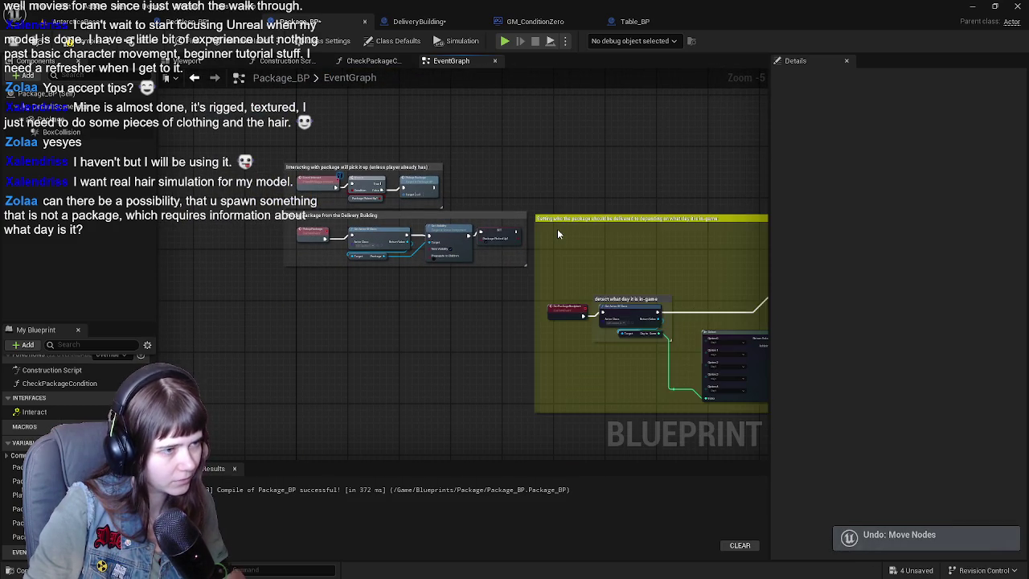
key(ctrl+z)
scroll(565, 178, down, 2)
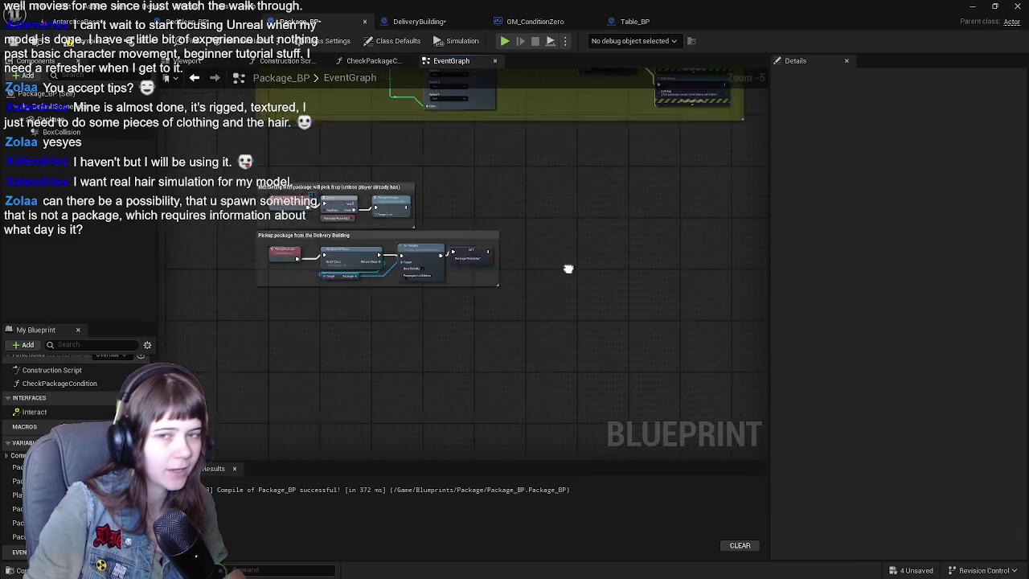
key(ctrl+z)
key(ctrl+z)
click(388, 270)
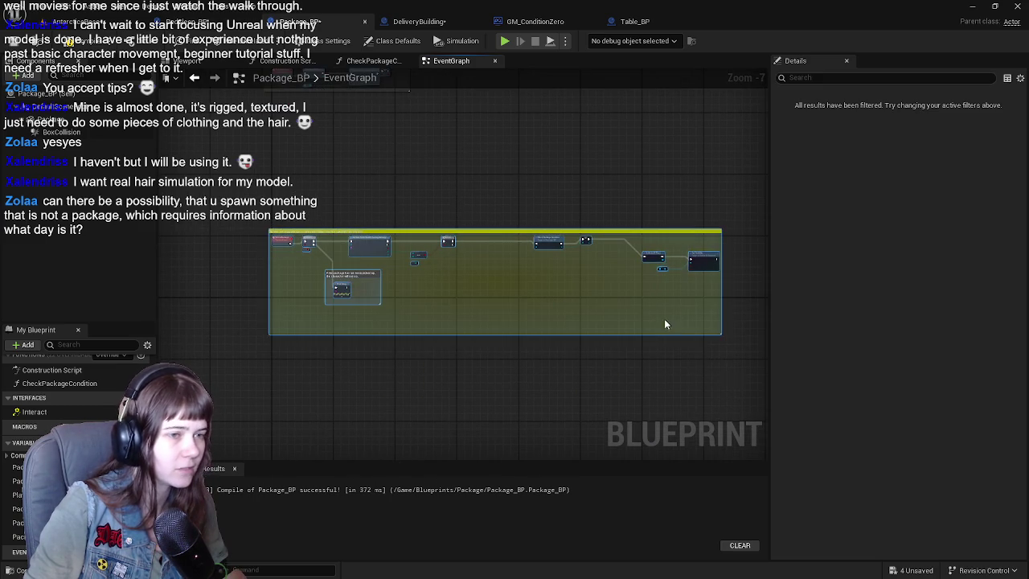
scroll(305, 195, up, 3)
key(ctrl+z)
key(ctrl+z)
key(ctrl+z)
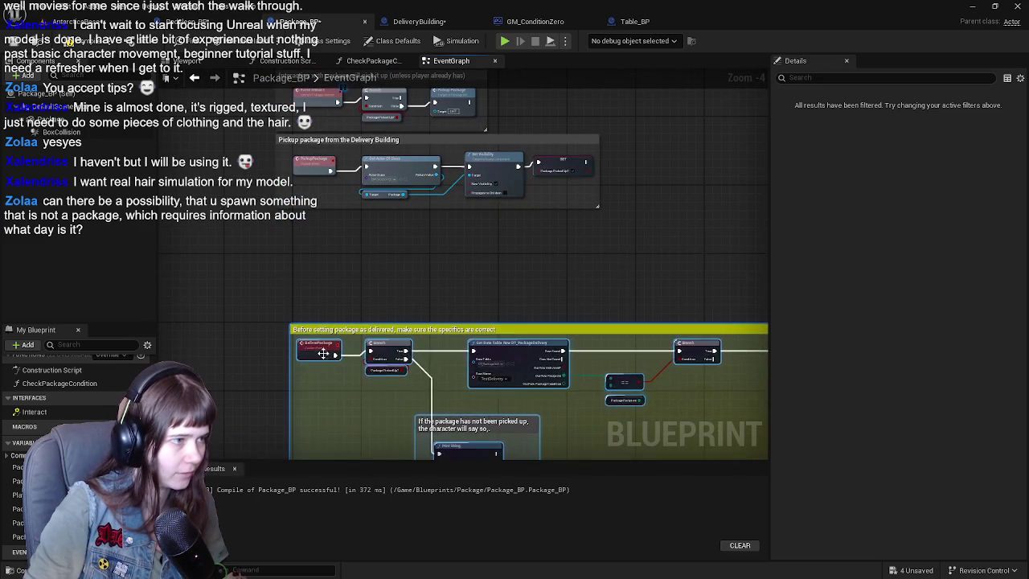
Step: Frame the pickup and delivery-check groups, raising the delivery-check group in view
scroll(550, 222, up, 1)
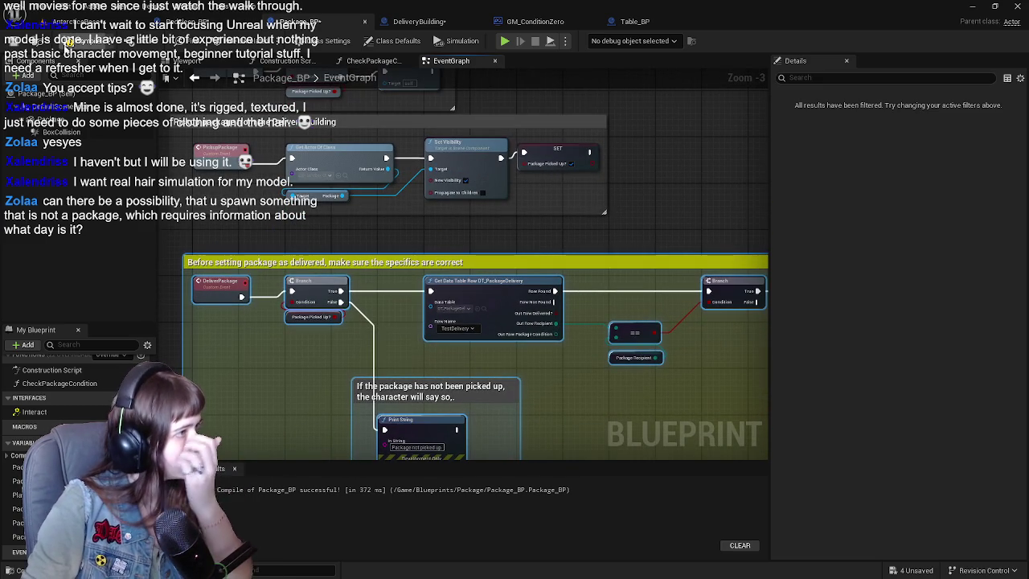
scroll(480, 326, down, 3)
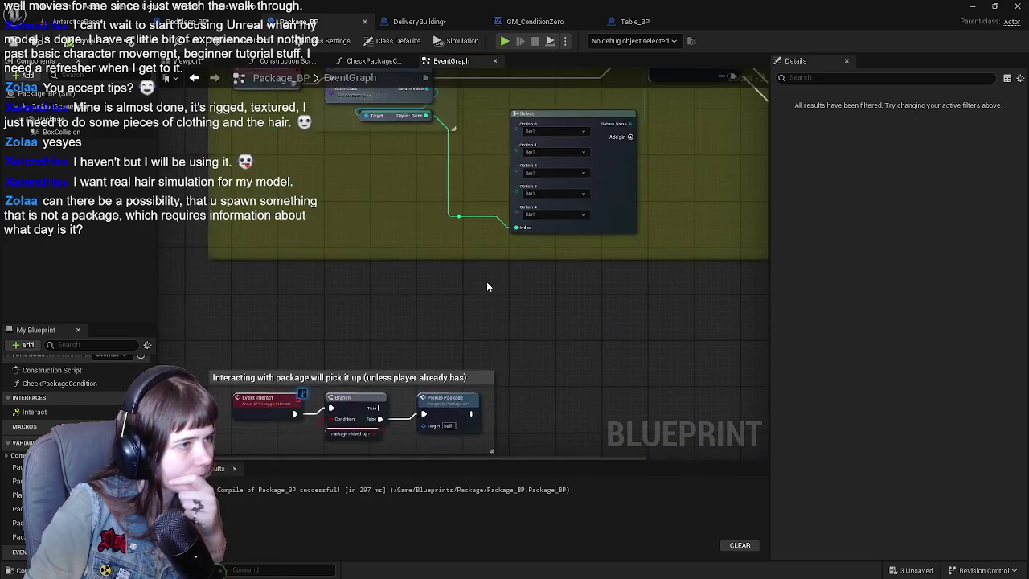
scroll(424, 354, up, 2)
drag(424, 354, 483, 213)
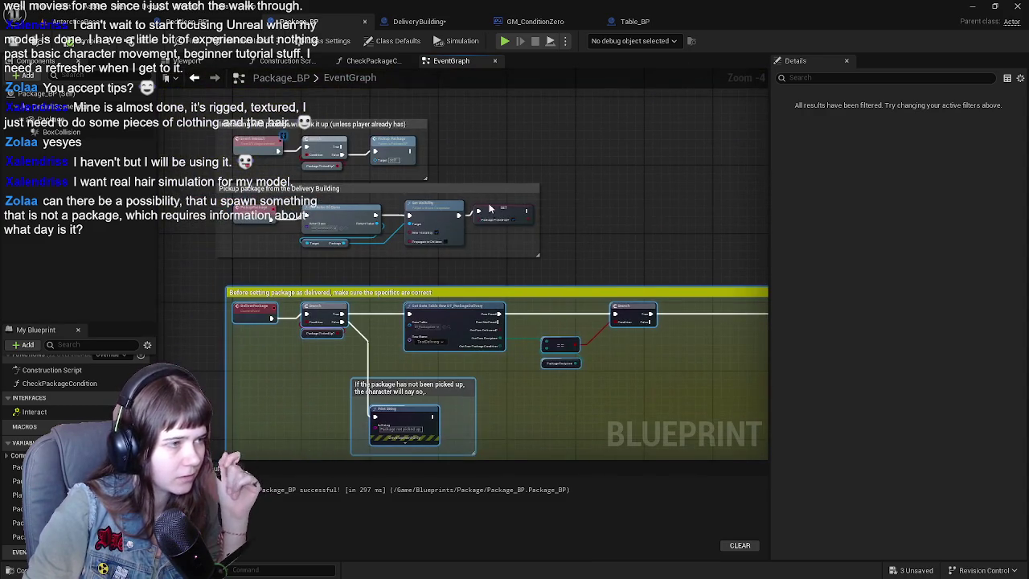
mouse_move(541, 278)
mouse_down()
mouse_move(587, 202)
mouse_move(480, 217)
mouse_move(589, 204)
mouse_up()
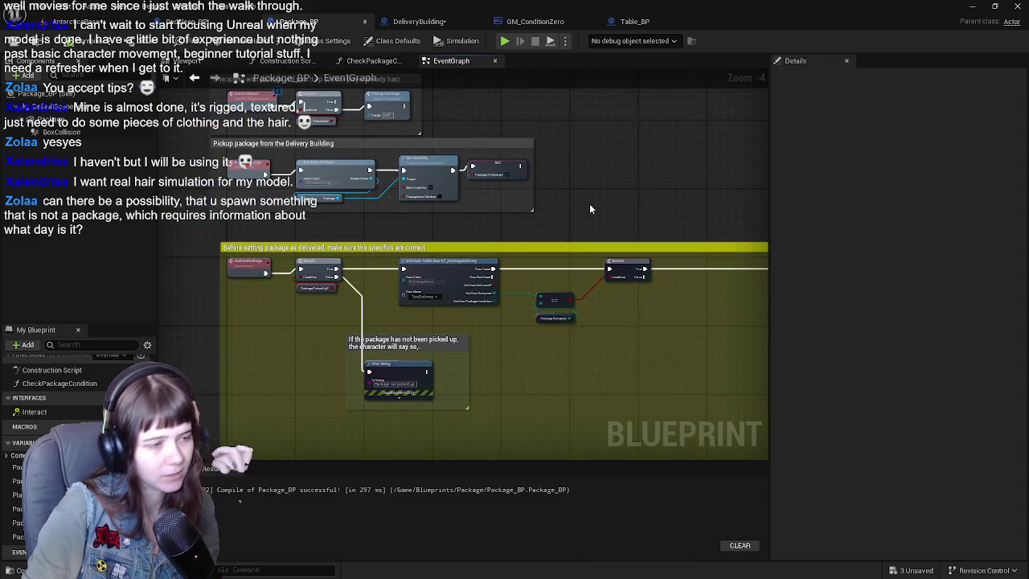
scroll(514, 285, up, 1)
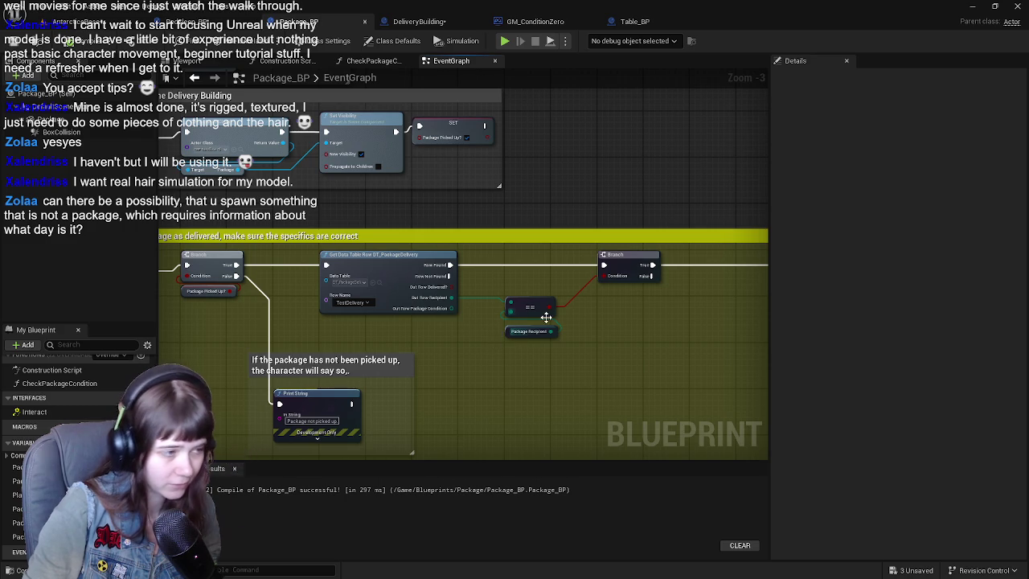
drag(492, 346, 600, 370)
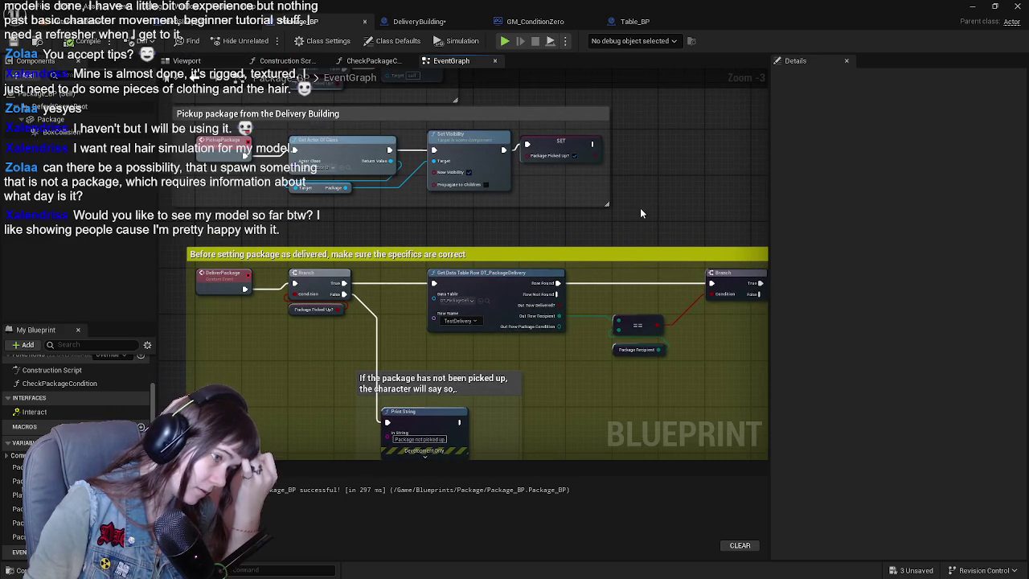
scroll(508, 262, down, 3)
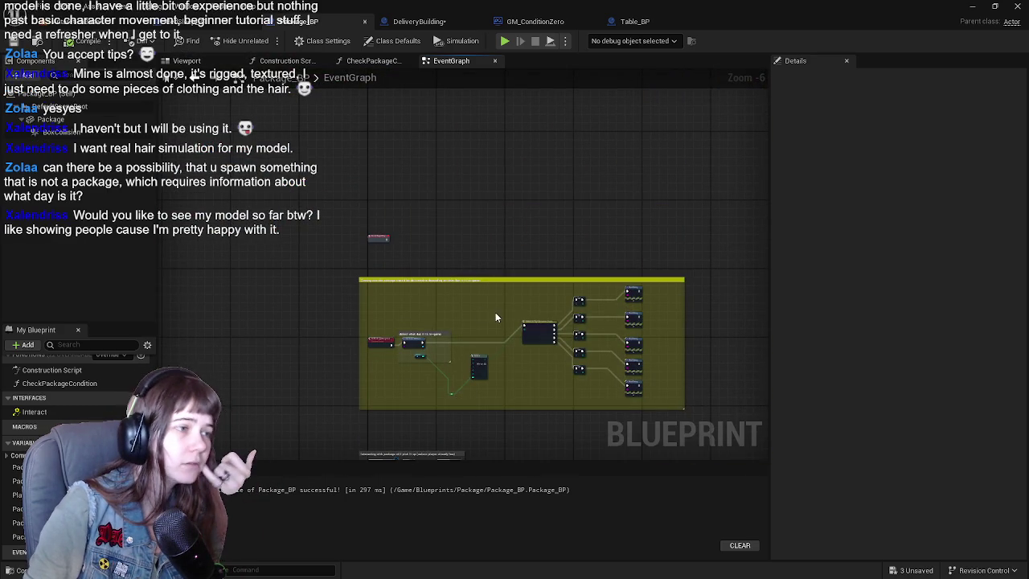
scroll(437, 268, up, 2)
mouse_move(358, 193)
mouse_down()
mouse_move(340, 133)
mouse_move(340, 156)
mouse_move(318, 182)
mouse_move(342, 170)
mouse_up()
drag(394, 149, 354, 186)
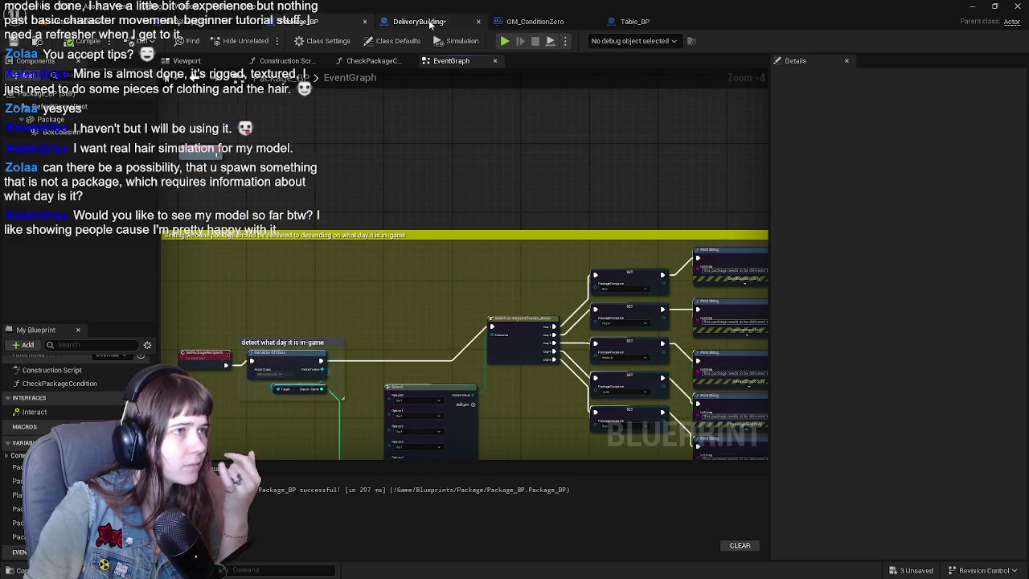
click(433, 24)
drag(491, 205, 467, 224)
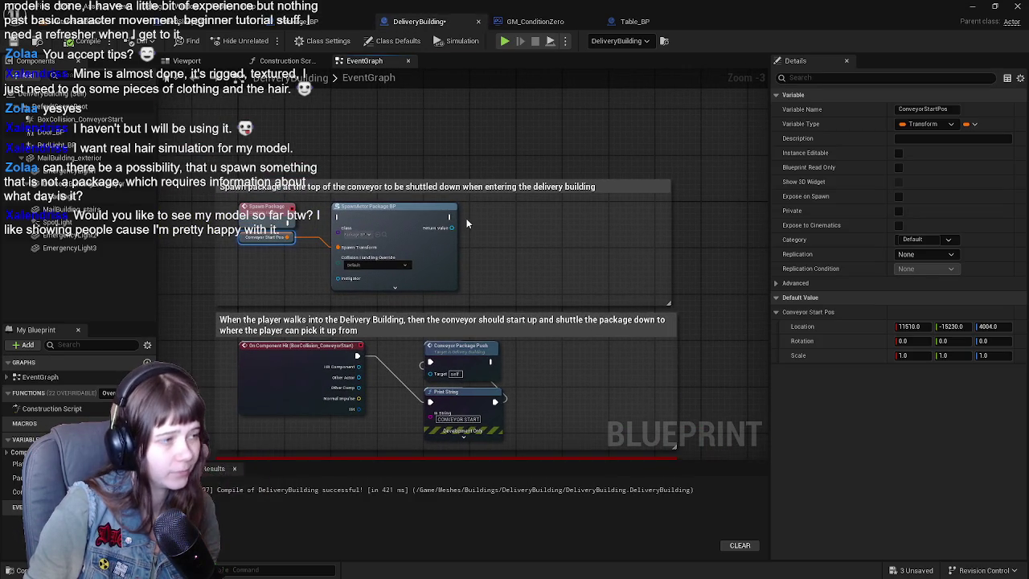
scroll(515, 233, down, 3)
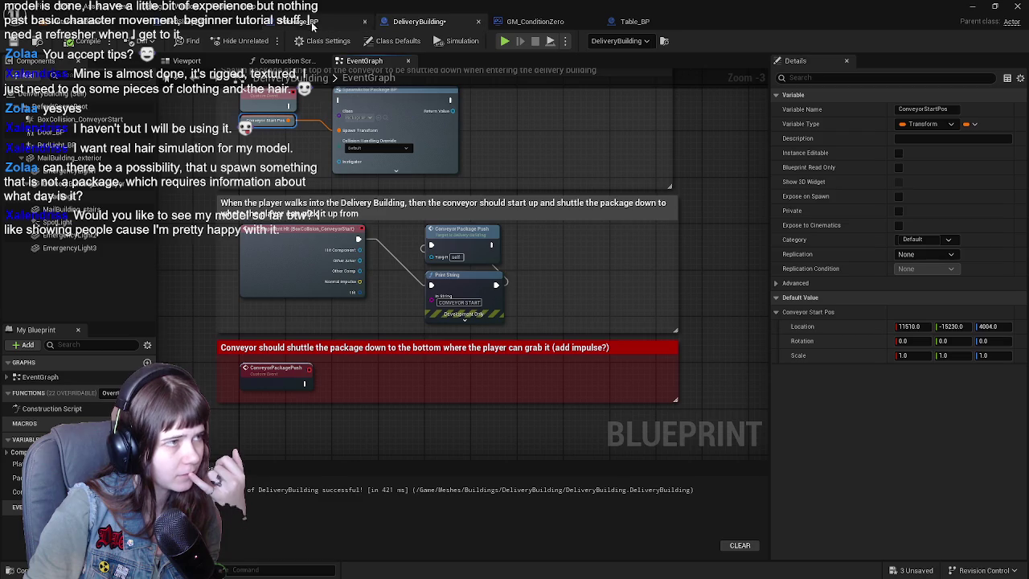
click(316, 21)
scroll(365, 188, up, 1)
mouse_move(402, 185)
mouse_down()
mouse_move(414, 212)
mouse_move(379, 226)
mouse_up()
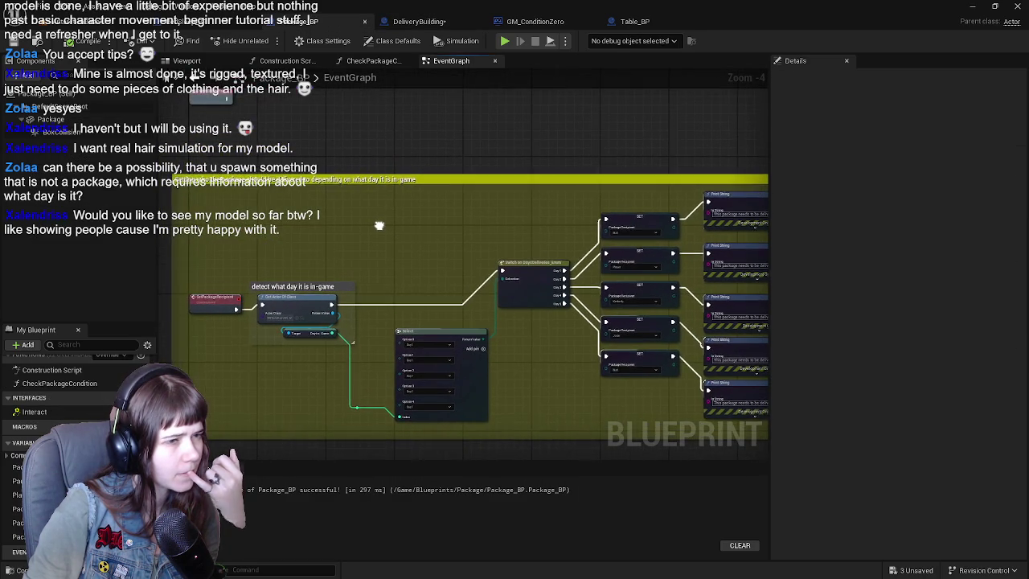
click(418, 21)
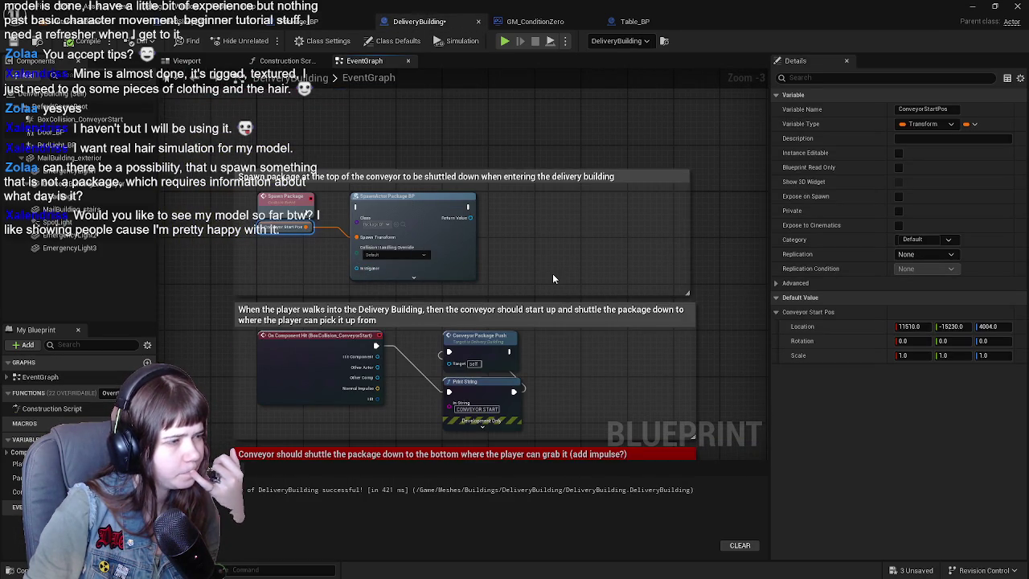
click(561, 22)
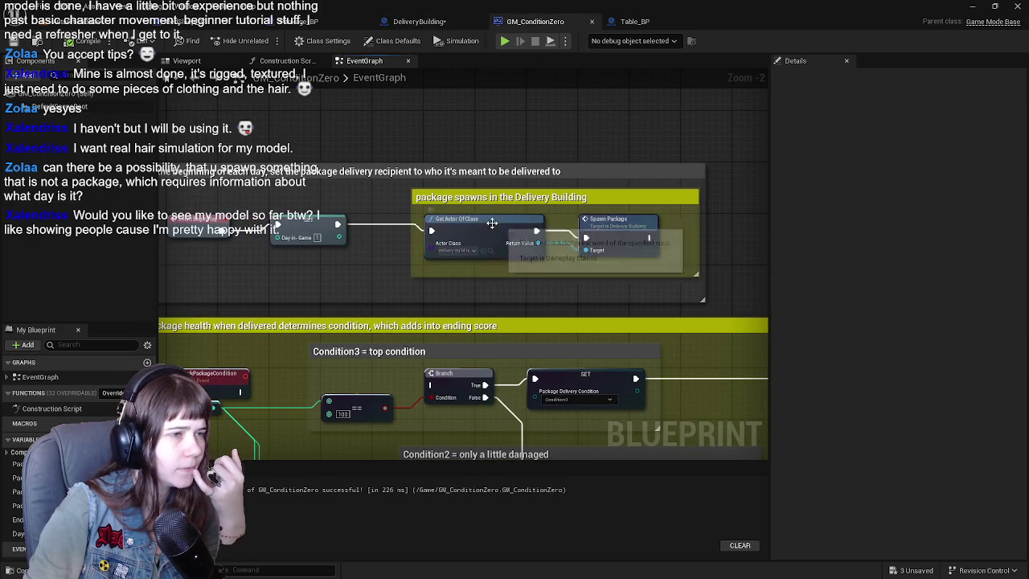
click(483, 223)
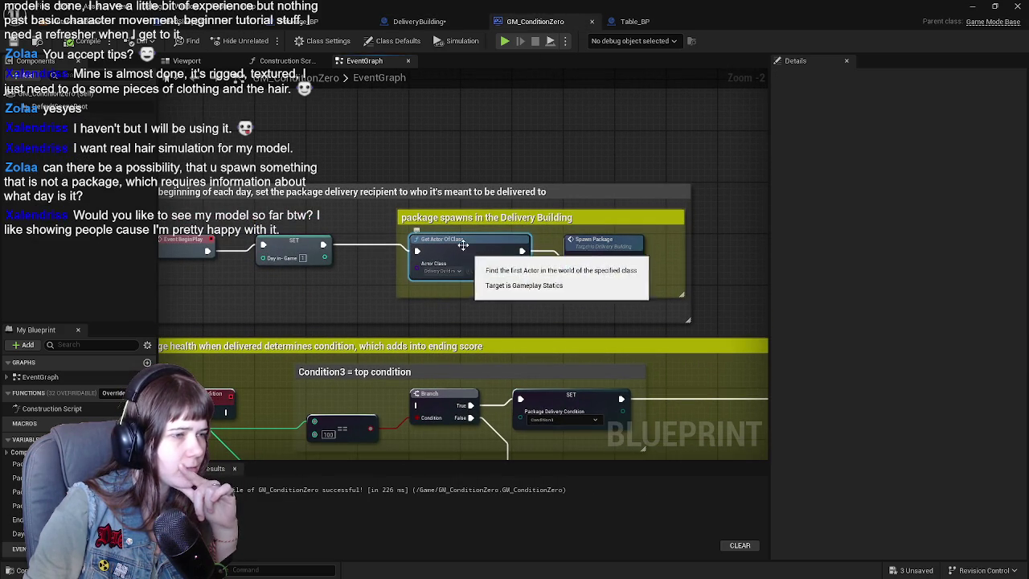
click(345, 27)
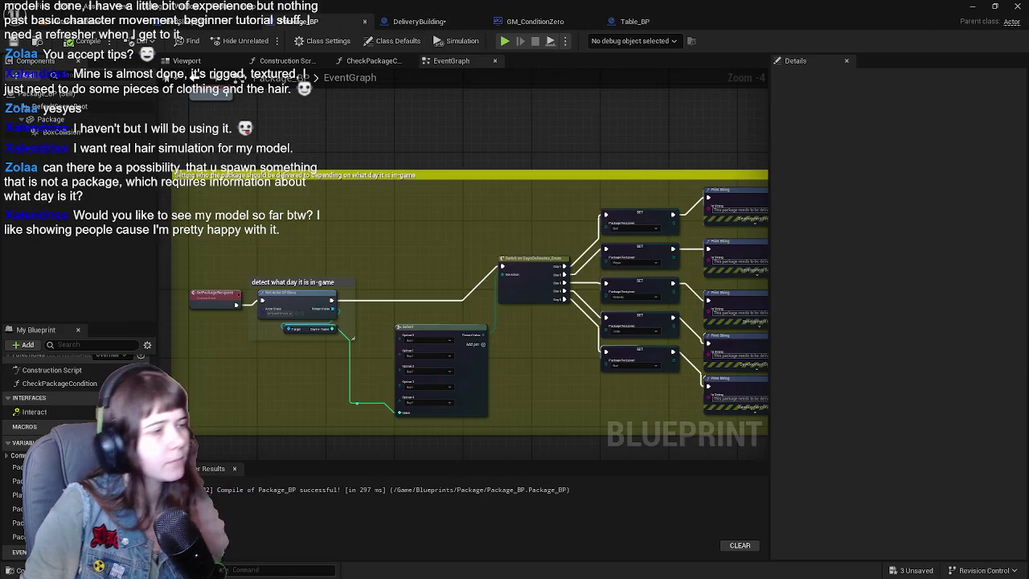
click(426, 22)
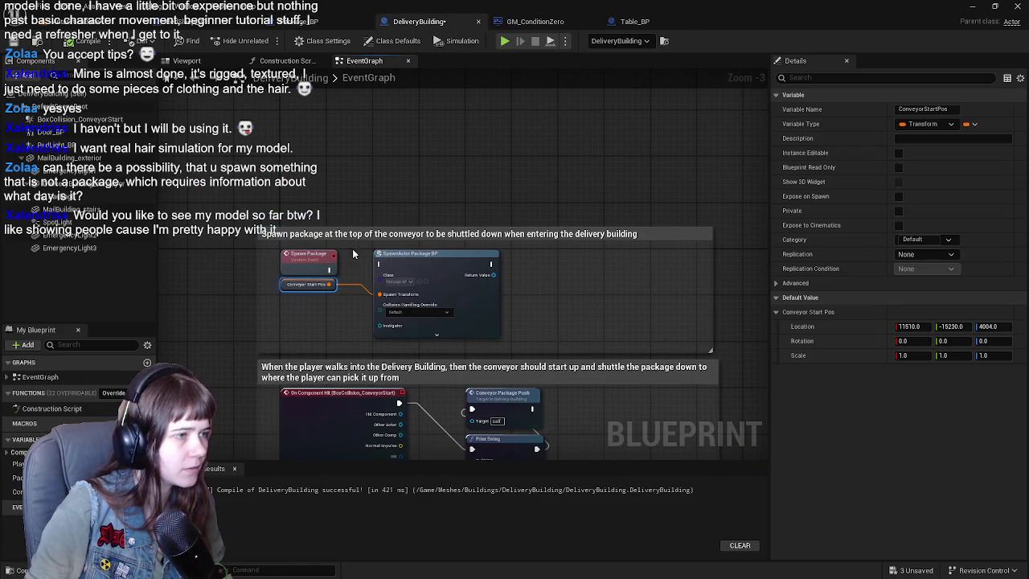
click(408, 278)
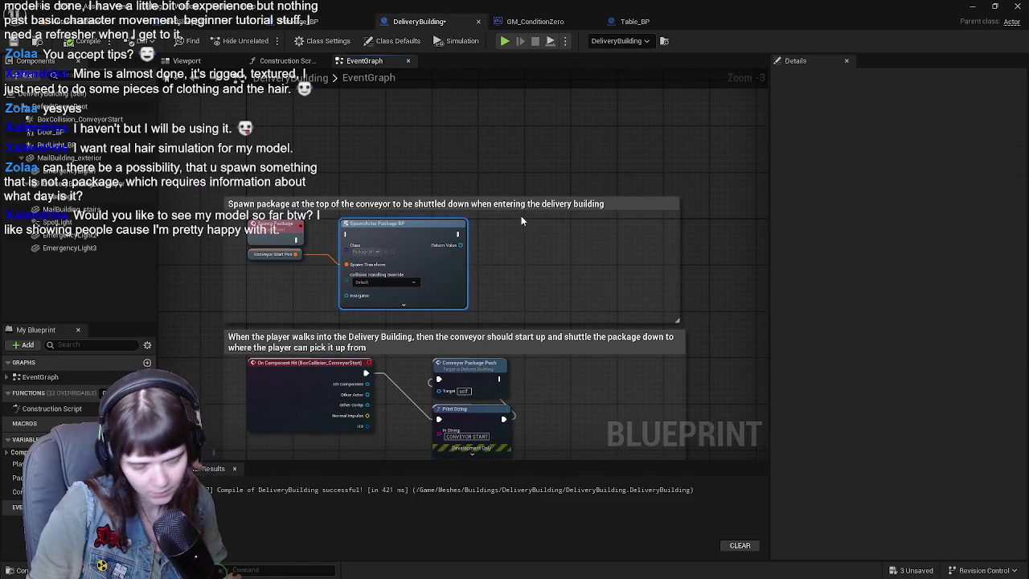
Step: Extend the spawn-package comment box upward and save the pending changes
drag(547, 197, 547, 178)
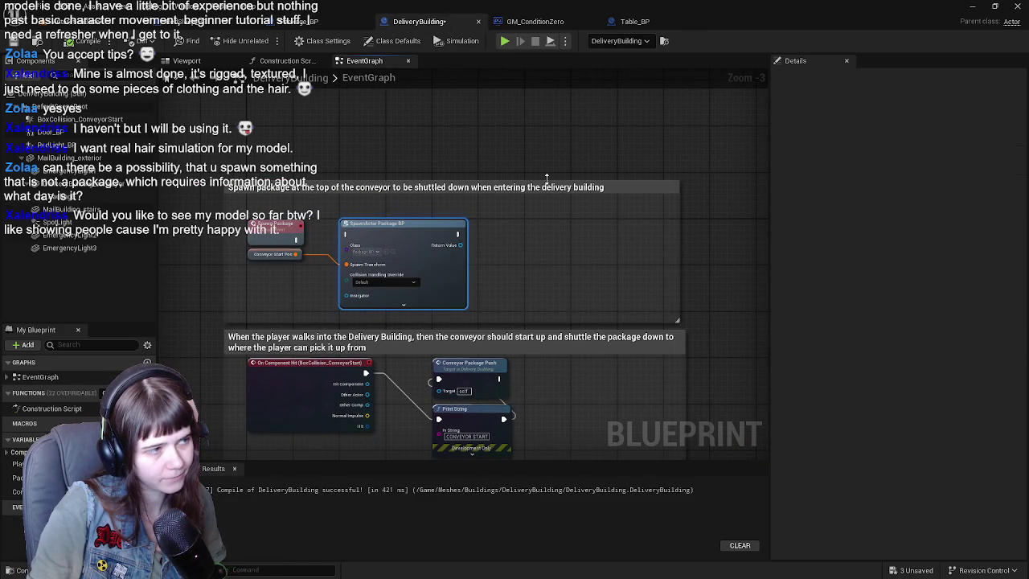
key(ctrl+s)
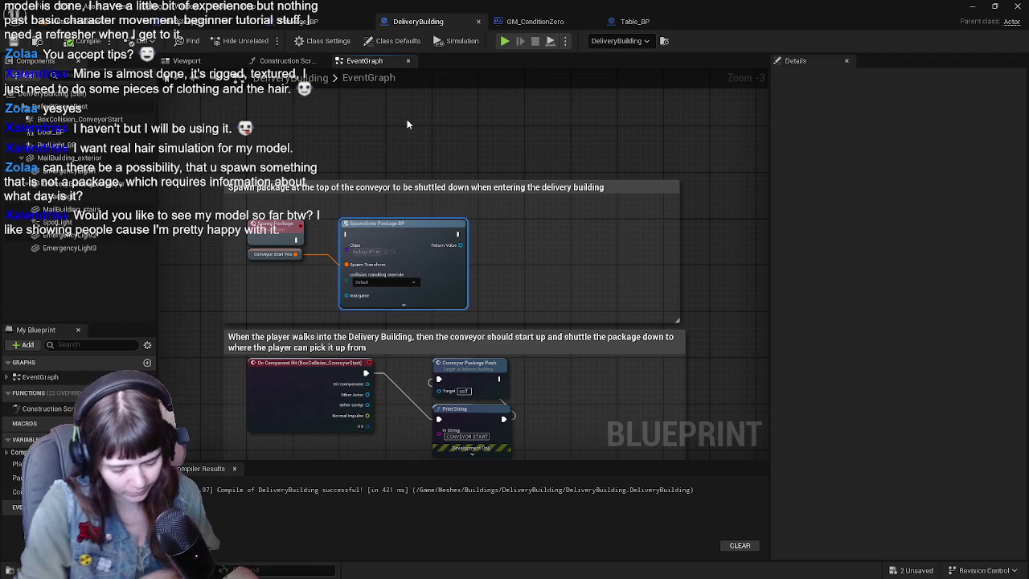
mouse_move(524, 191)
mouse_down()
mouse_move(488, 184)
mouse_move(510, 177)
mouse_move(521, 208)
mouse_up()
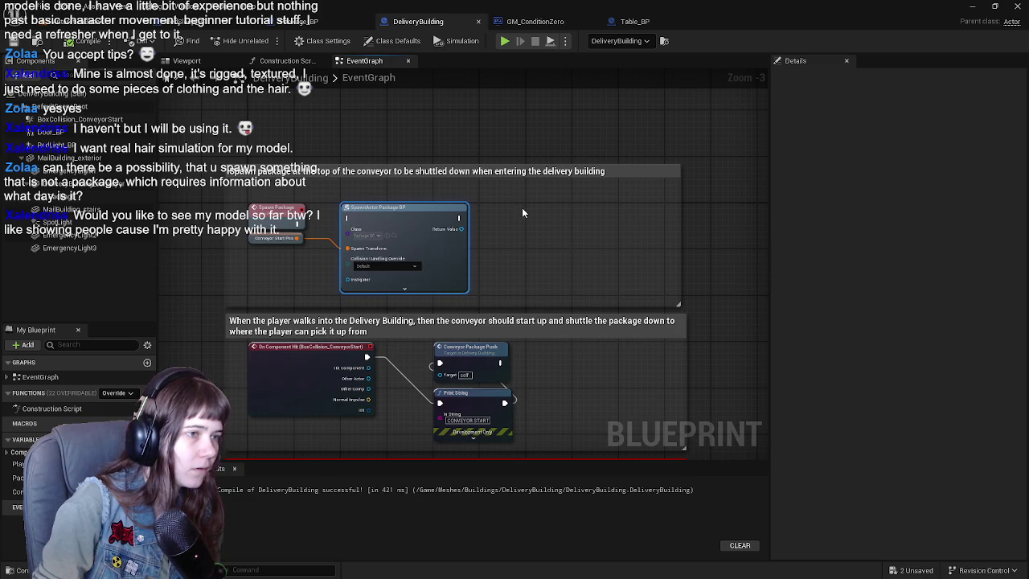
right_click(522, 212)
Step: Add a Get Actor Of Class node with its class set to Package BP
text(get actor)
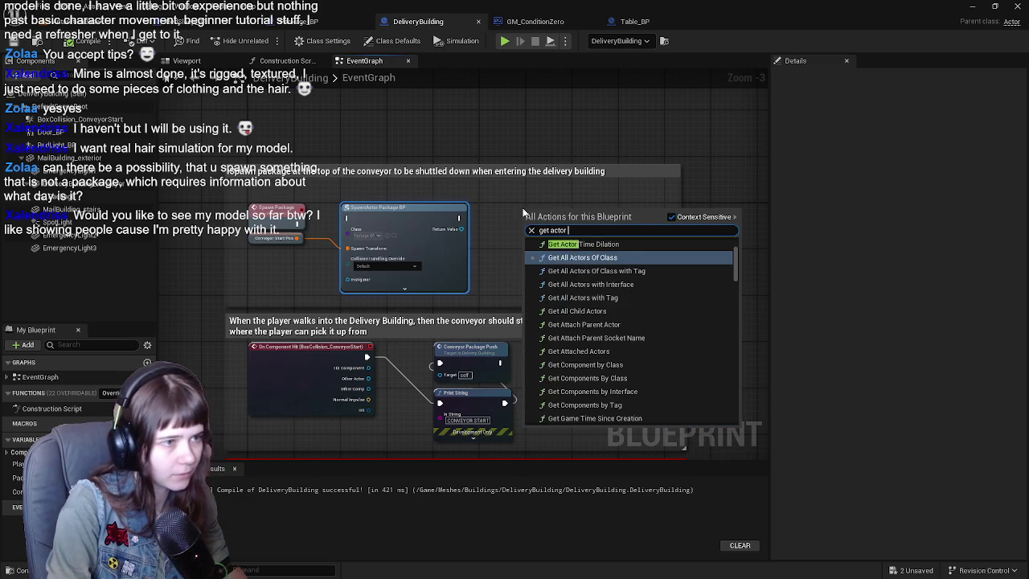
text( of class)
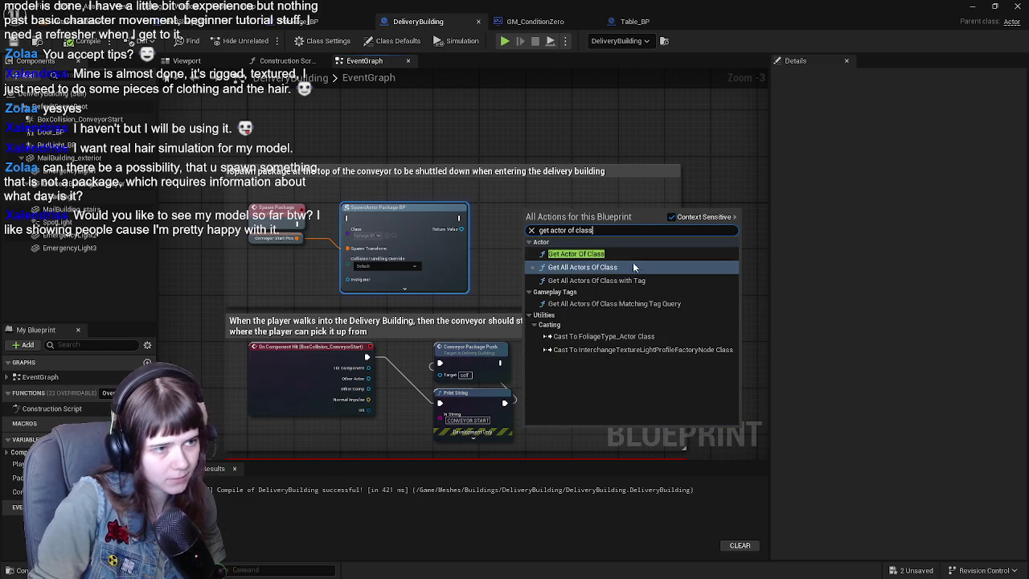
click(576, 253)
click(553, 236)
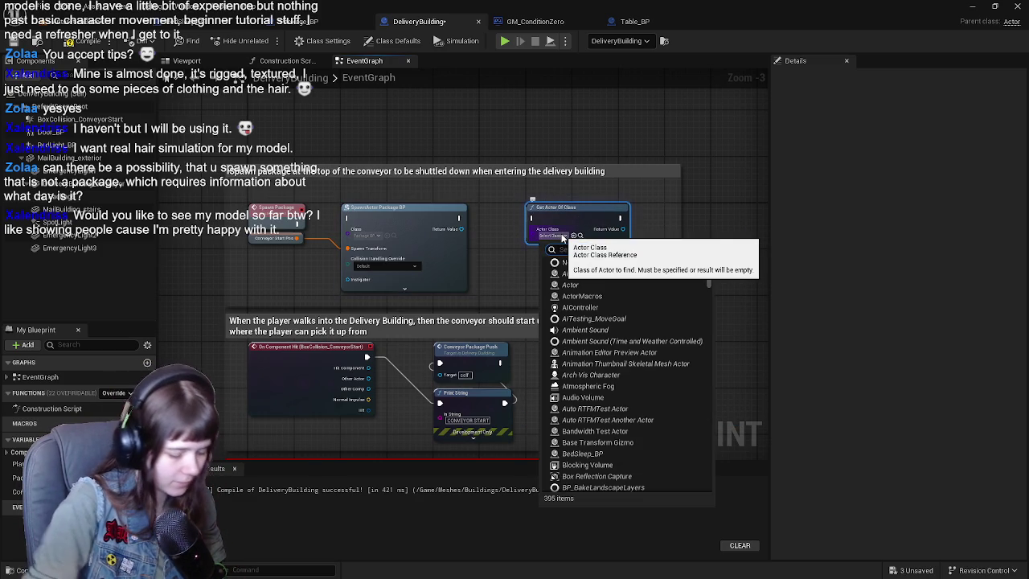
text(package)
click(591, 273)
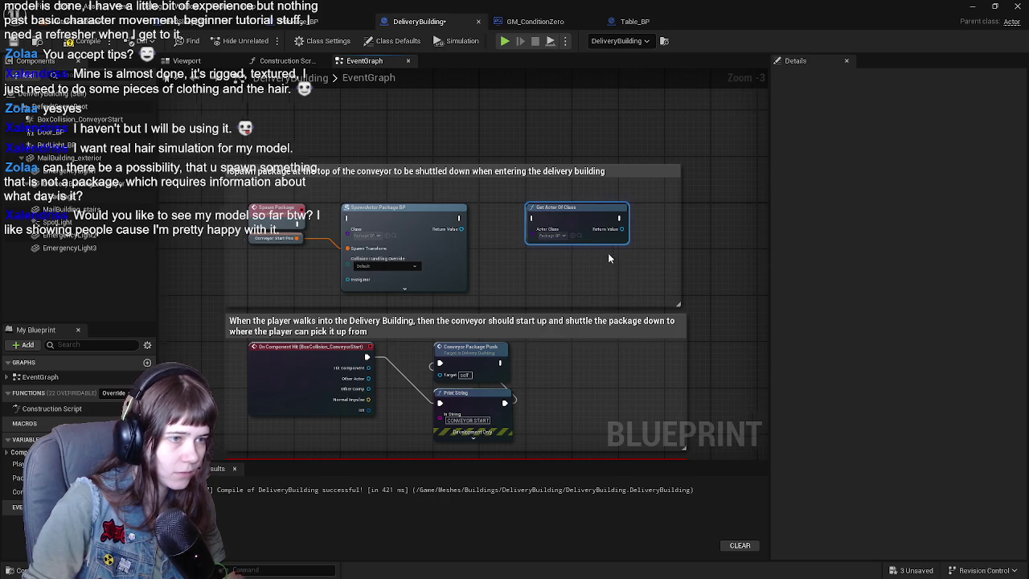
Step: Add Set Package Recipient targeting the found package, run after SpawnActor Package BP
drag(471, 259, 527, 270)
text(set)
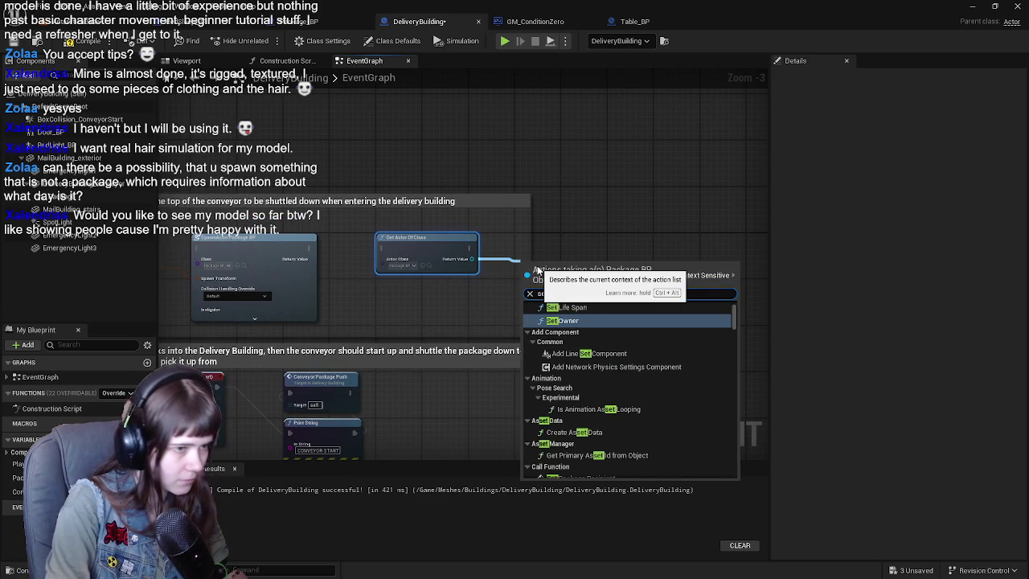
click(607, 196)
drag(469, 250, 539, 245)
text(set package)
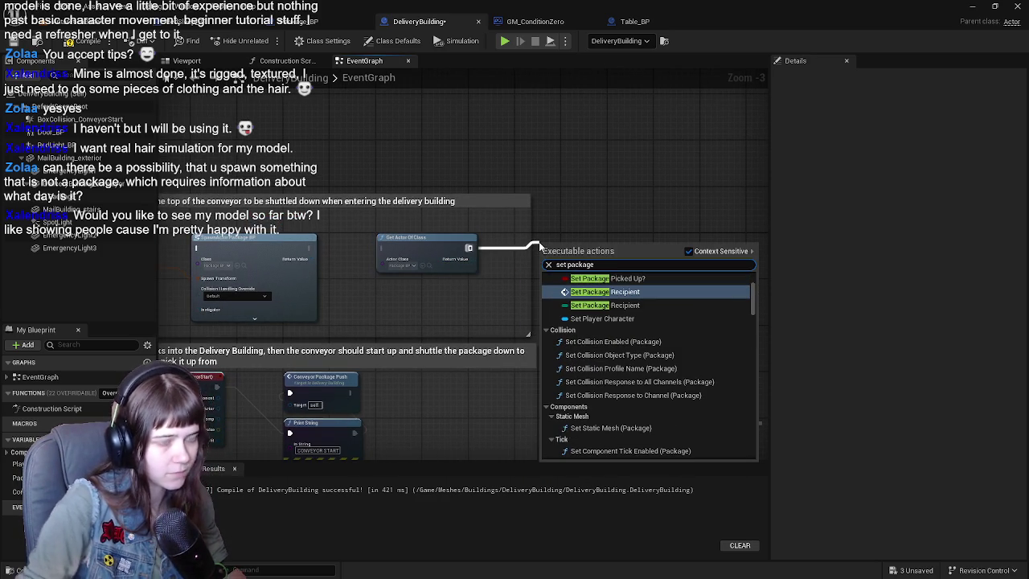
key(Return)
scroll(539, 247, up, 1)
drag(539, 248, 527, 241)
mouse_move(467, 259)
mouse_down()
mouse_move(542, 264)
mouse_move(520, 267)
mouse_up()
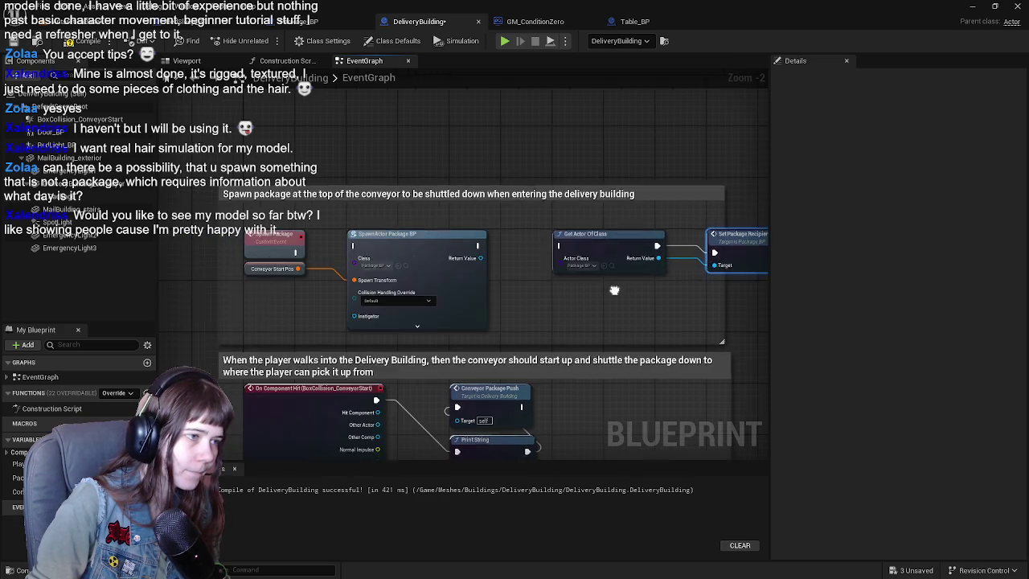
drag(275, 259, 529, 255)
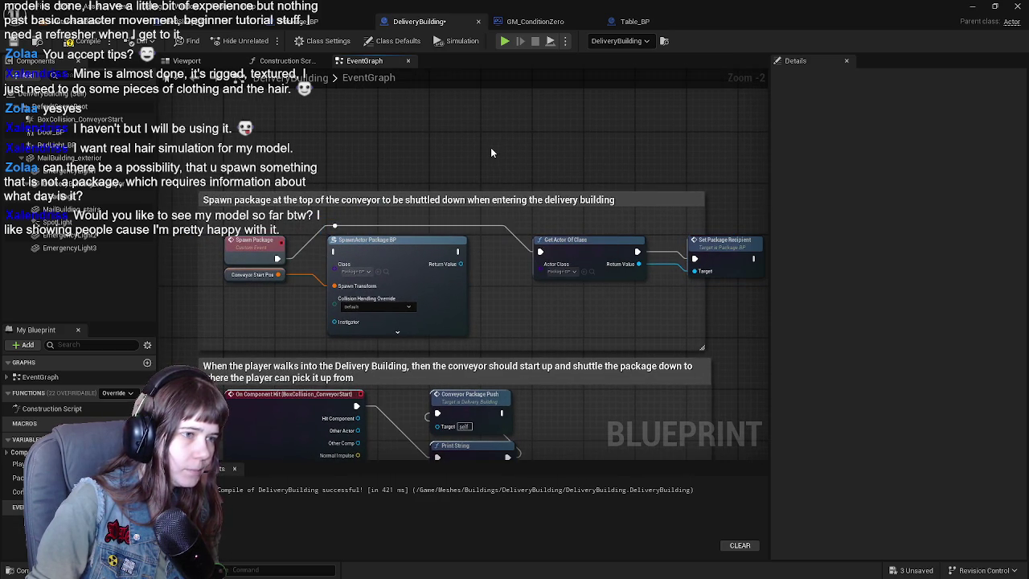
scroll(519, 149, down, 1)
Step: Wrap both new nodes in a comment titled 'Set package recipient after being spawned'
drag(388, 233, 566, 291)
text(c)
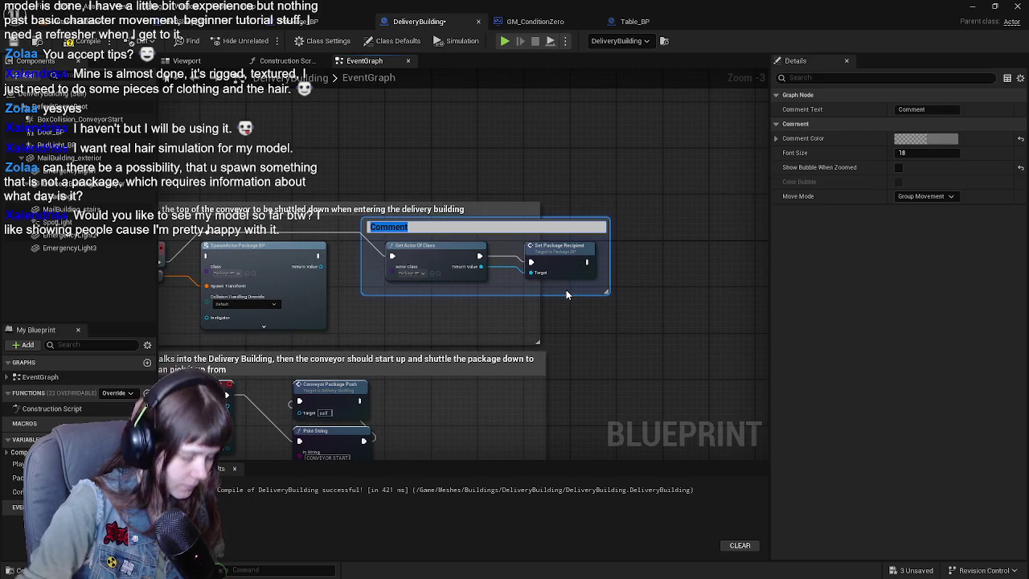
text(ackage recio)
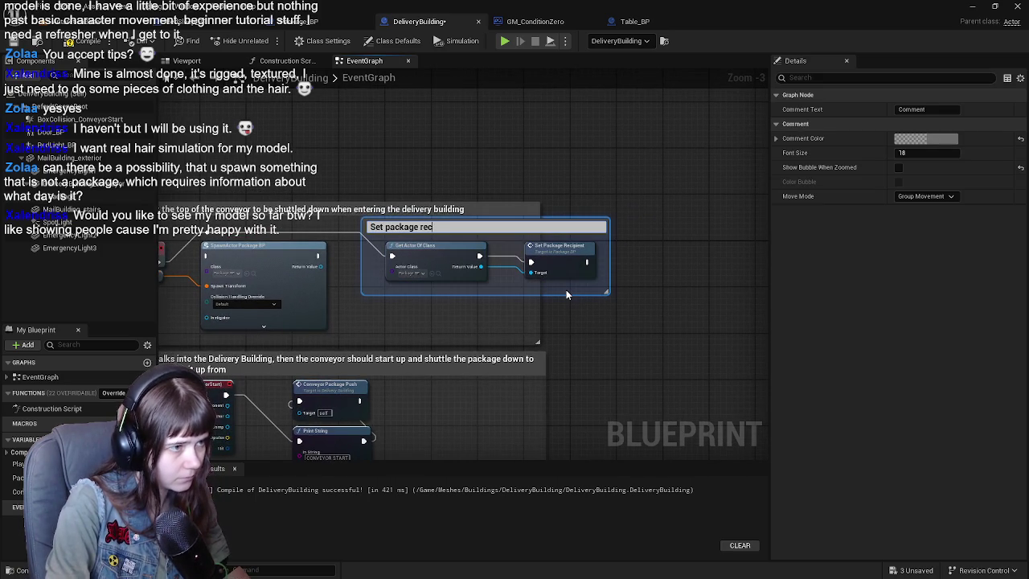
key(BackSpace)
text(pie)
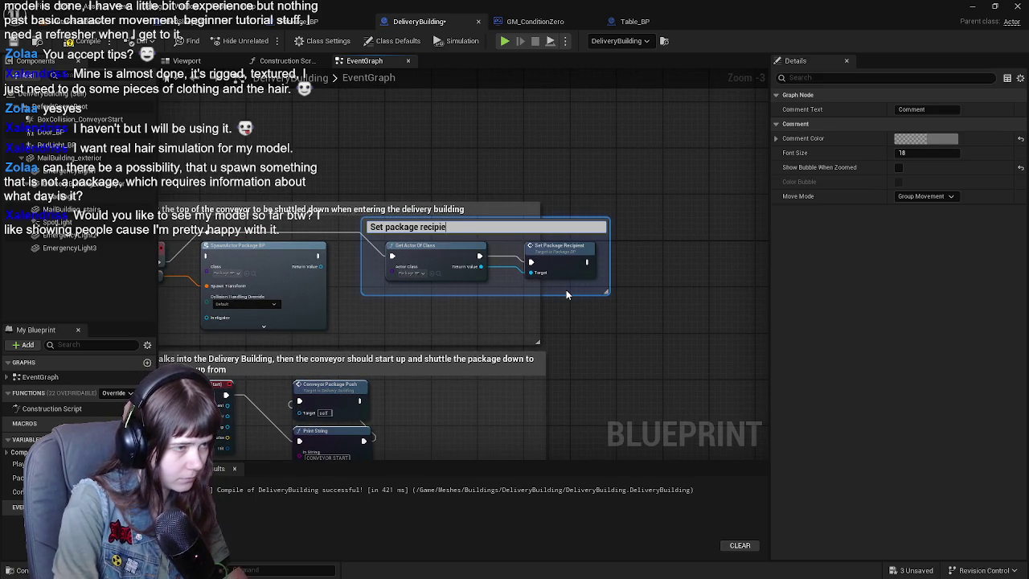
text(nt after being s)
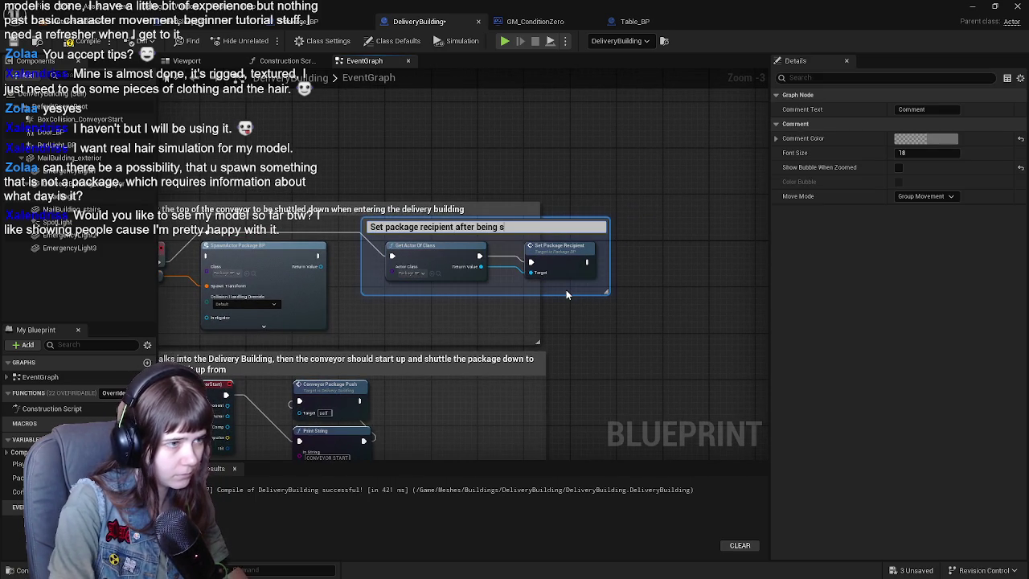
text(pawned)
key(Return)
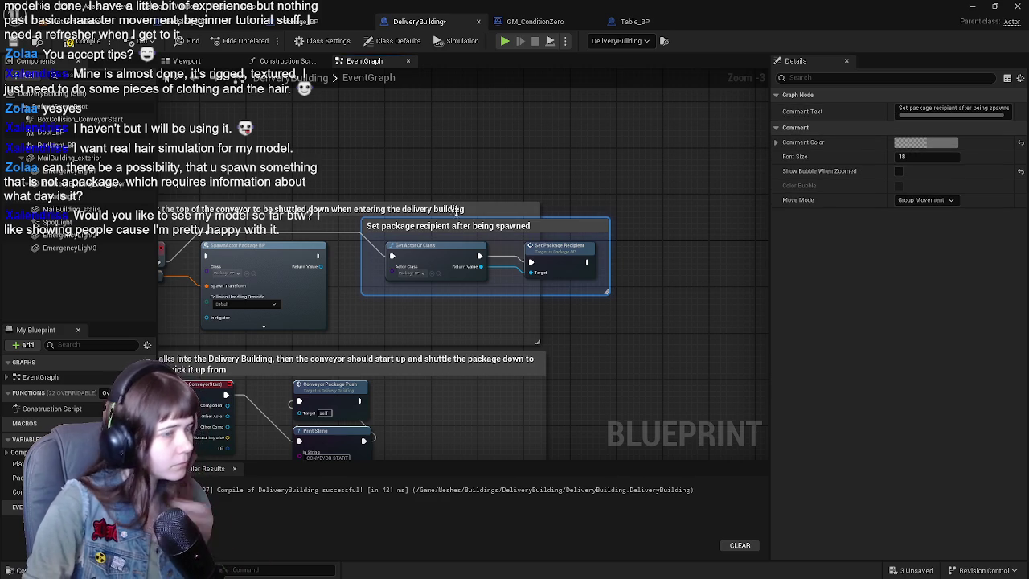
Step: Shift Get Actor Of Class left inside the comment, then return to the level editor
scroll(429, 254, up, 1)
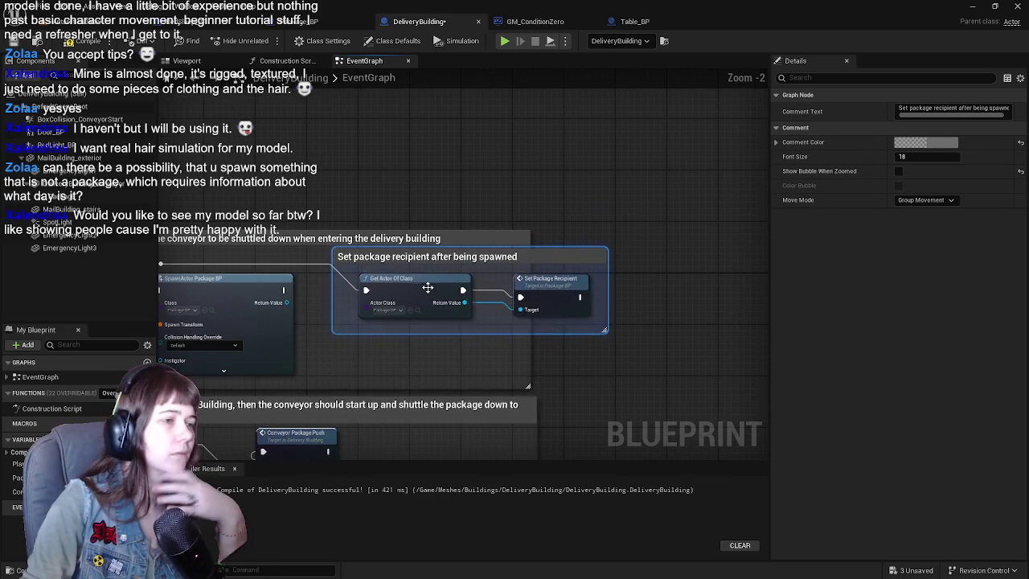
click(442, 288)
drag(443, 286, 417, 281)
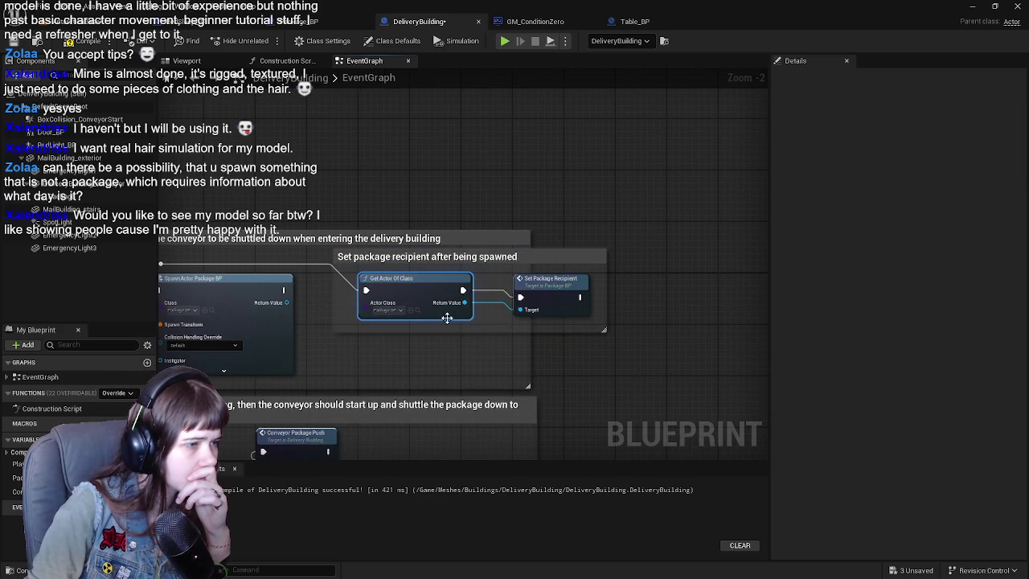
drag(454, 230, 563, 220)
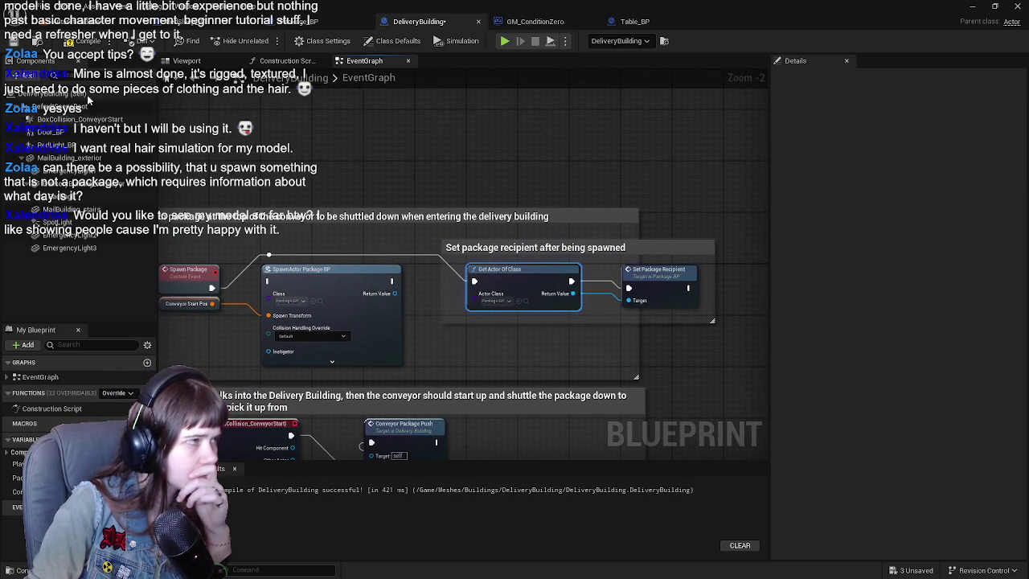
scroll(418, 151, down, 1)
mouse_move(418, 151)
mouse_down()
mouse_move(457, 103)
mouse_move(475, 149)
mouse_move(439, 170)
mouse_up()
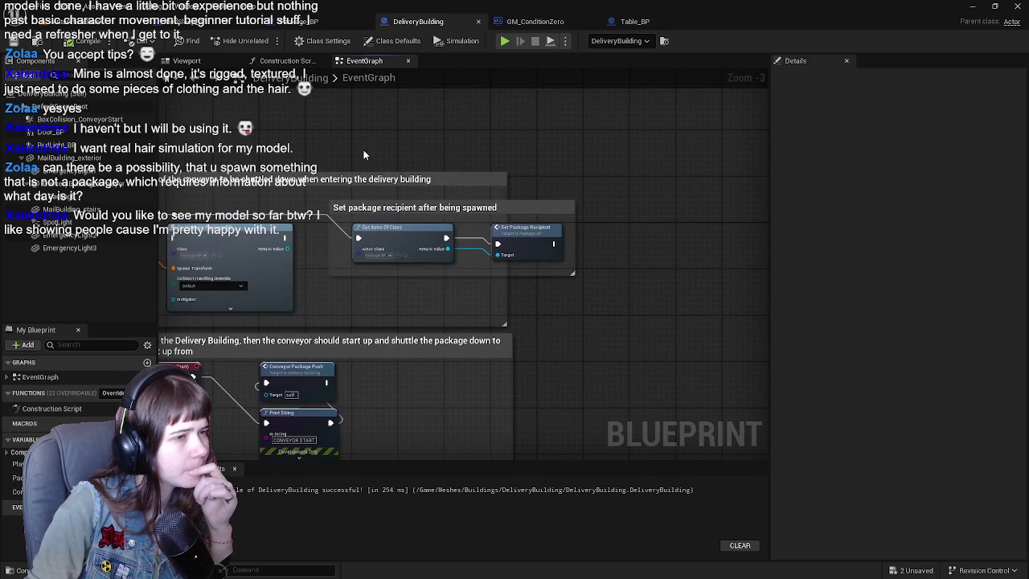
drag(386, 149, 438, 157)
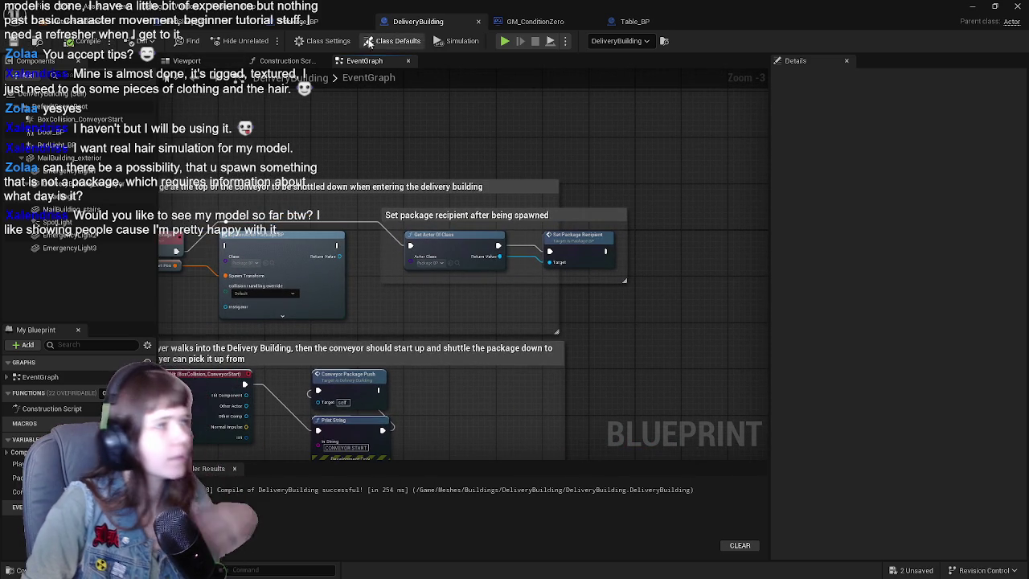
click(32, 23)
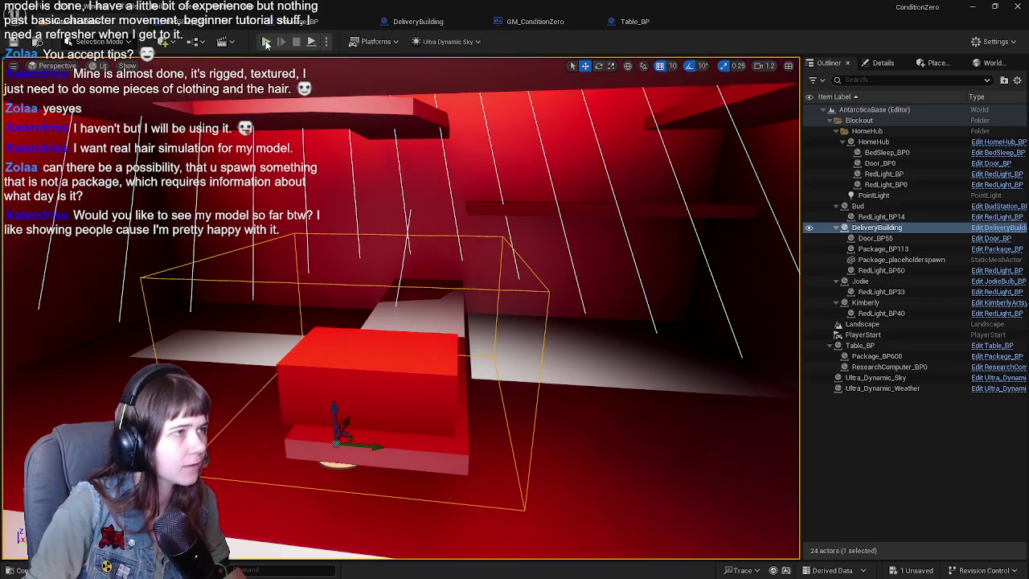
Step: Start a play test and run up the snowy slope into the DeliveryBuilding's red-lit room to the package
key(alt+p)
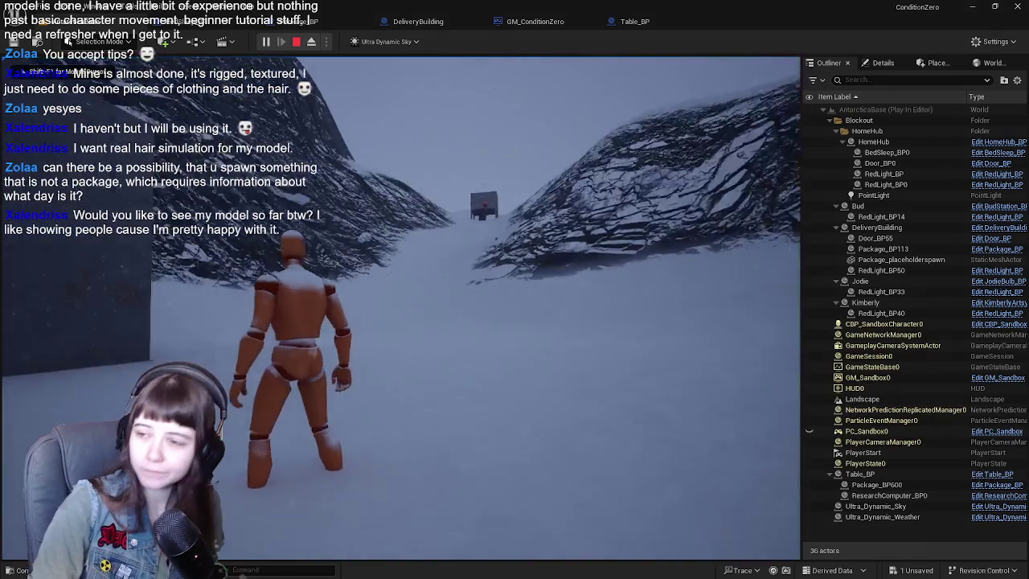
key(w)
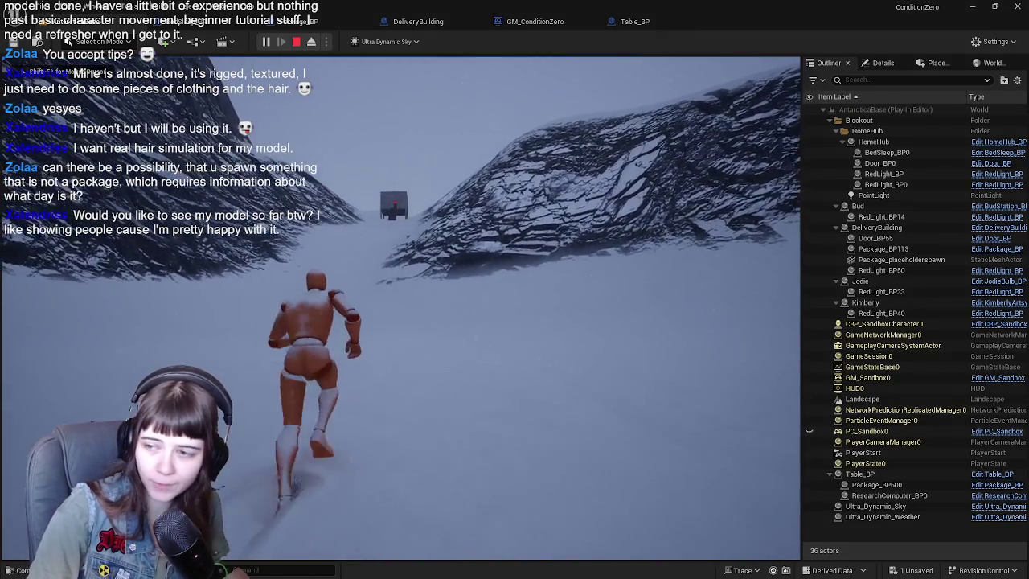
key(w)
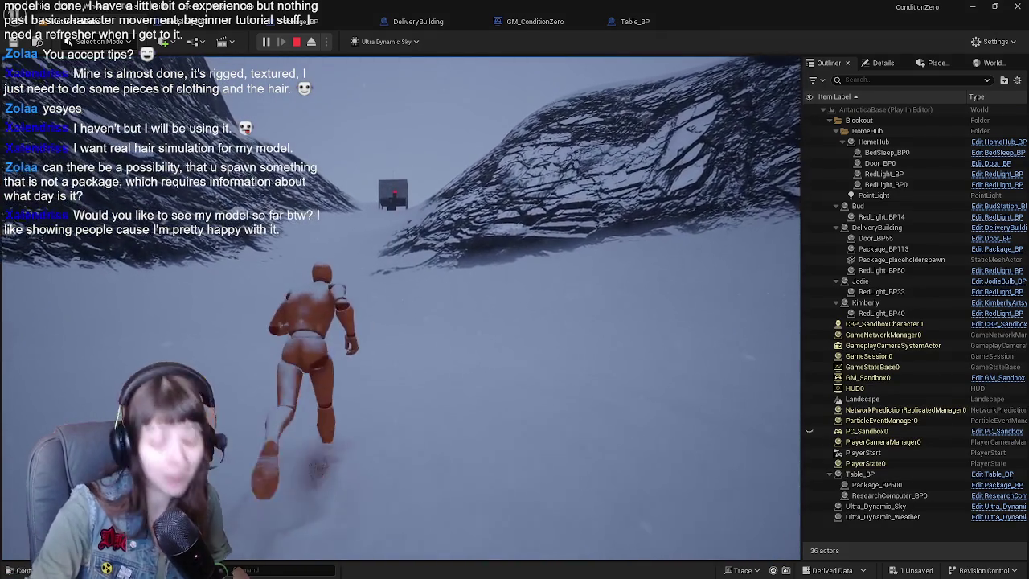
key(w)
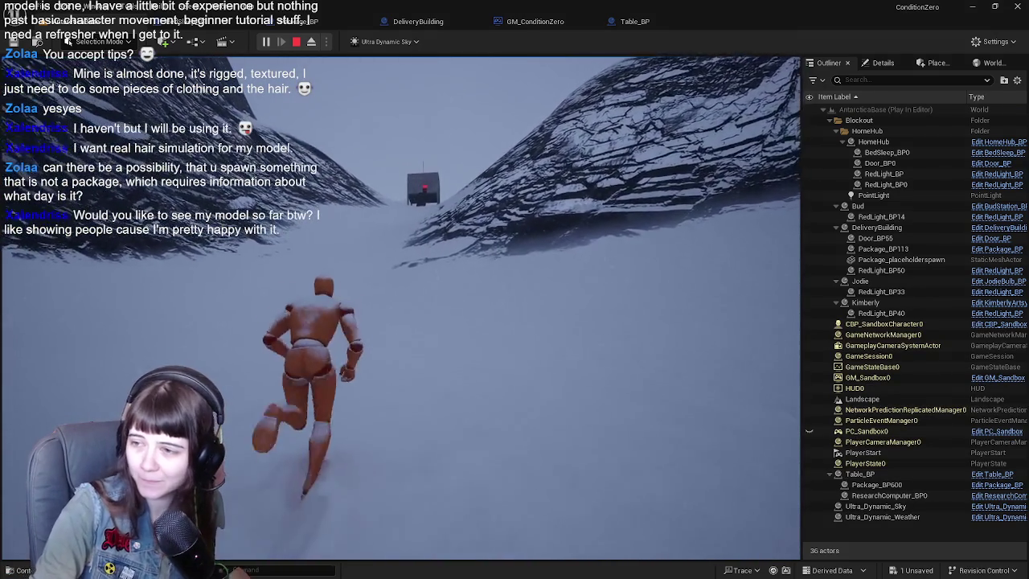
key(w)
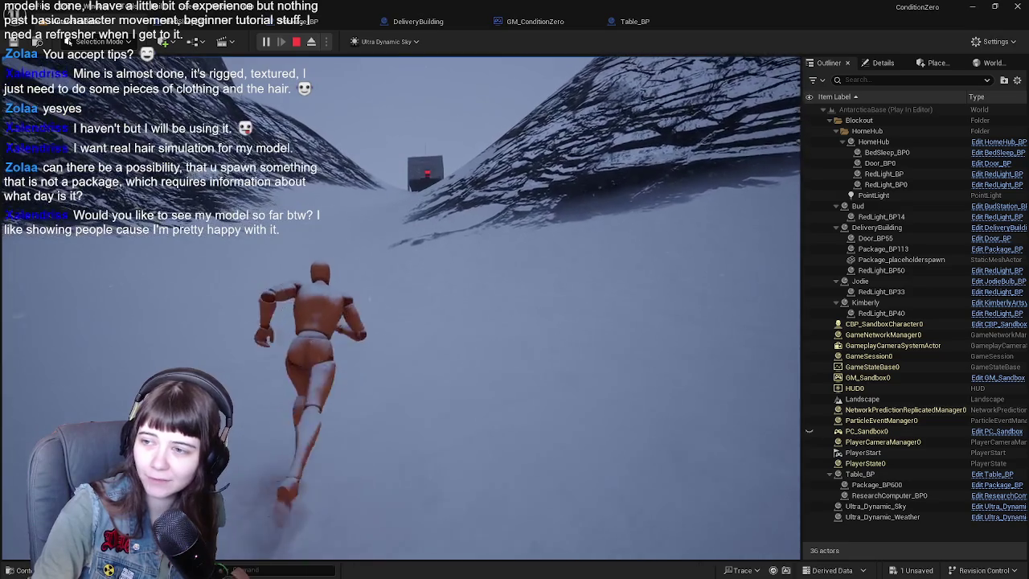
key(w)
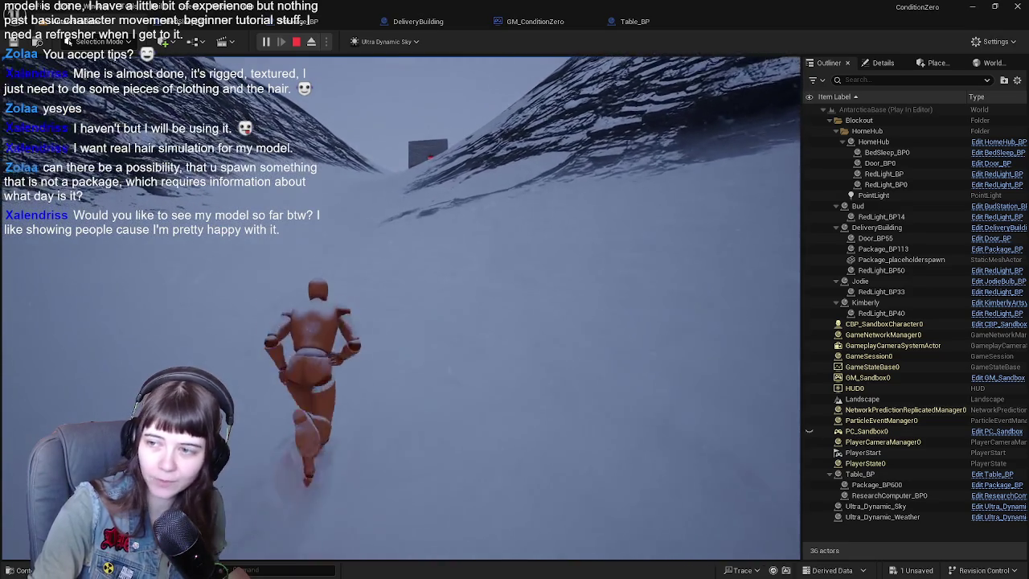
key(w)
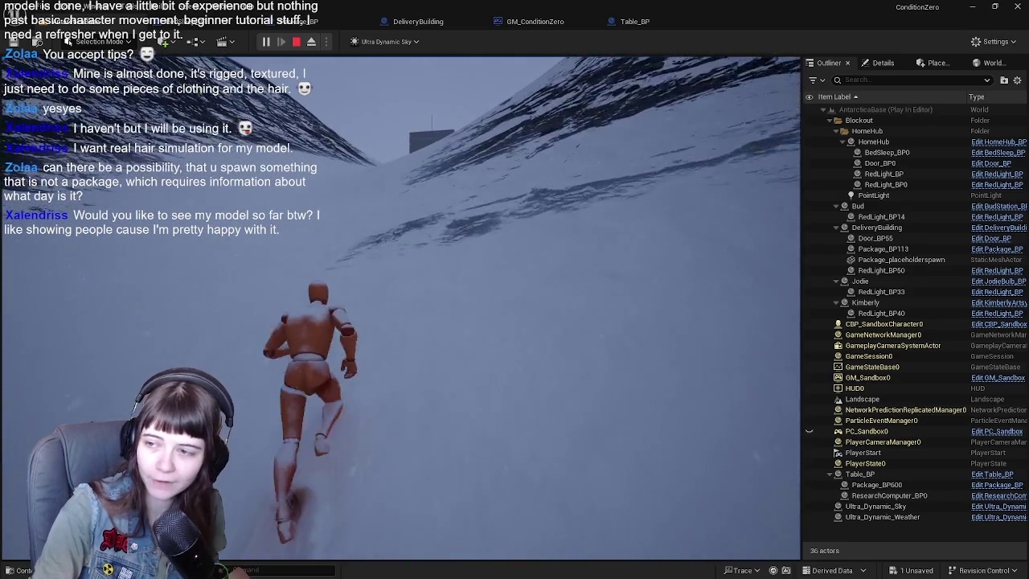
key(w)
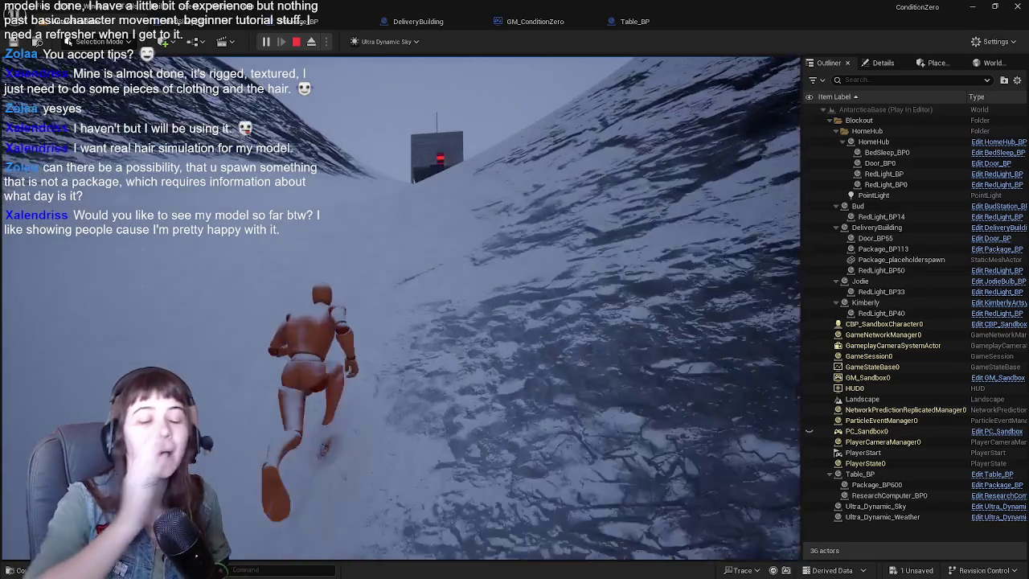
key(w)
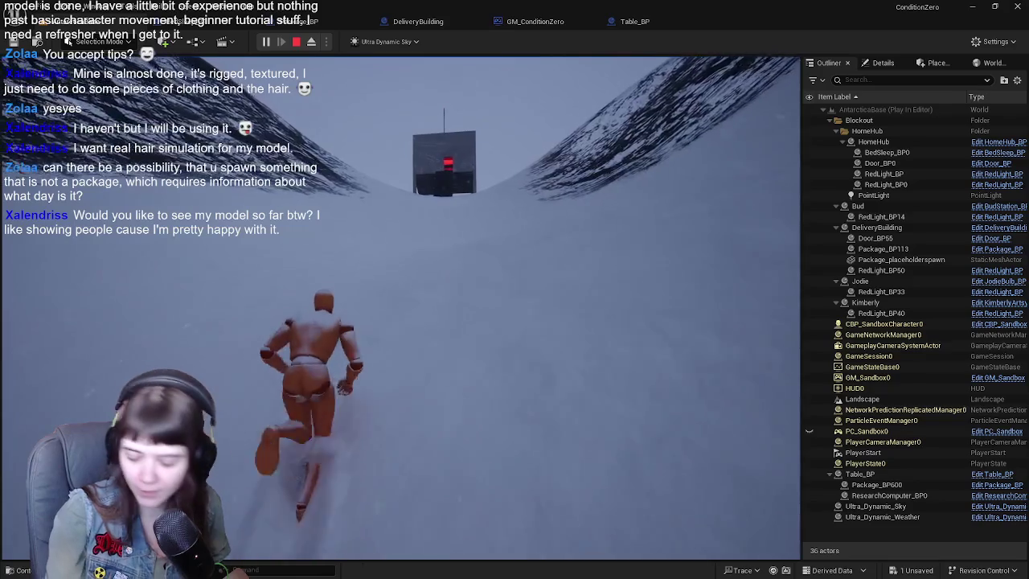
key(w)
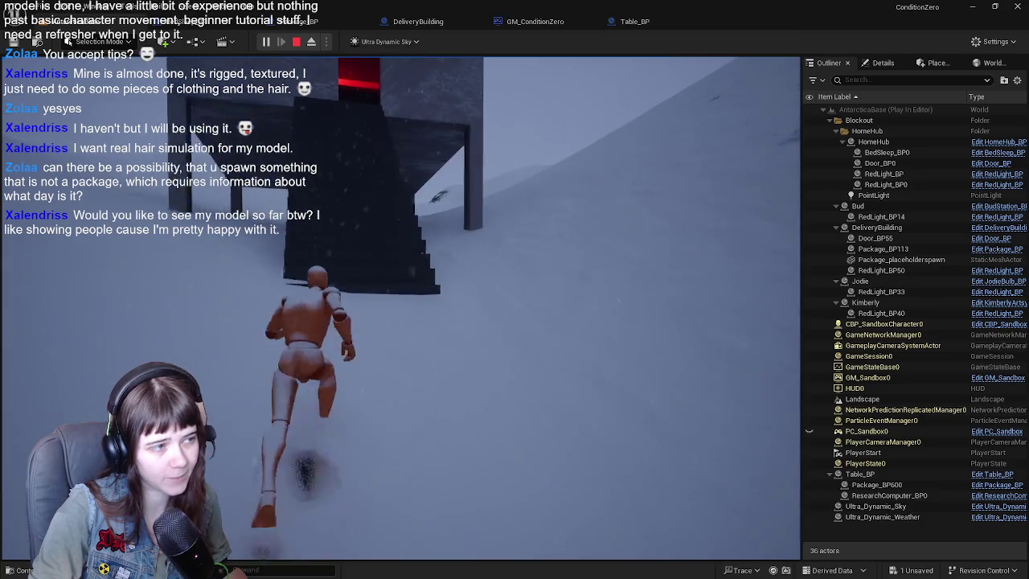
key(w)
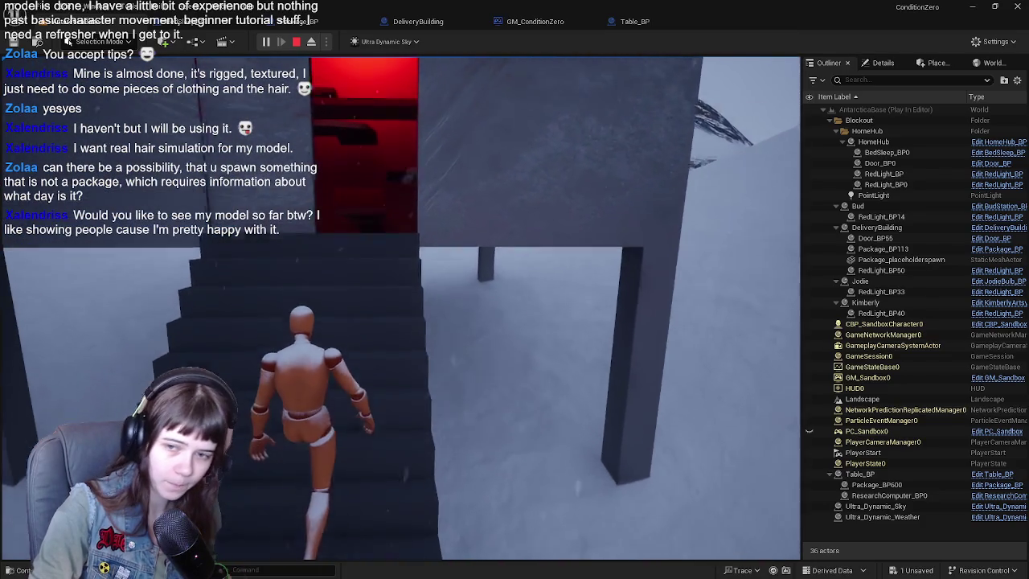
key(w)
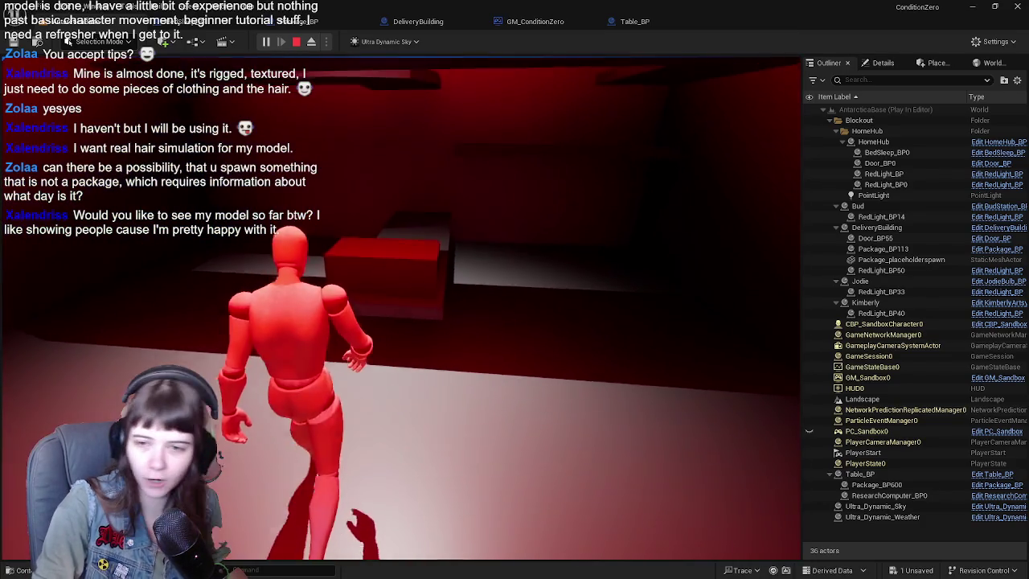
Step: Carry the package out of the building and down the snowy trail toward the red-lit station, then stop play
key(w)
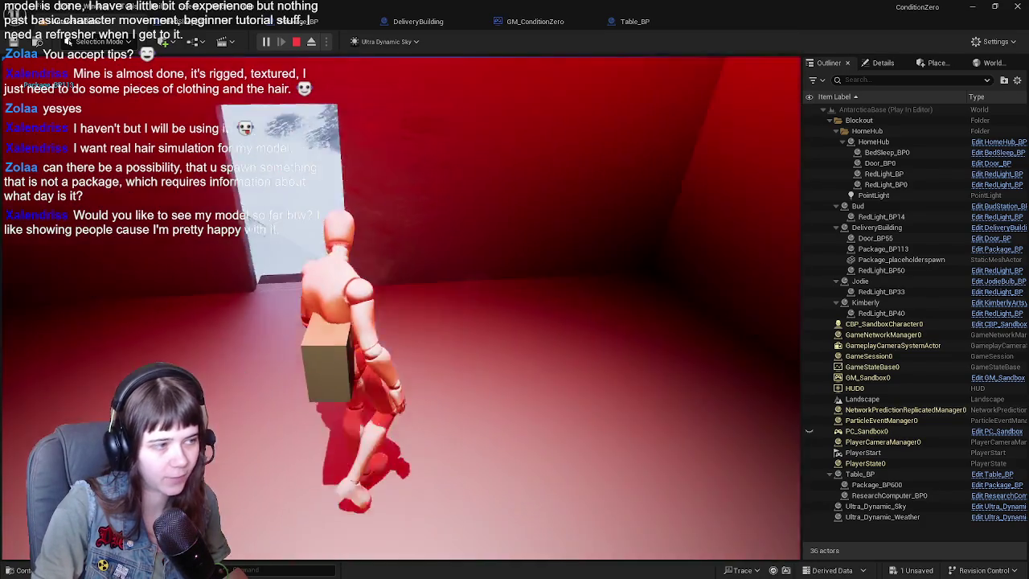
key(w)
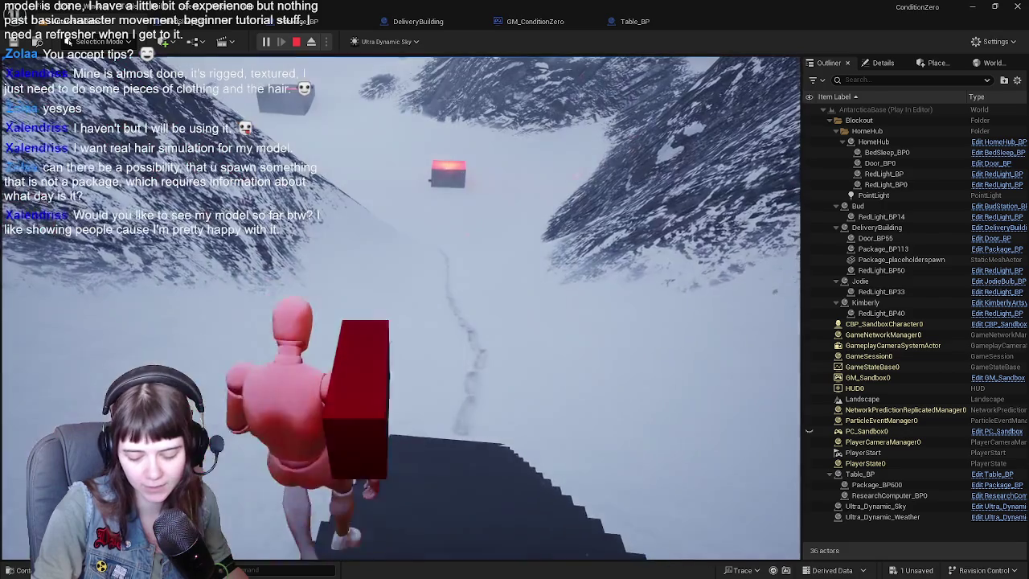
key(w)
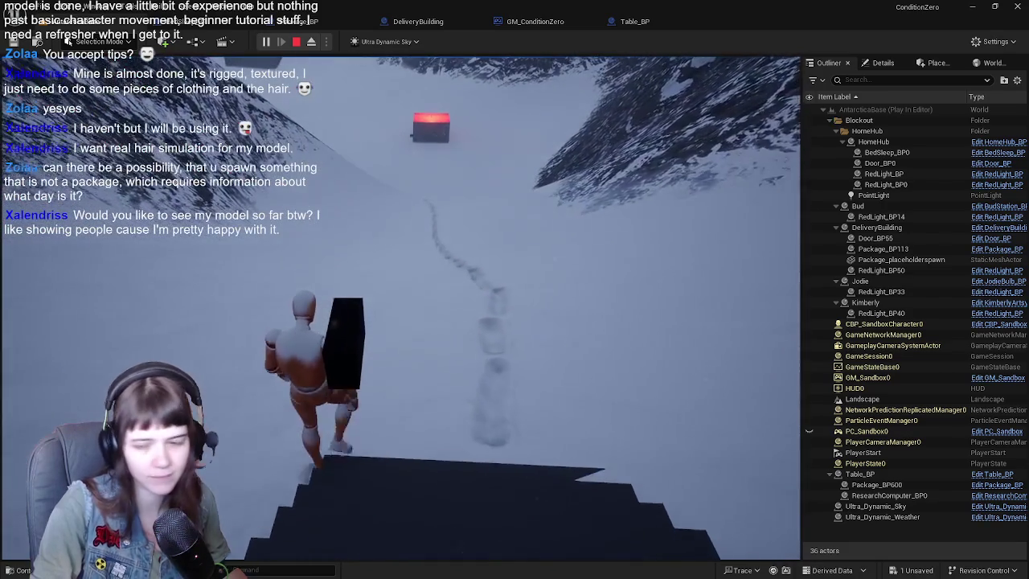
key(w)
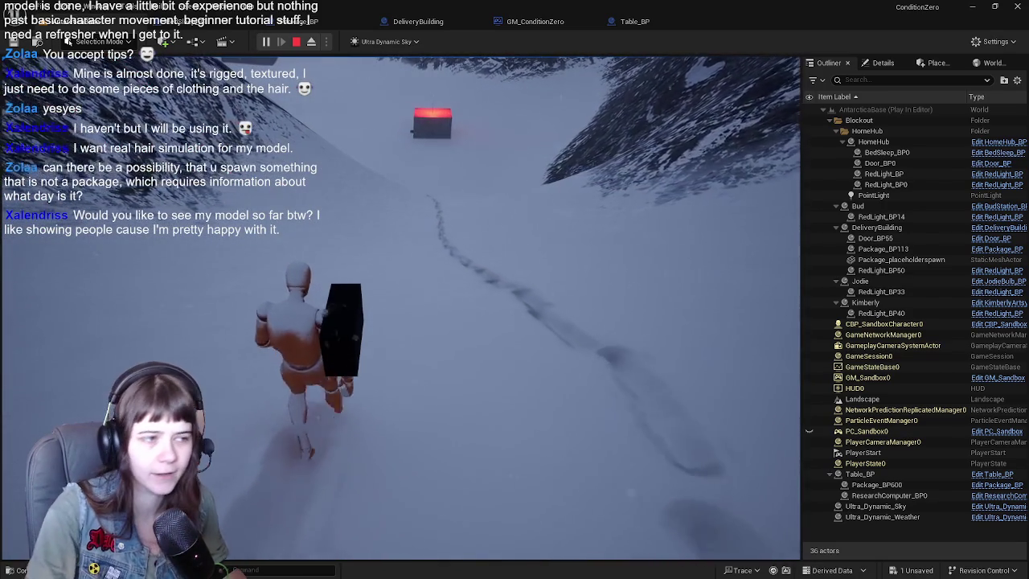
key(w)
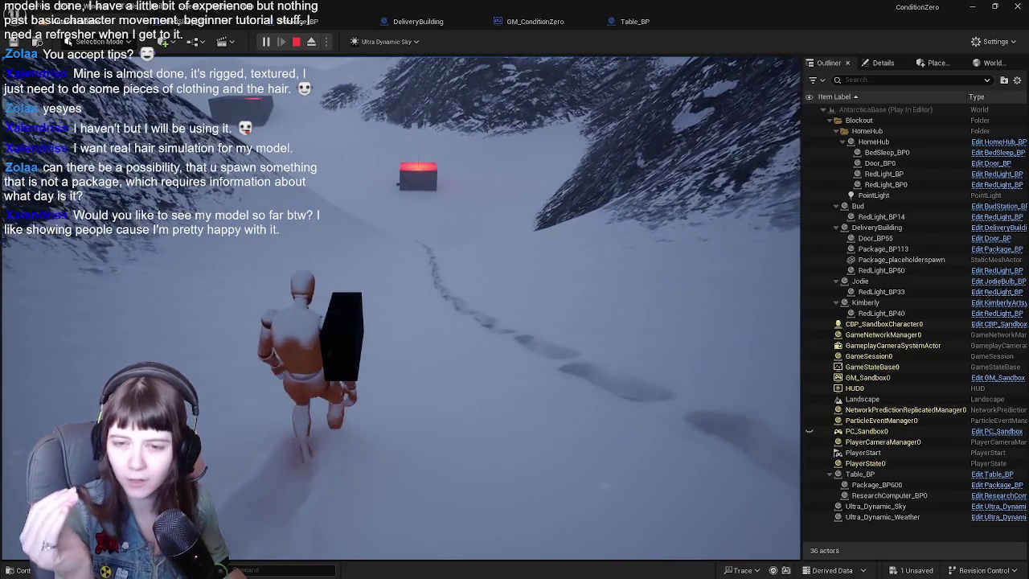
key(w)
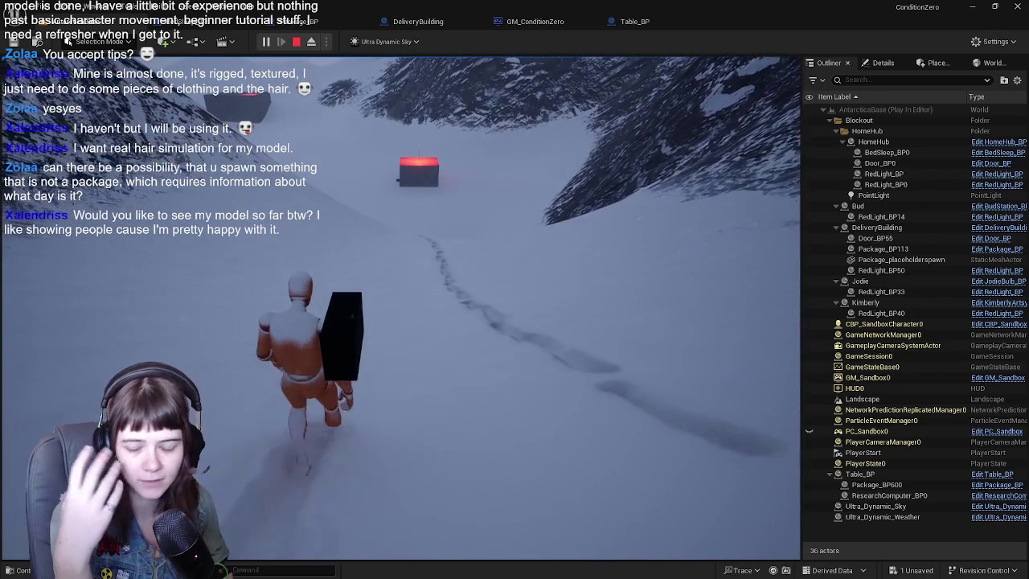
key(w)
key(w)
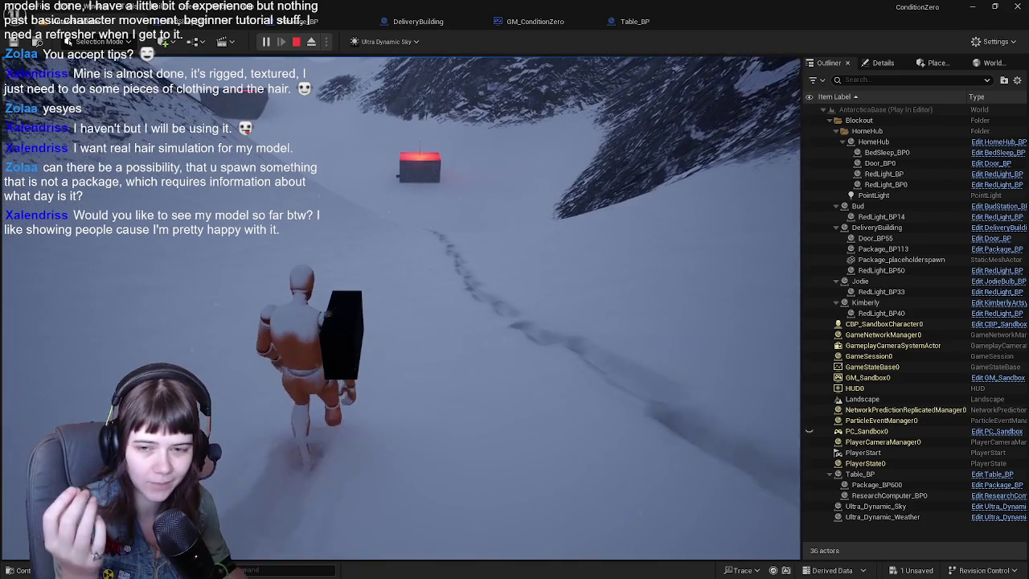
key(w)
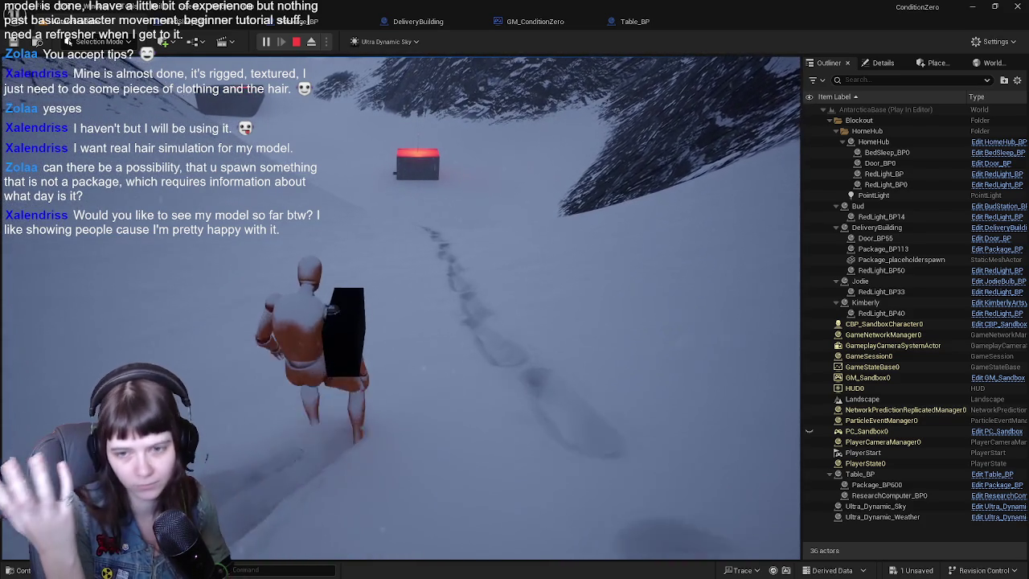
key(w)
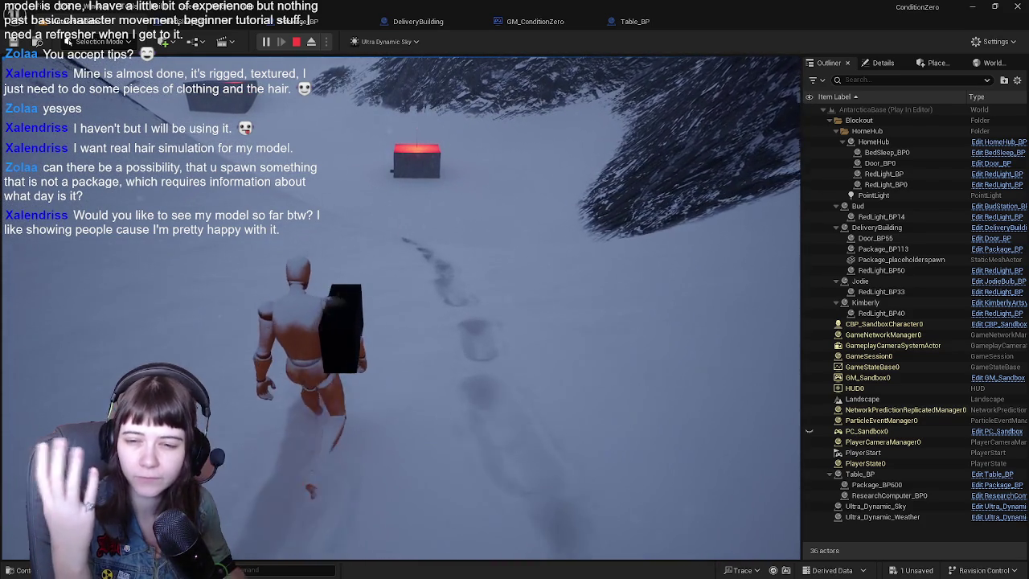
key(w)
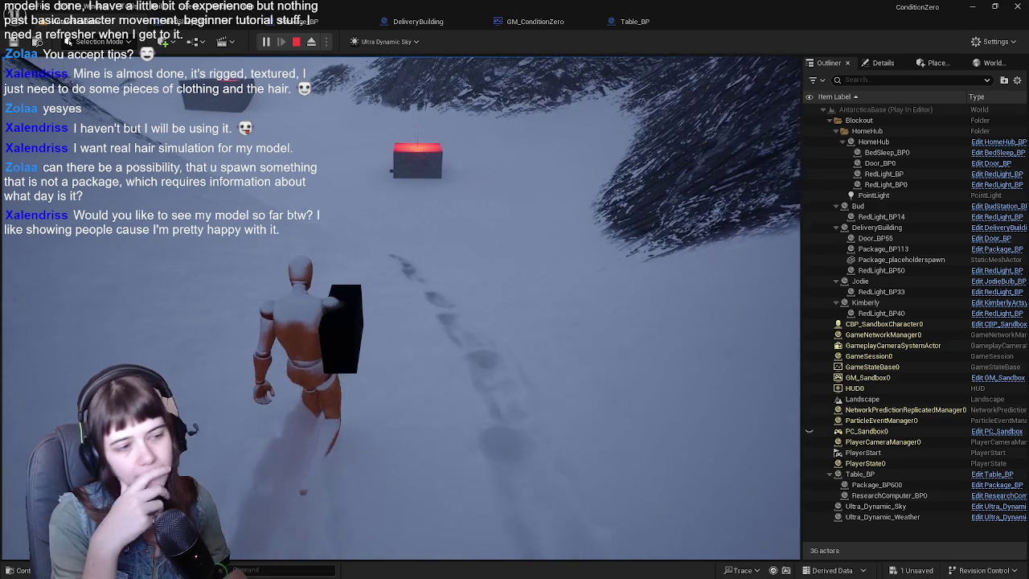
key(s)
key(w)
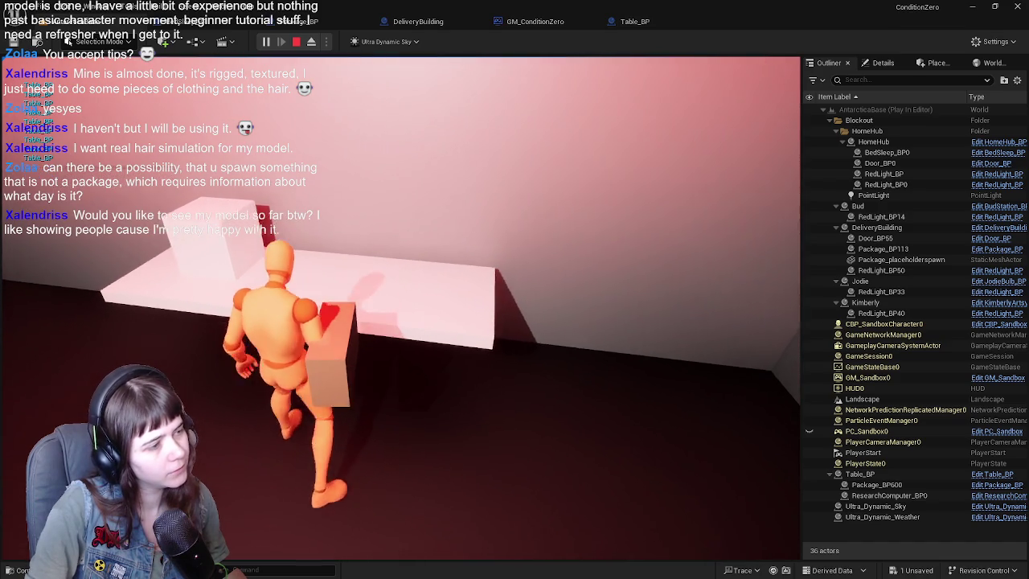
key(F8)
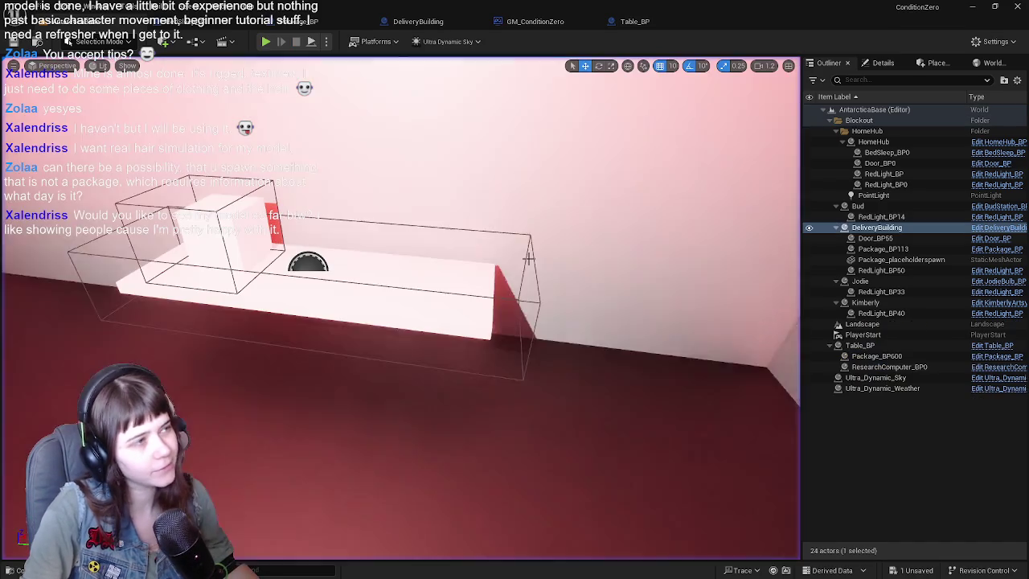
click(241, 20)
mouse_move(324, 169)
mouse_down()
mouse_move(349, 232)
mouse_move(348, 200)
mouse_up()
click(319, 32)
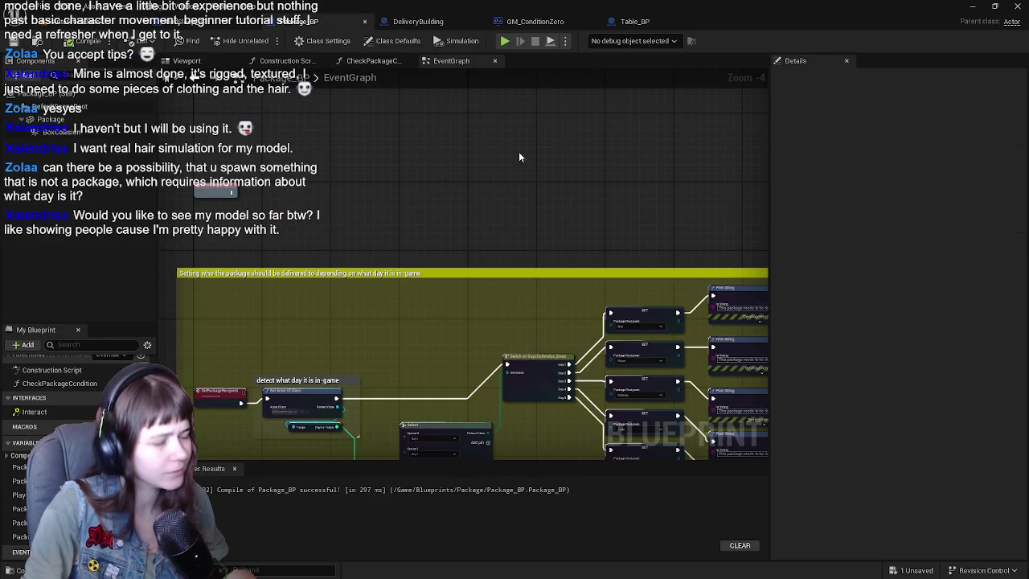
scroll(523, 161, up, 3)
drag(534, 219, 485, 238)
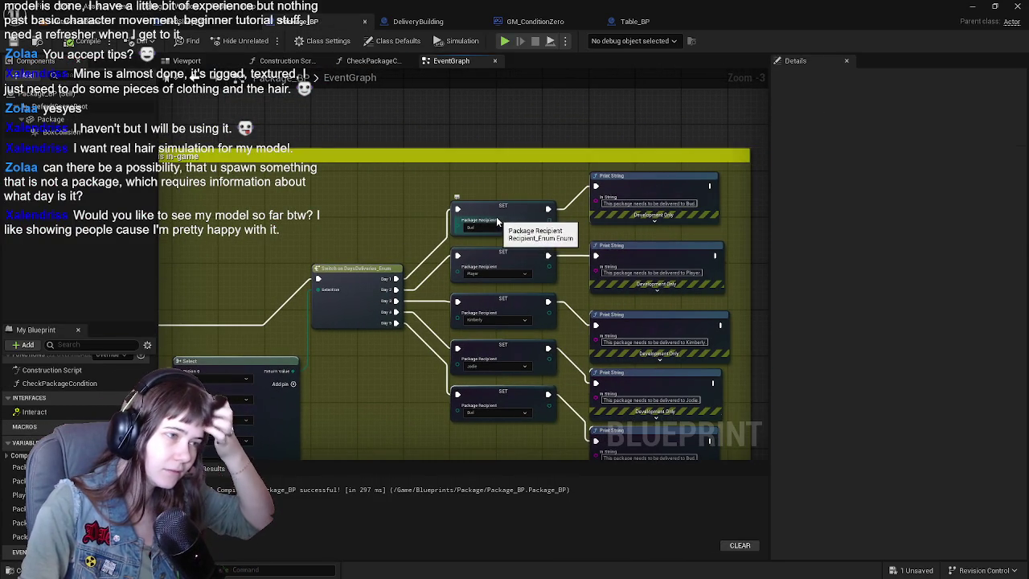
drag(325, 218, 406, 205)
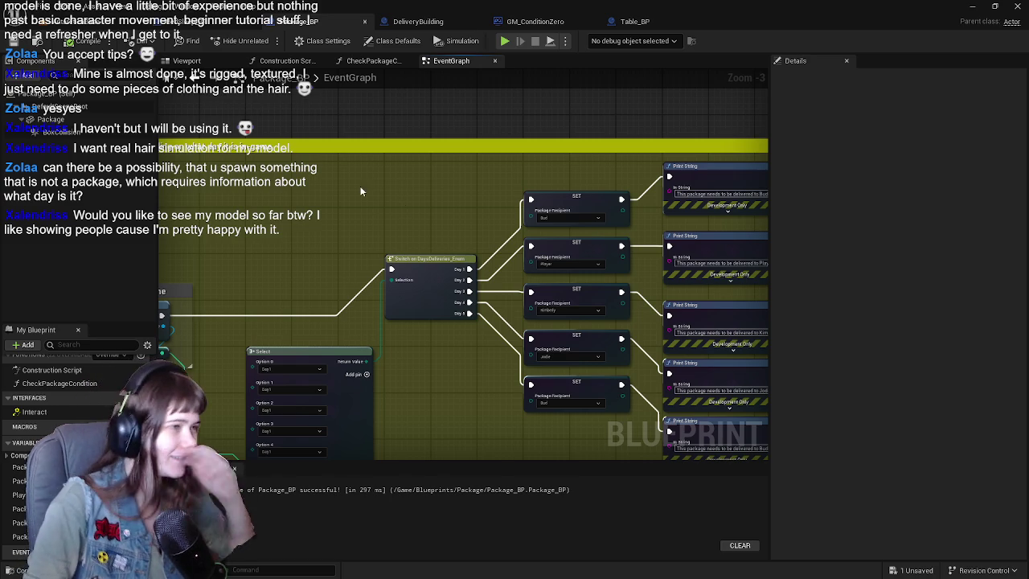
scroll(328, 304, up, 1)
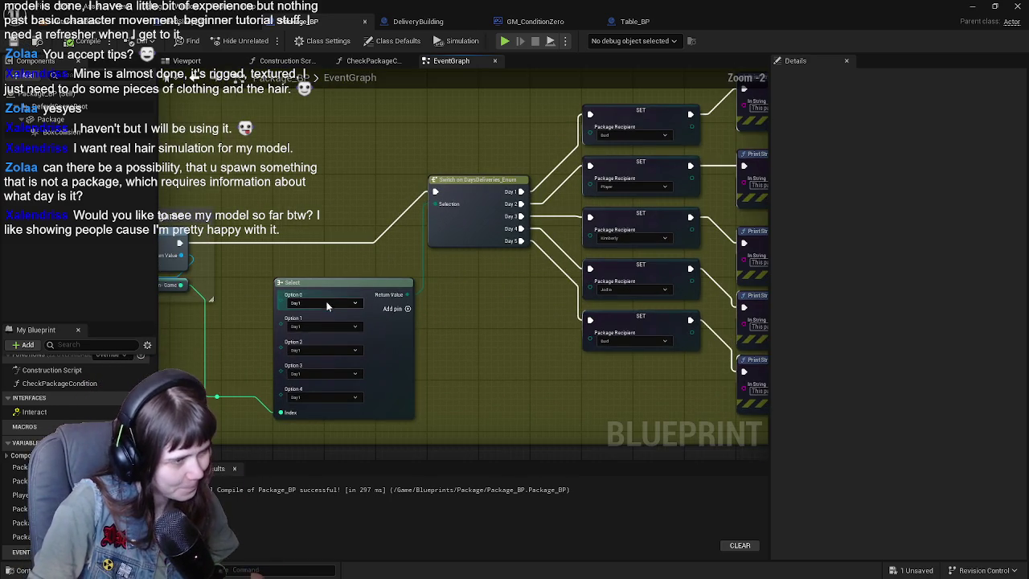
scroll(325, 310, down, 2)
scroll(422, 224, up, 2)
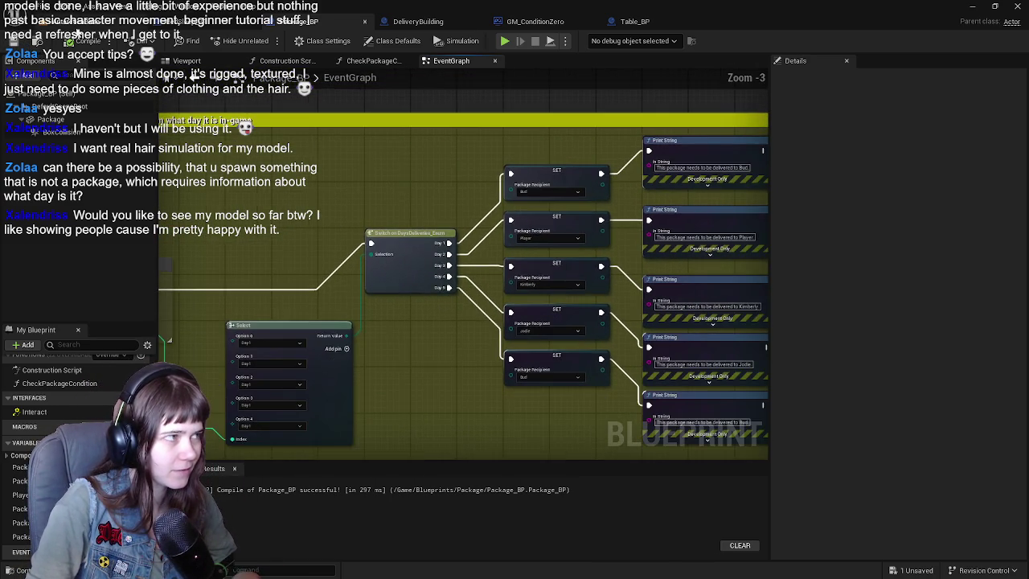
click(89, 21)
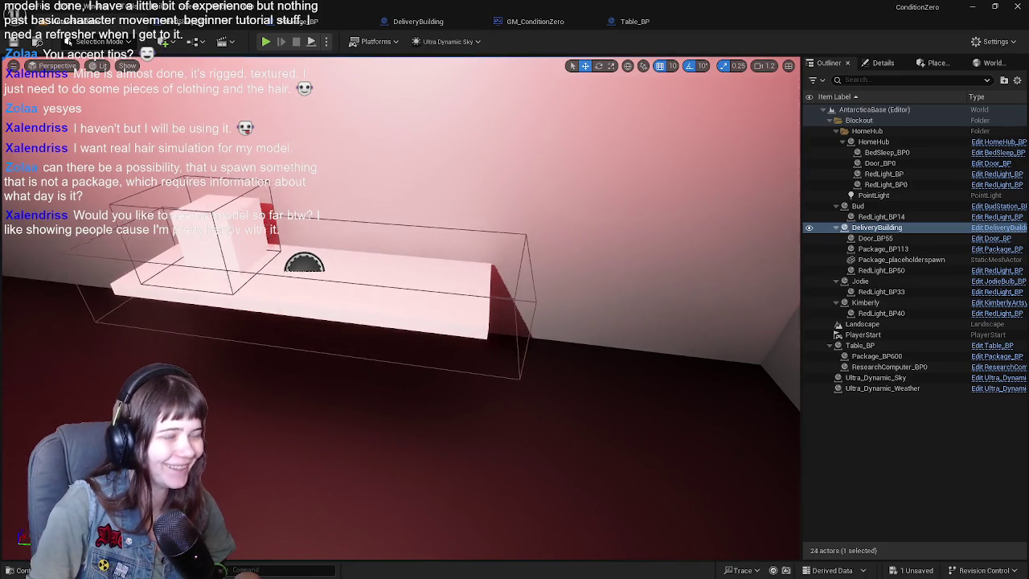
scroll(410, 178, down, 15)
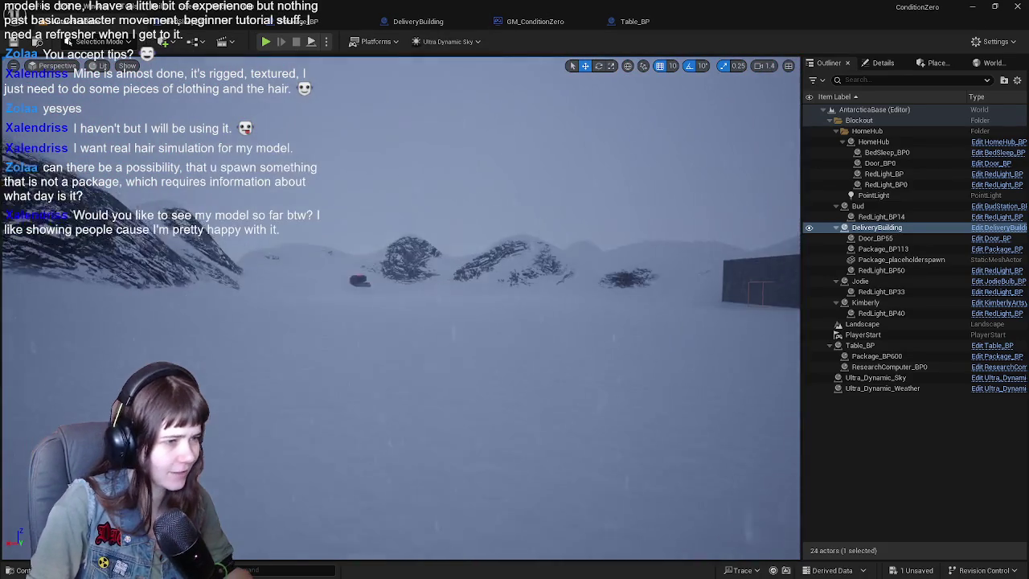
click(304, 266)
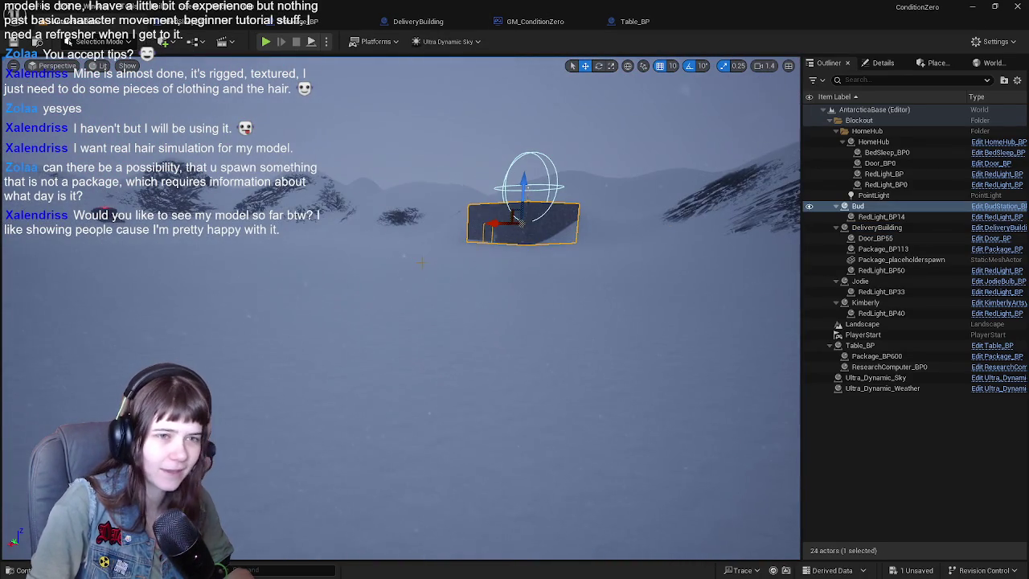
key(ctrl+e)
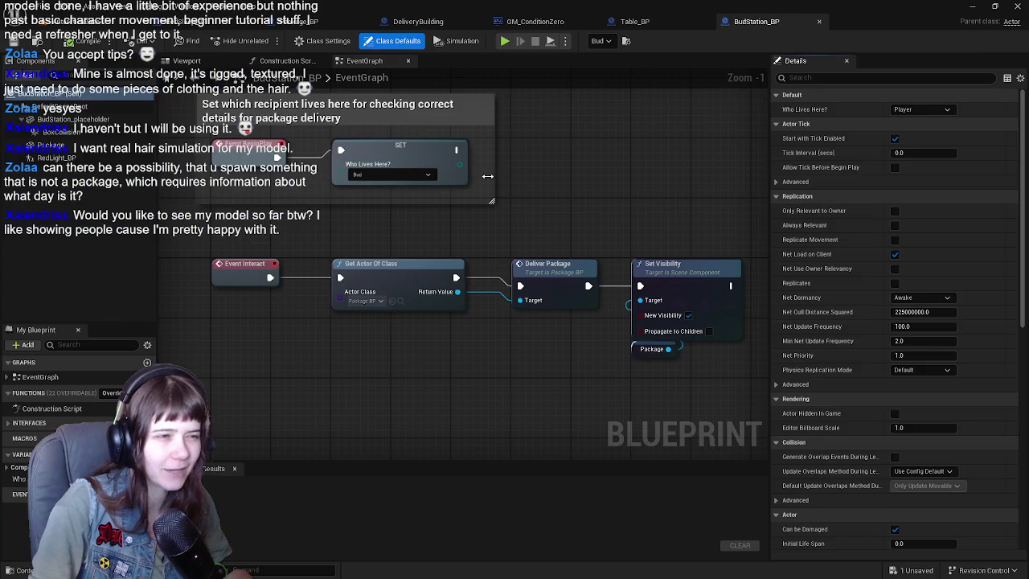
scroll(407, 237, down, 1)
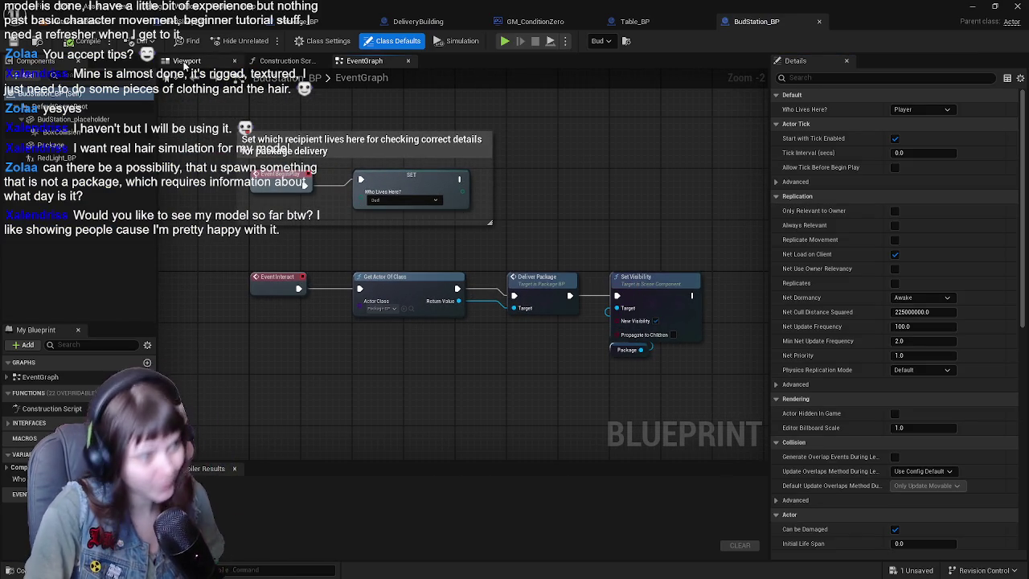
drag(549, 253, 562, 247)
mouse_move(373, 405)
mouse_down()
mouse_move(390, 239)
mouse_move(335, 255)
mouse_move(335, 276)
mouse_up()
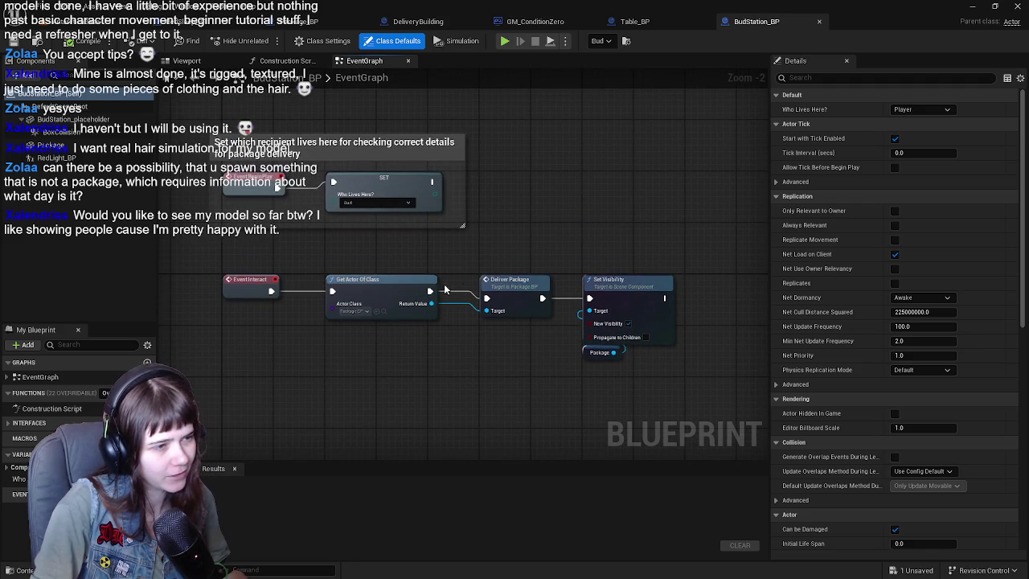
drag(533, 297, 483, 283)
double_click(472, 271)
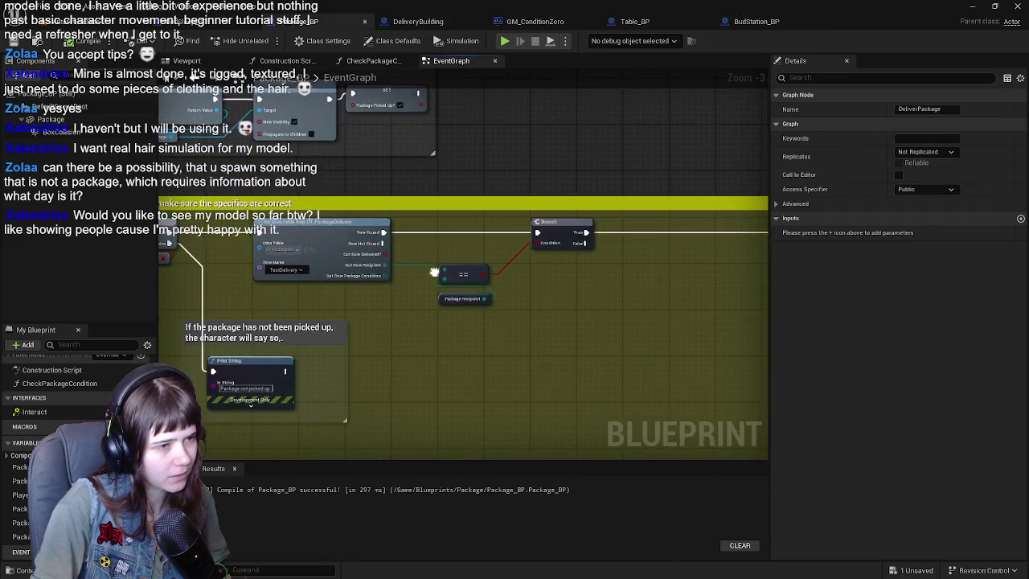
mouse_move(538, 316)
mouse_down()
mouse_move(429, 303)
mouse_move(285, 311)
mouse_up()
click(77, 24)
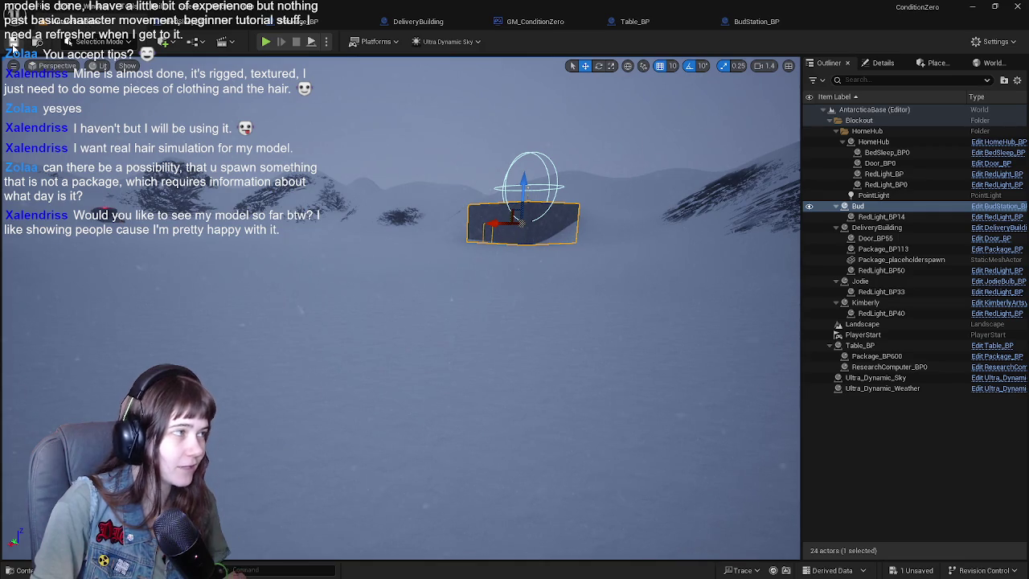
Step: Start playing the level and run across the snow up to the station building's red door
click(266, 41)
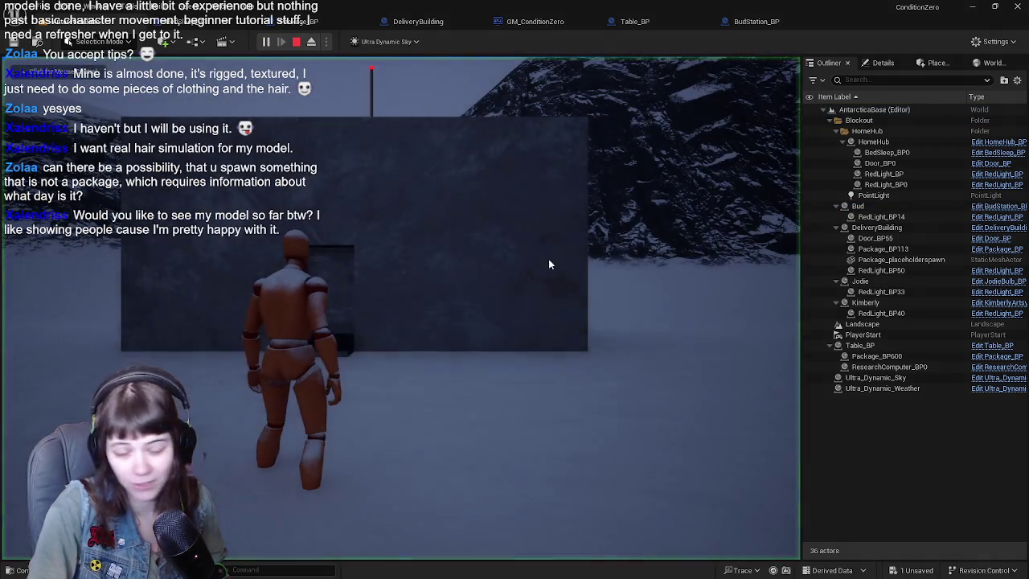
key(w)
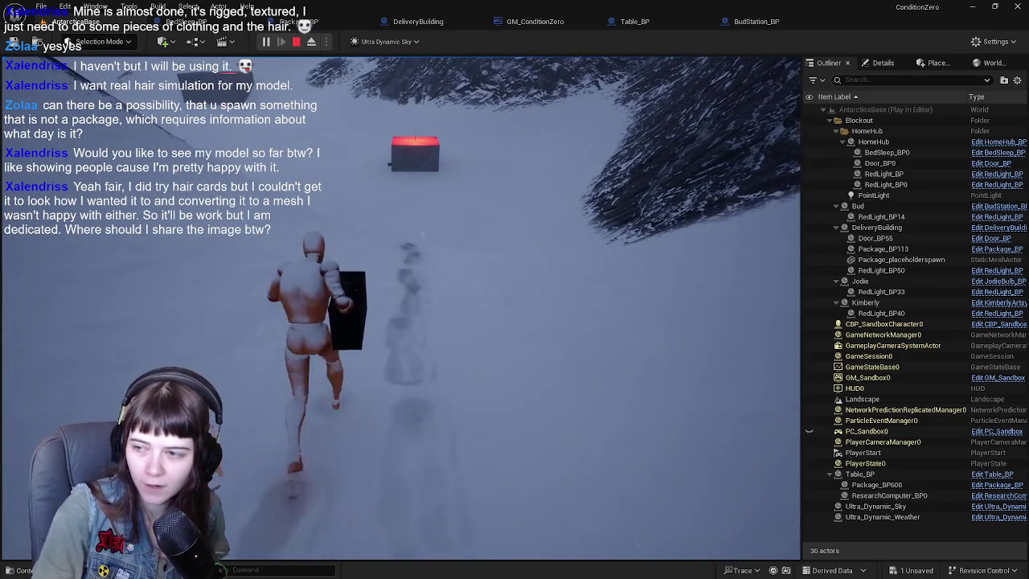
key(w)
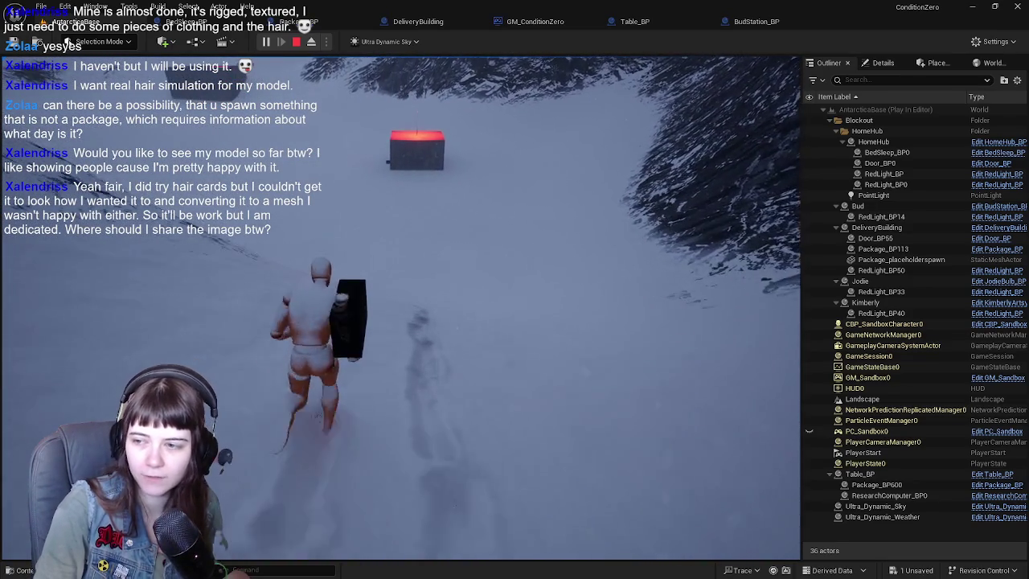
key(w)
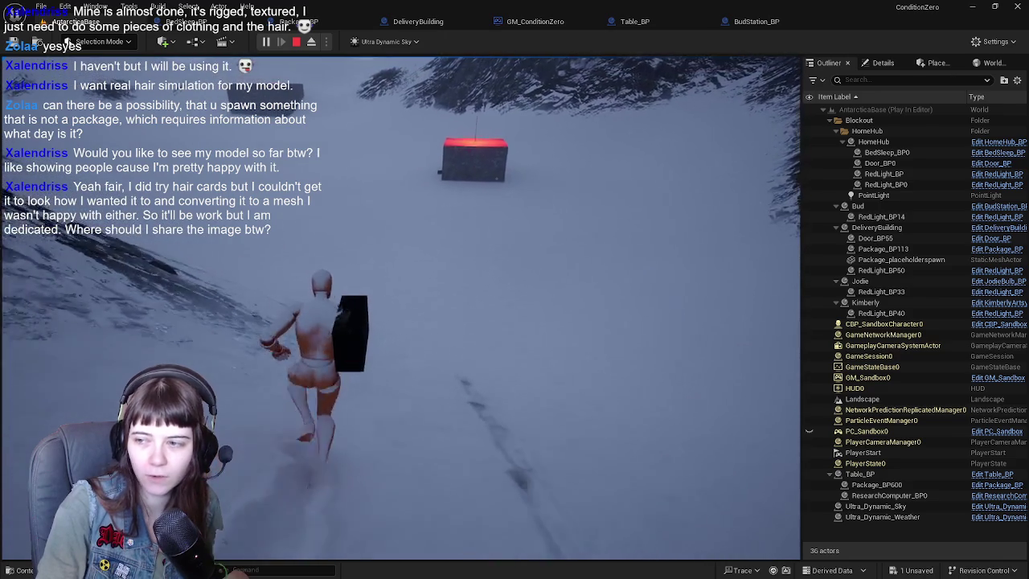
key(w)
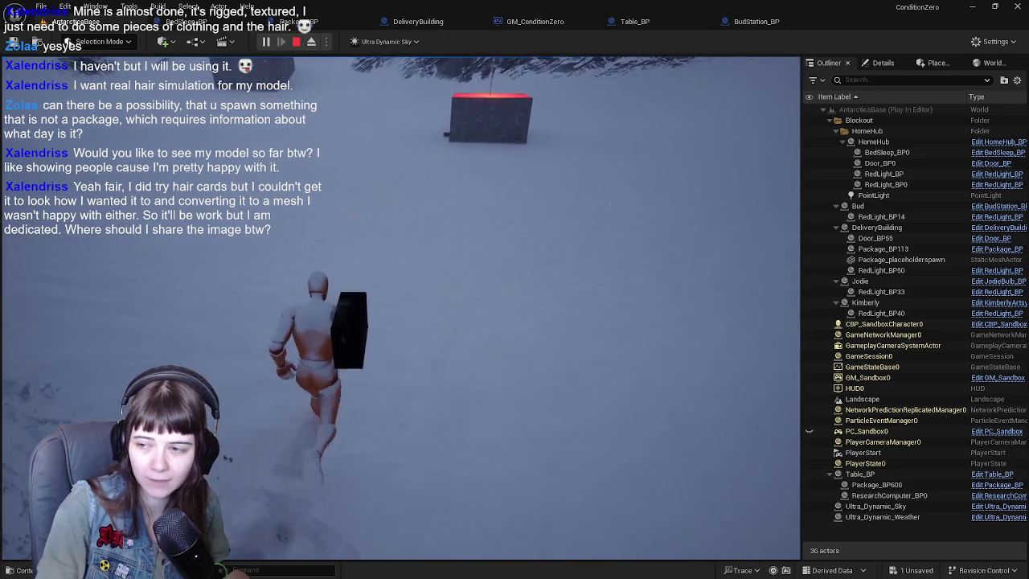
key(w)
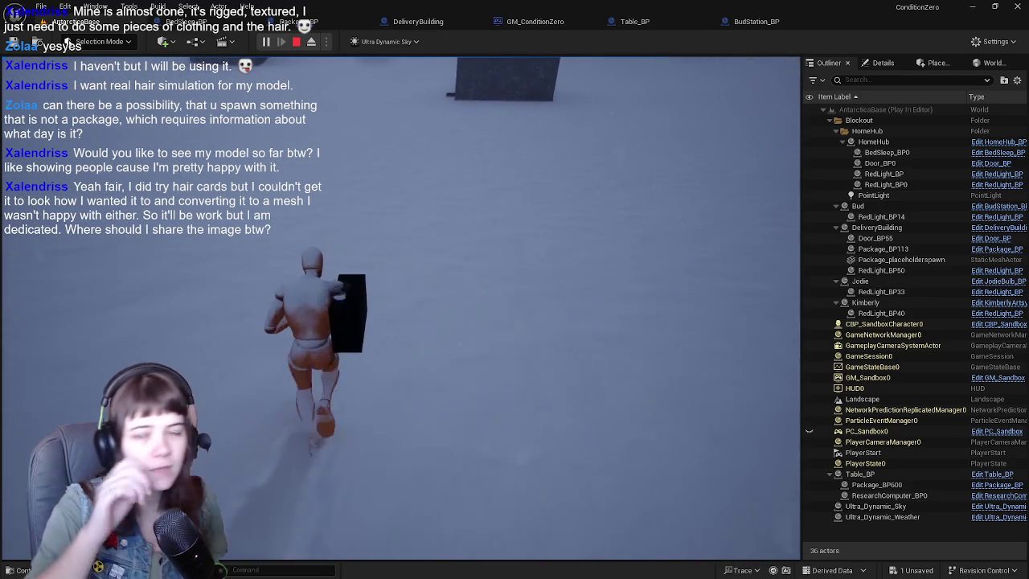
key(w)
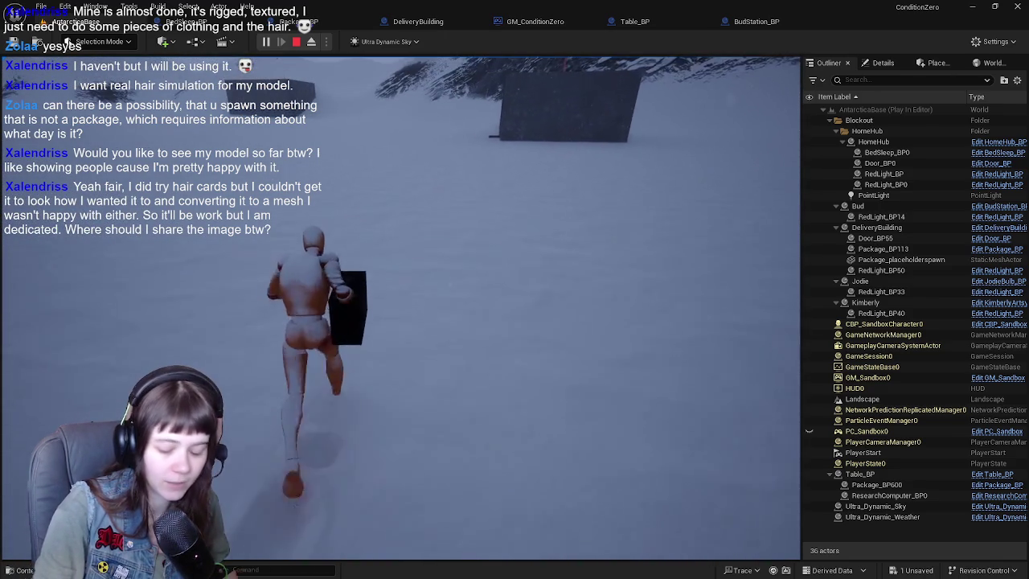
key(w)
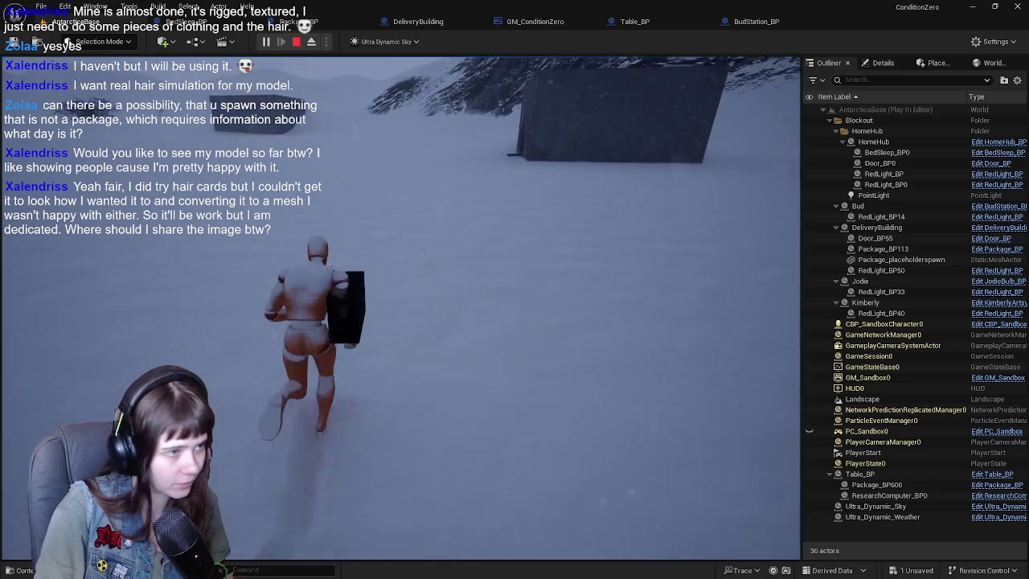
key(w)
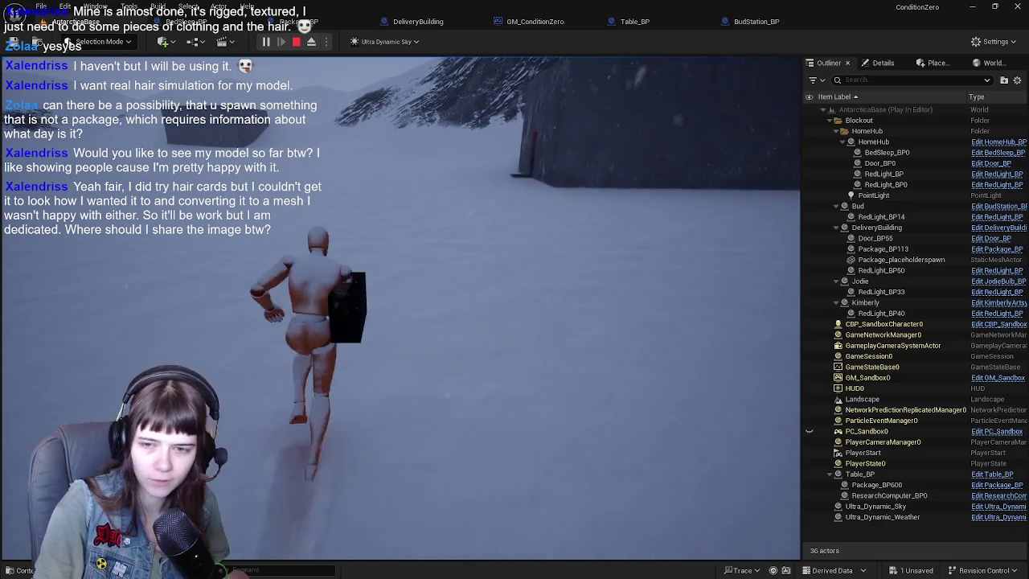
key(w)
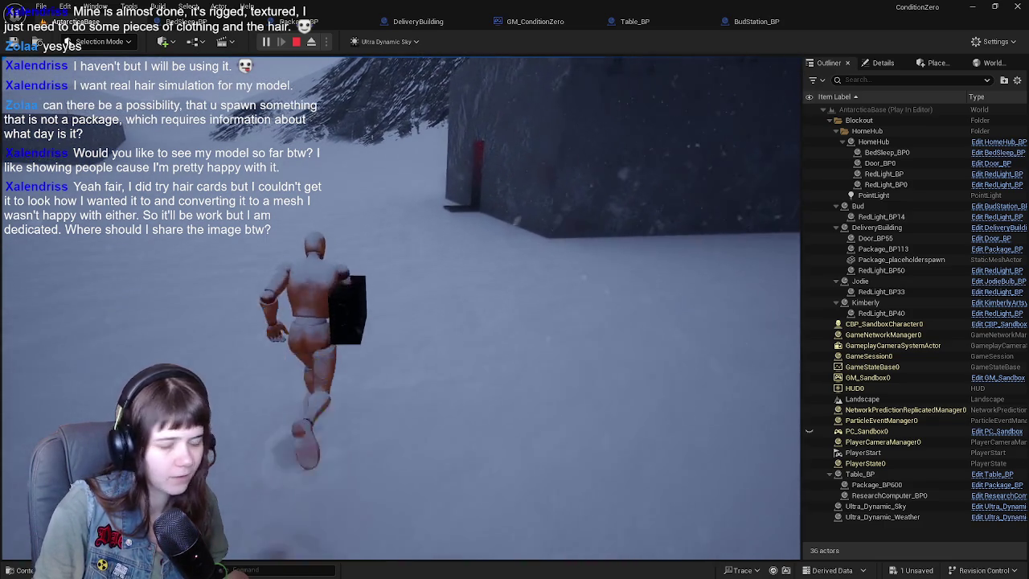
key(w)
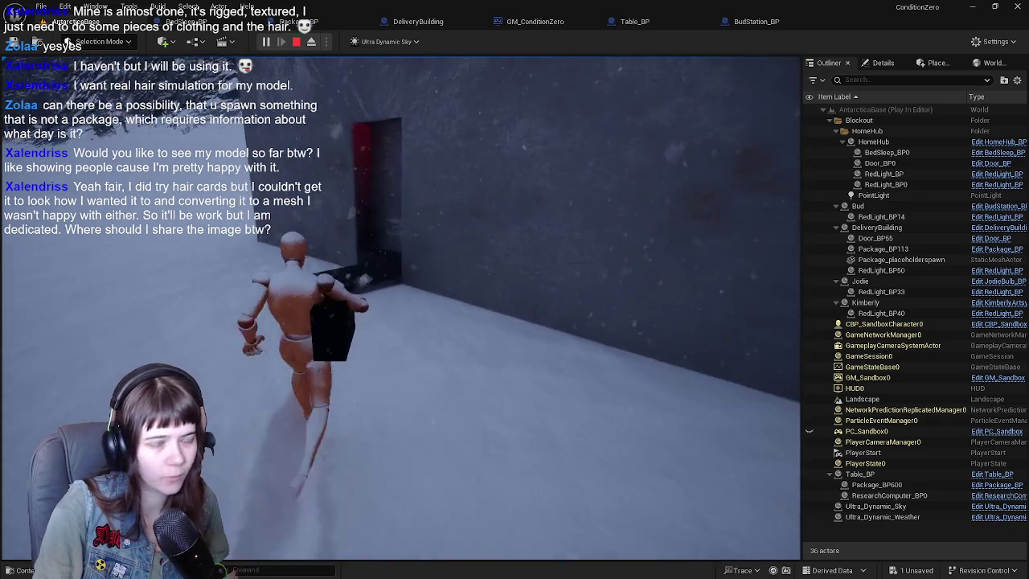
Step: Carry the package through the red doorway to the shelf, then head back toward the door
key(w)
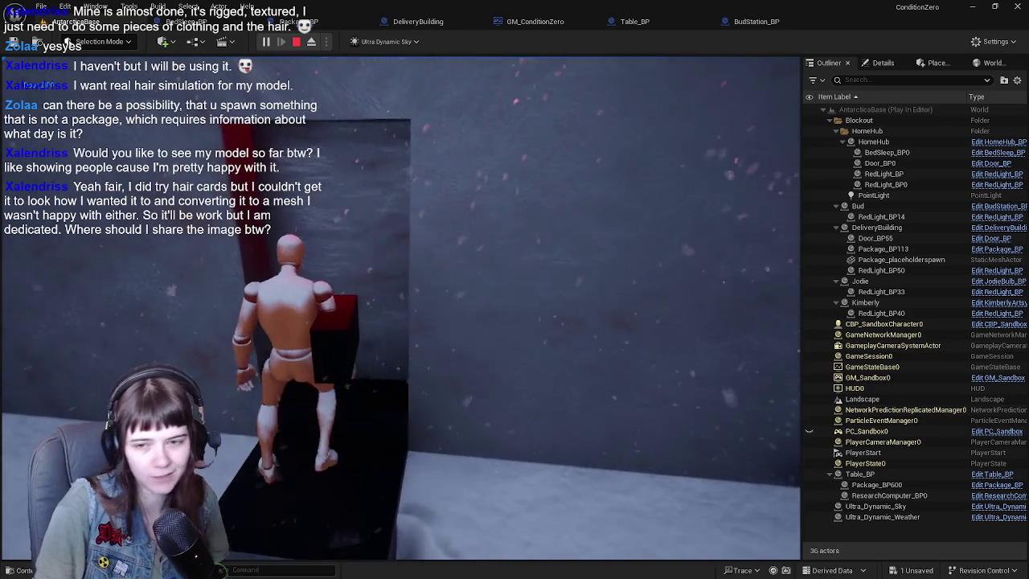
key(w)
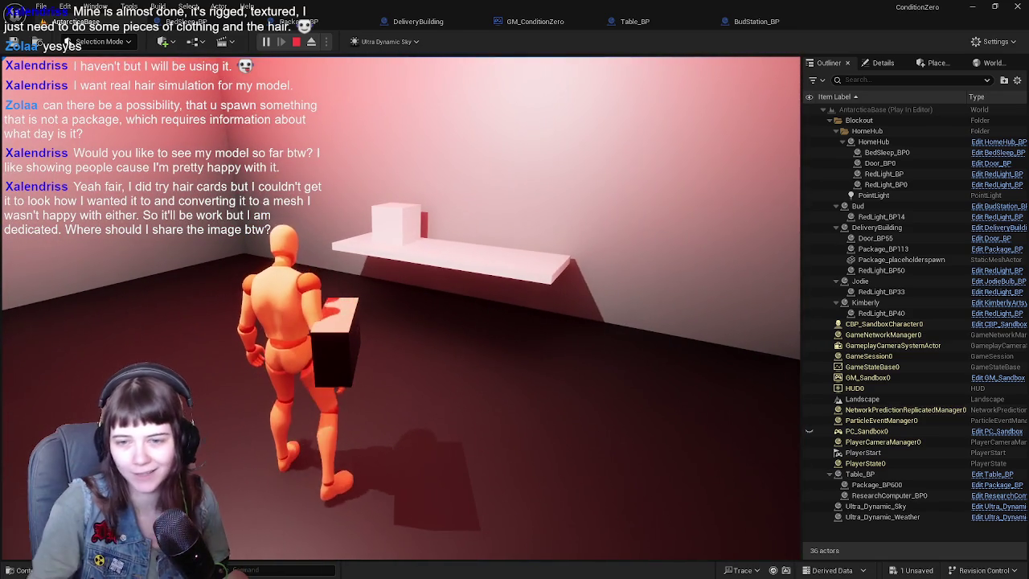
key(w)
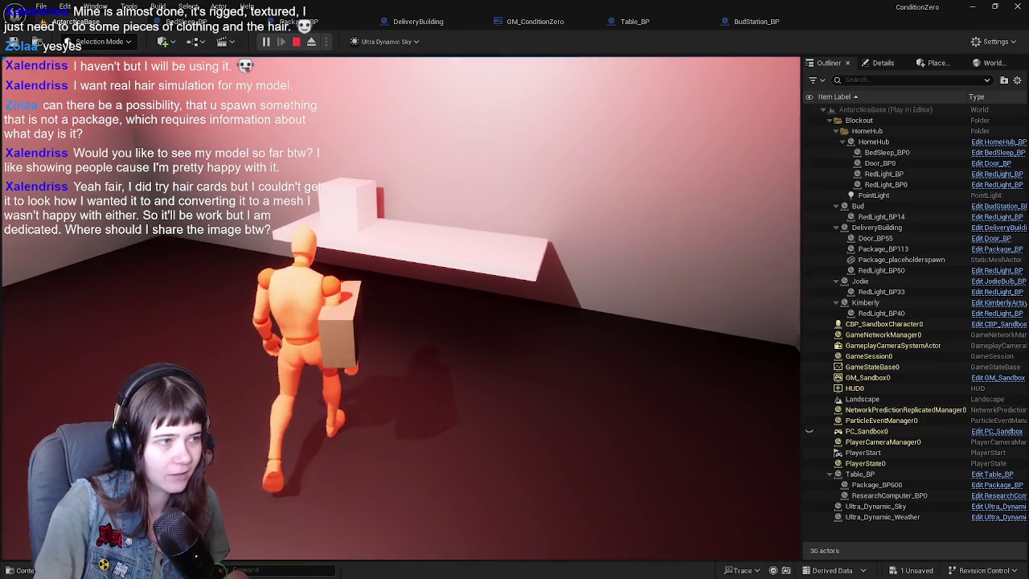
key(w)
key(w)
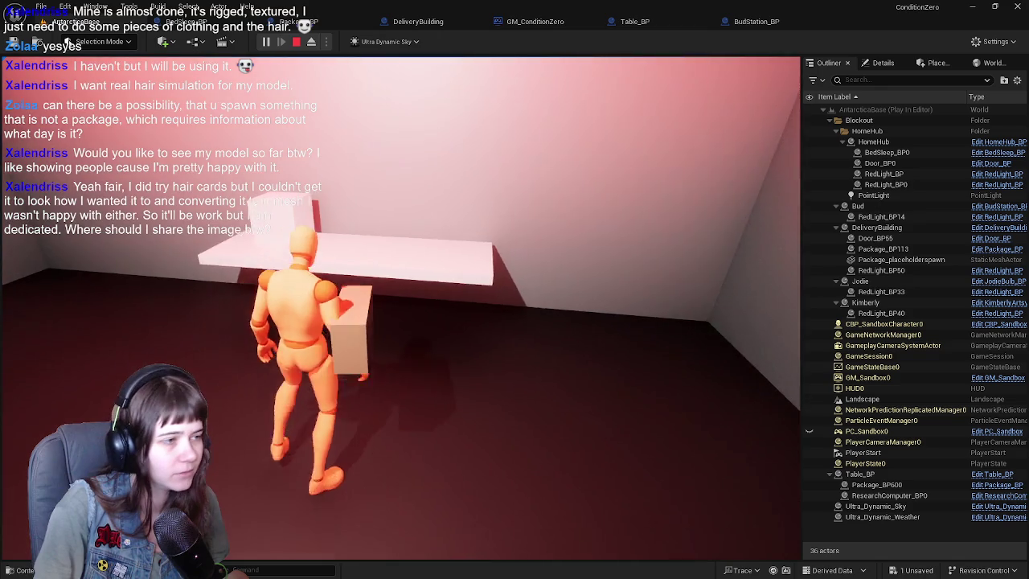
key(w)
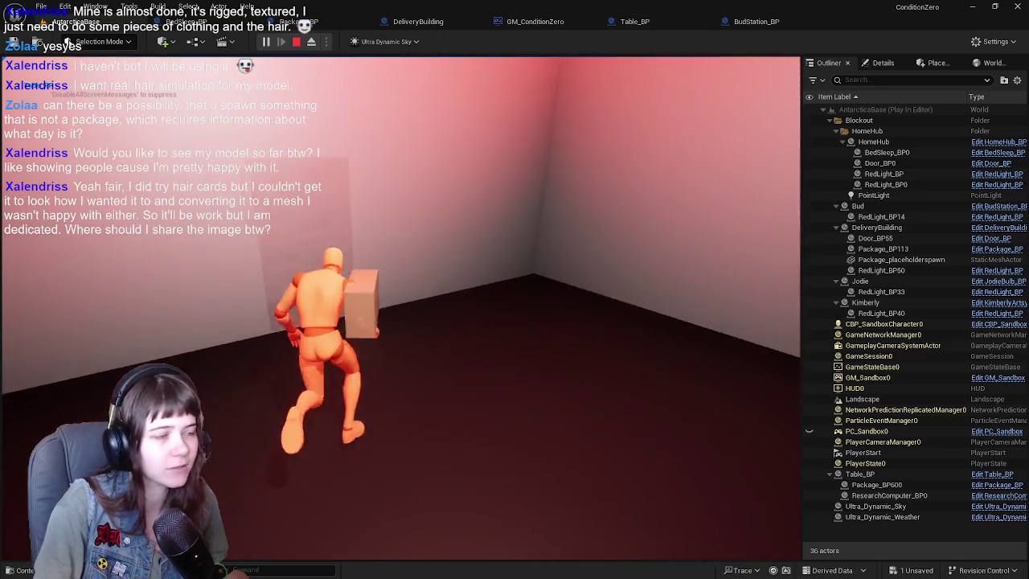
key(w)
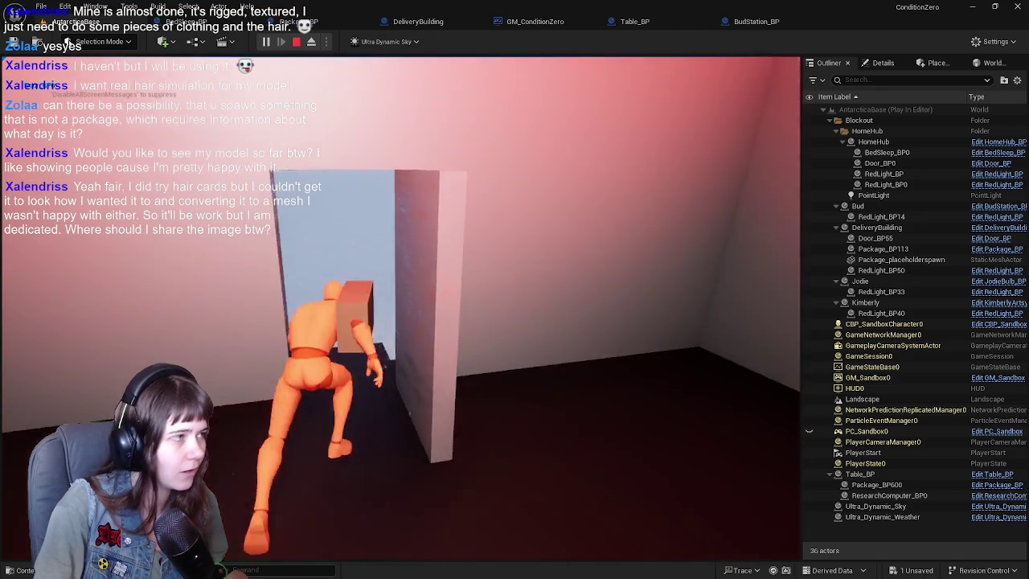
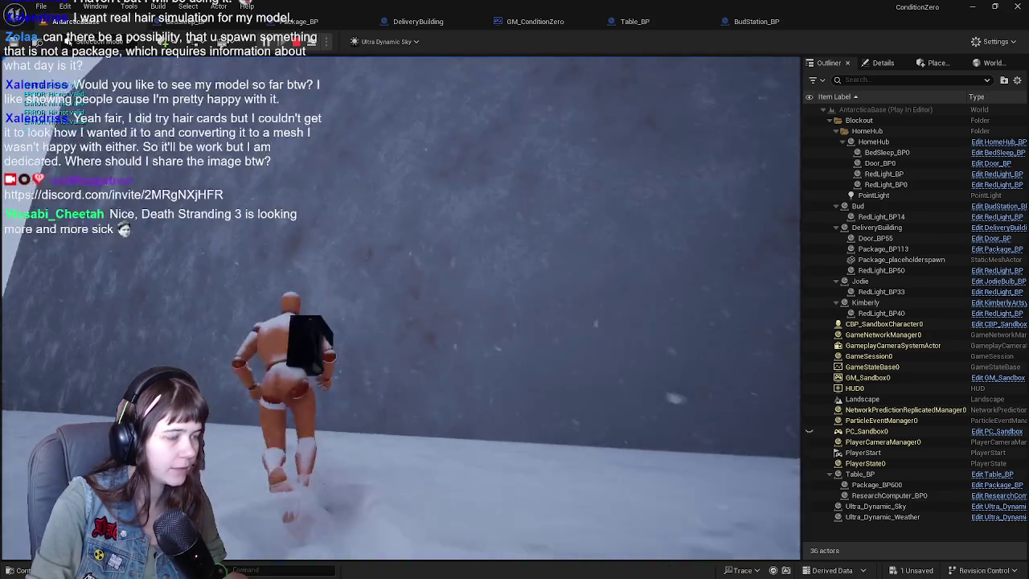
Step: End Play-in-Editor and orbit BudStation_BP's viewport preview around its large placeholder plane
key(Escape)
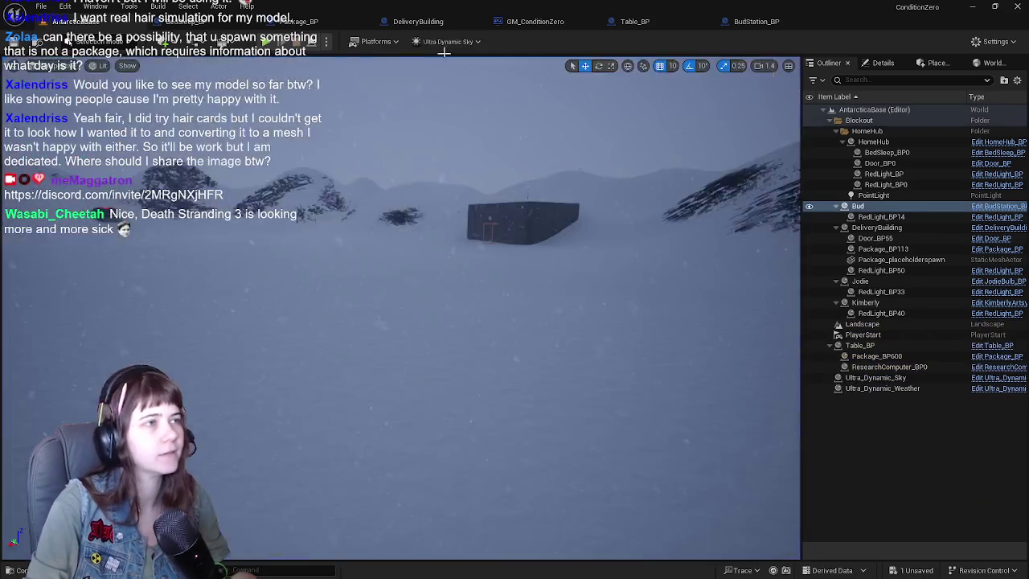
click(769, 23)
scroll(571, 184, down, 1)
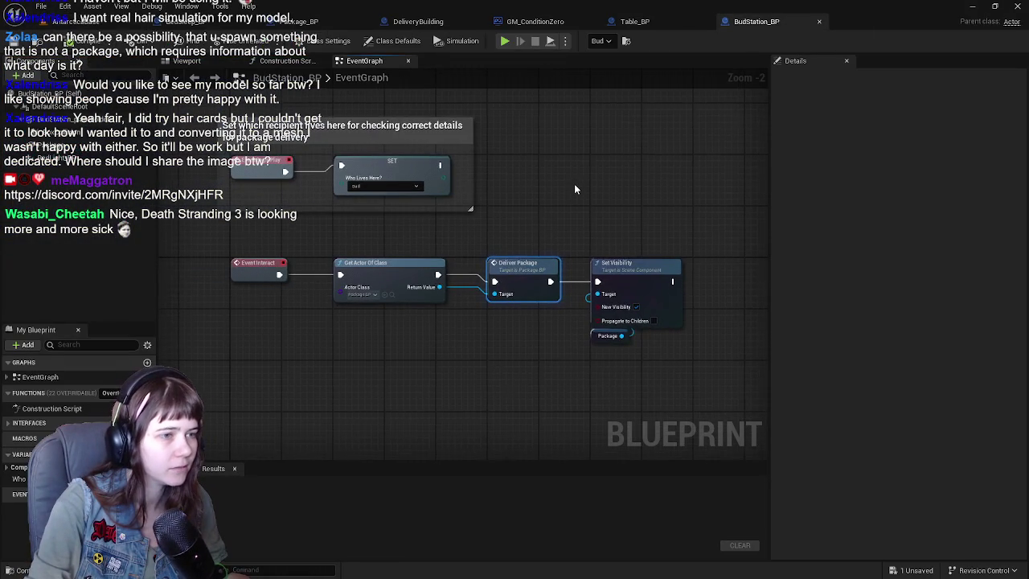
scroll(574, 183, down, 1)
mouse_move(545, 202)
mouse_down()
mouse_move(603, 191)
mouse_move(533, 186)
mouse_up()
scroll(603, 191, down, 1)
scroll(579, 191, up, 1)
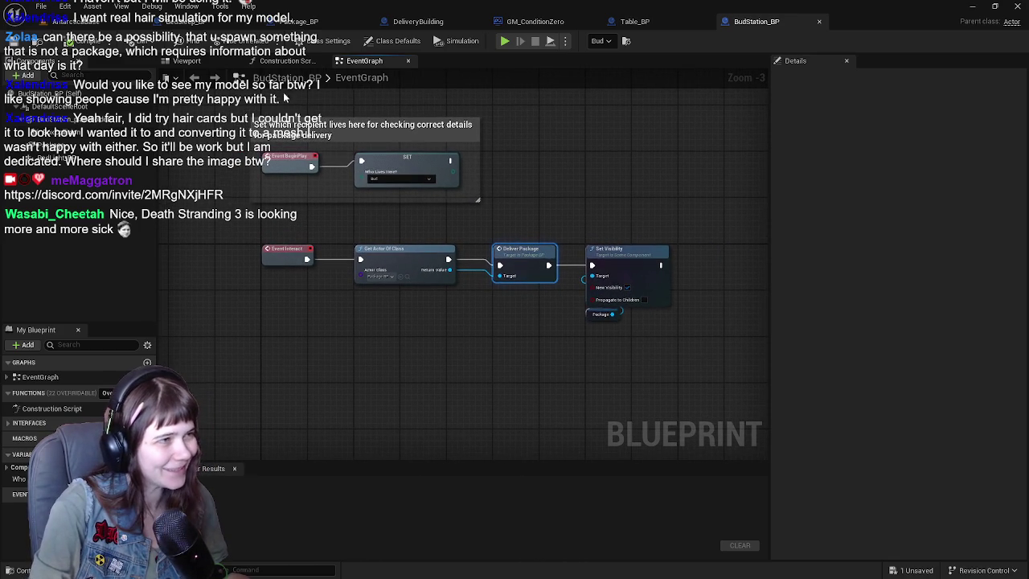
click(187, 60)
drag(463, 266, 406, 221)
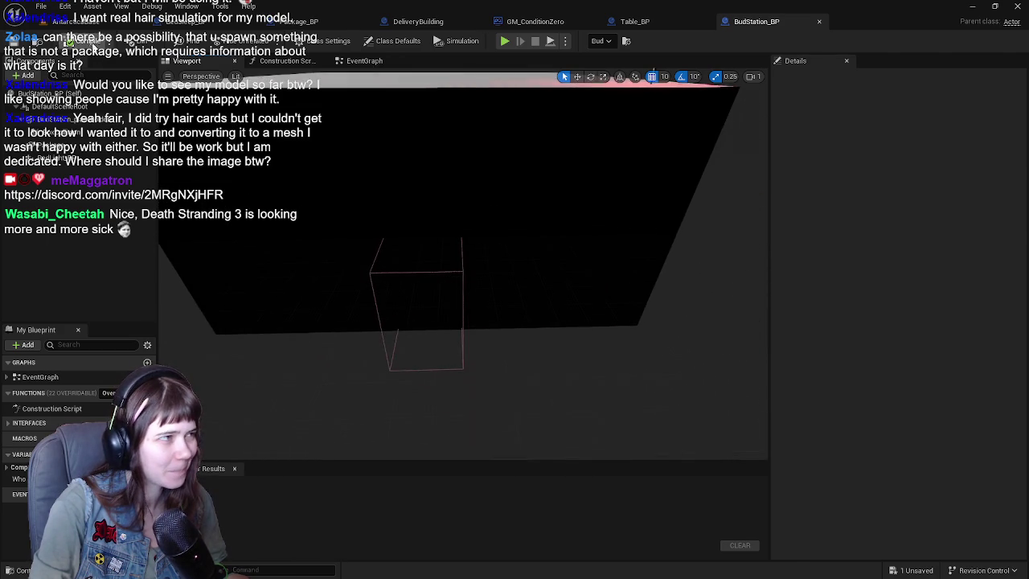
Step: Look over the Bud station in the level, then reopen the BudStation_BP preview
click(76, 21)
drag(402, 321, 362, 291)
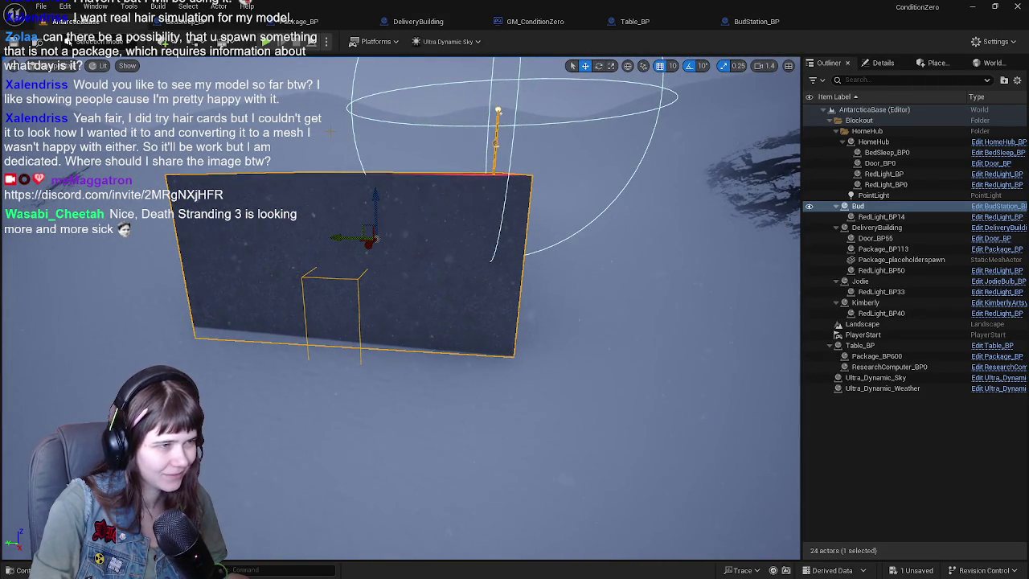
click(883, 63)
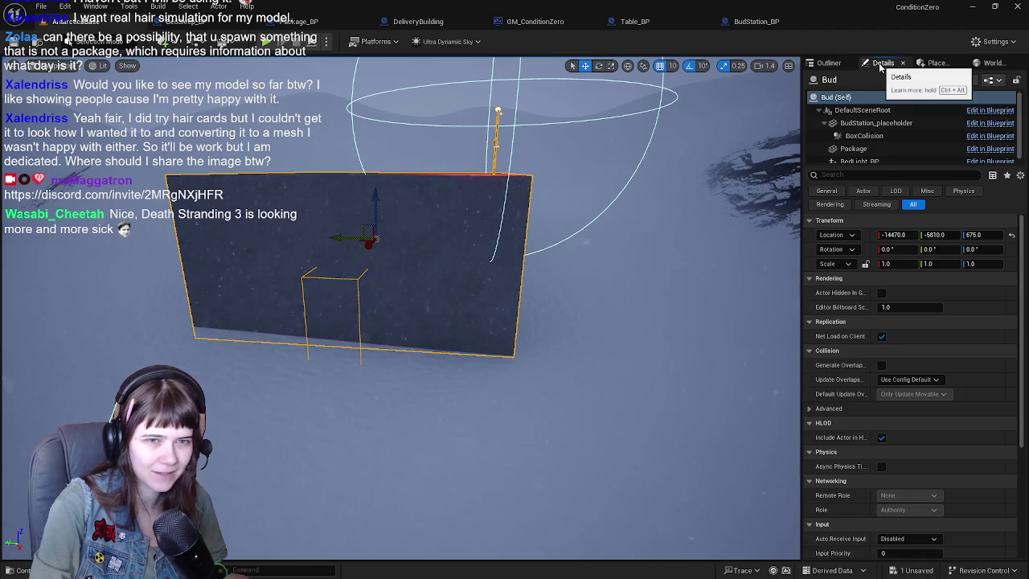
click(756, 22)
mouse_move(570, 250)
mouse_down()
mouse_move(570, 228)
mouse_move(287, 220)
mouse_move(433, 237)
mouse_up()
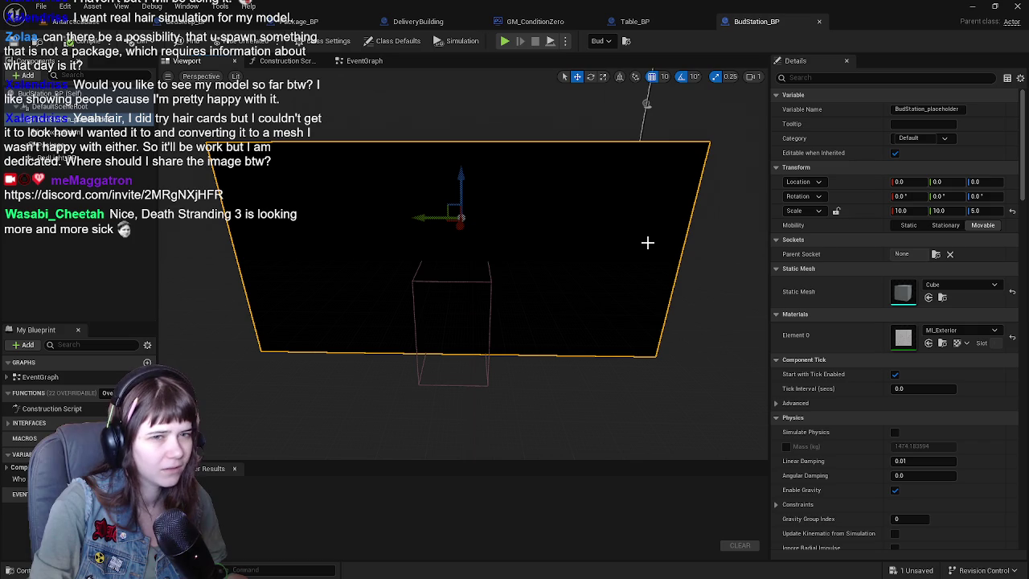
Step: Scale the placeholder to 5, 5, 2.5 so the plane becomes a box
click(902, 210)
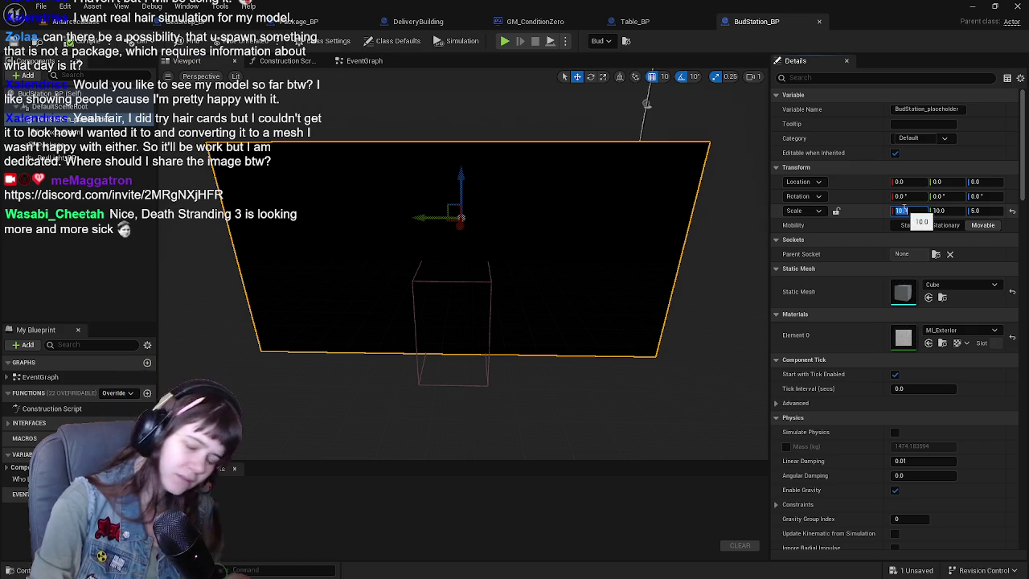
key(Tab)
text(5)
key(Tab)
text(2)
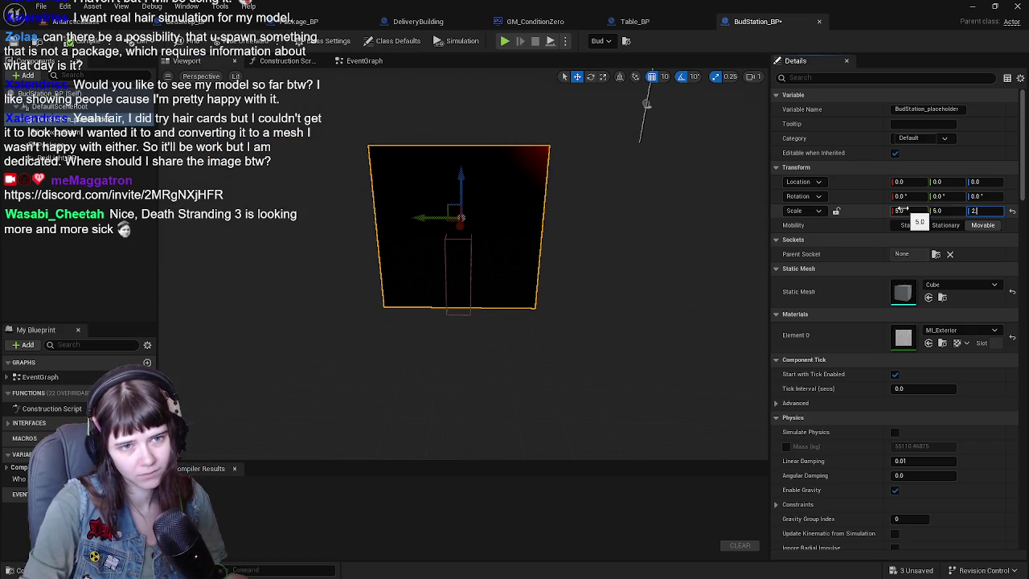
key(Return)
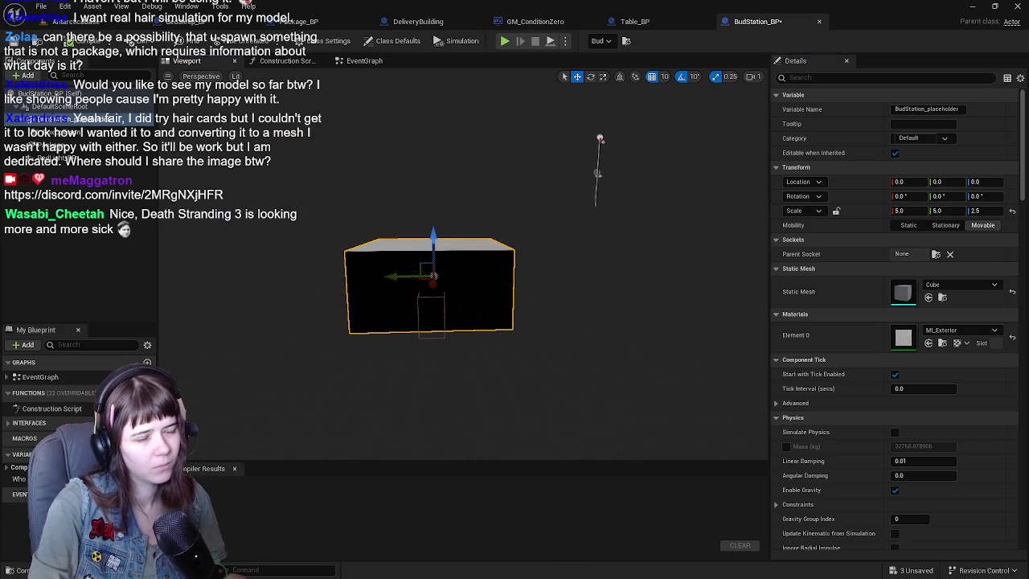
Step: Select the Package component and tick its Rendering > Visible option
click(77, 161)
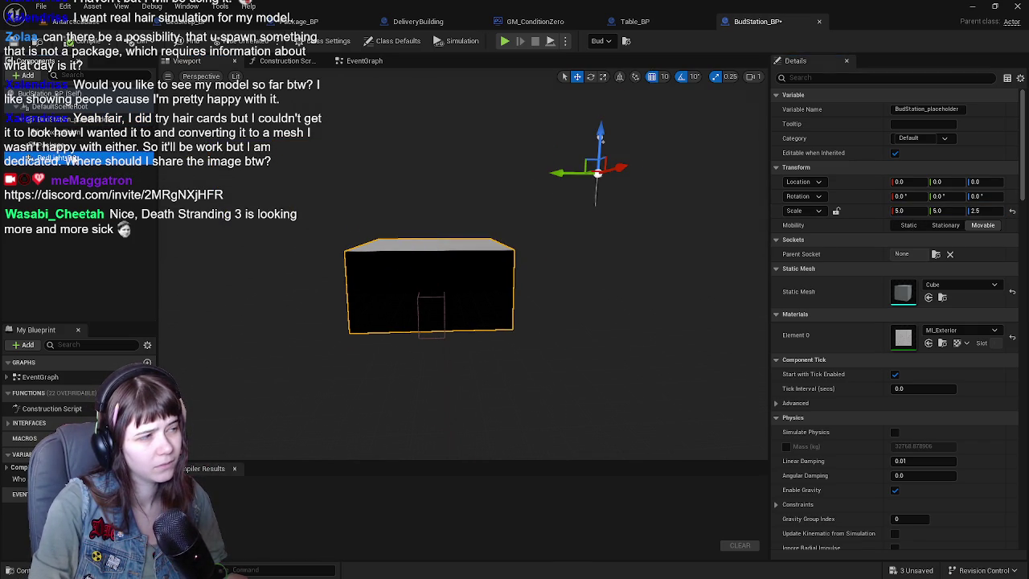
click(76, 146)
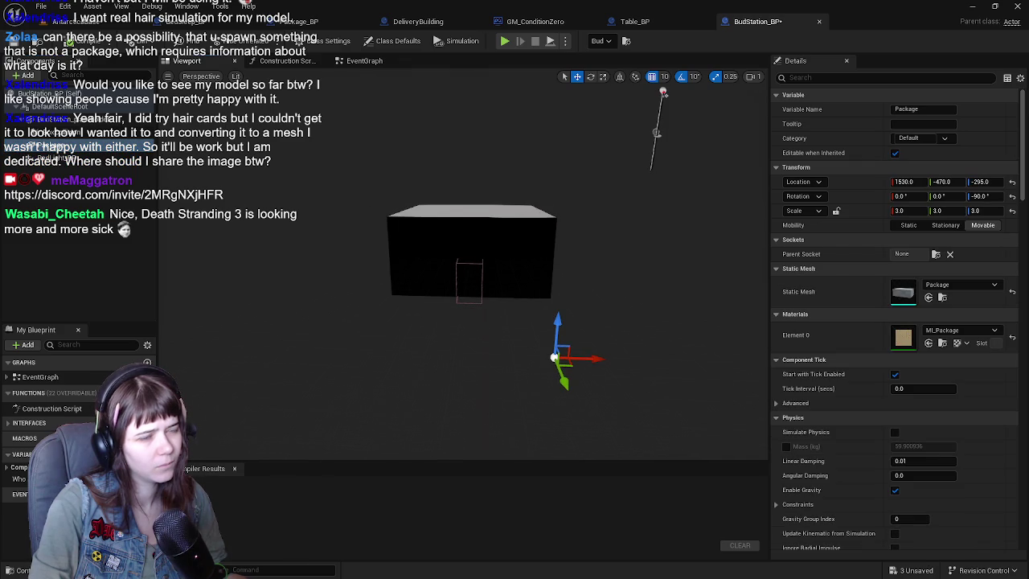
scroll(899, 427, down, 10)
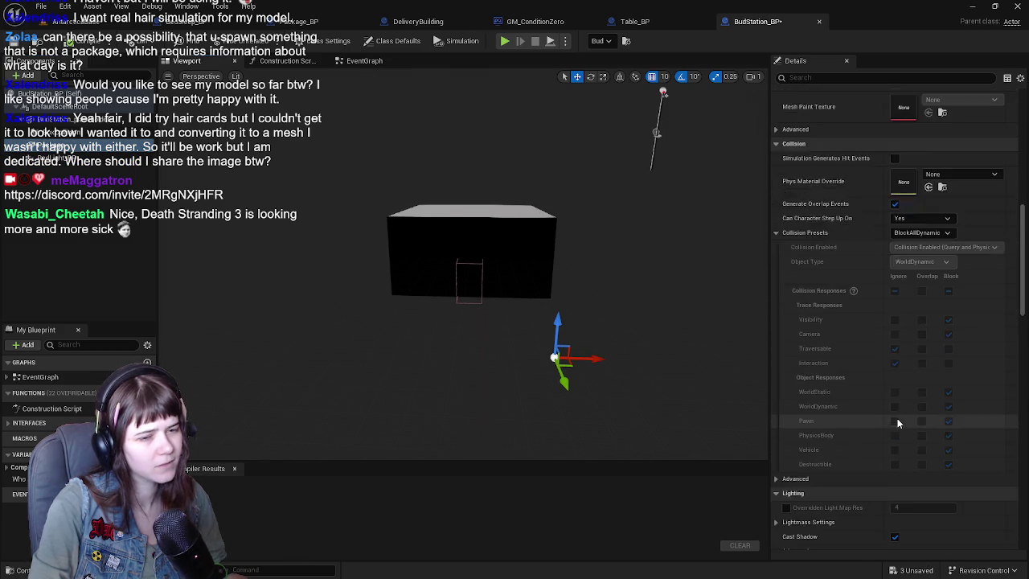
scroll(907, 421, down, 15)
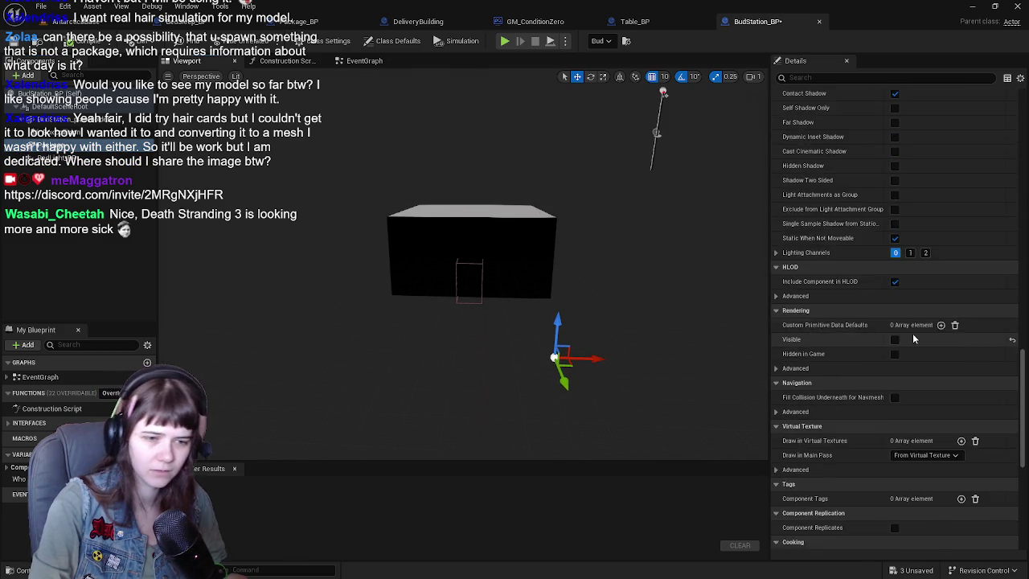
click(894, 288)
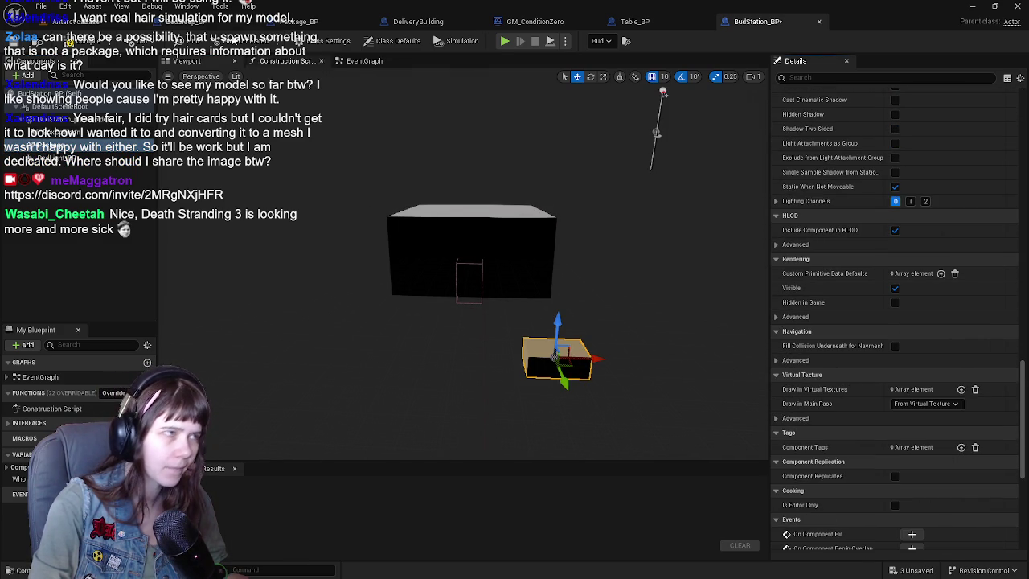
click(634, 20)
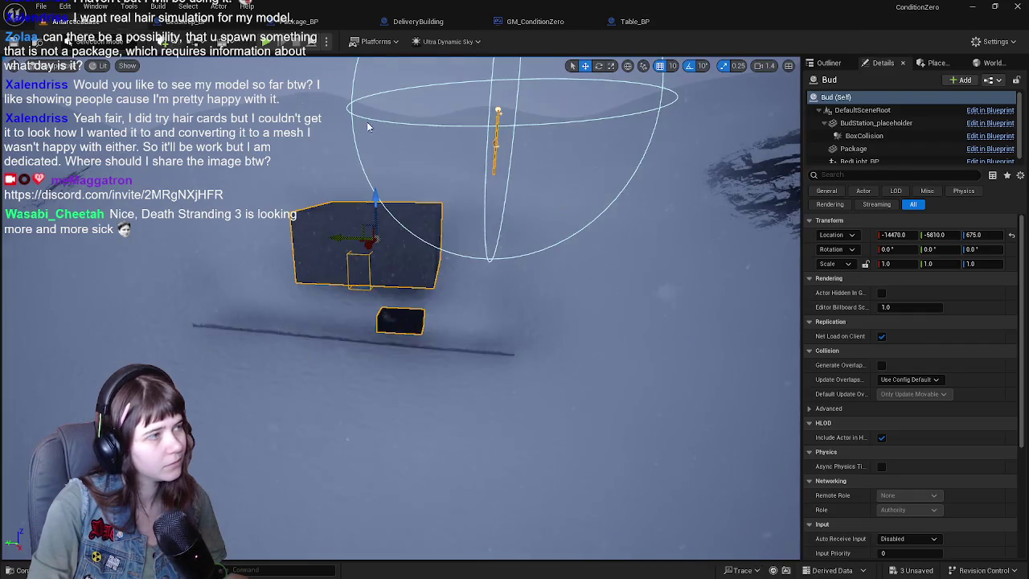
click(80, 21)
mouse_move(498, 322)
mouse_down()
mouse_move(480, 369)
mouse_move(484, 347)
mouse_up()
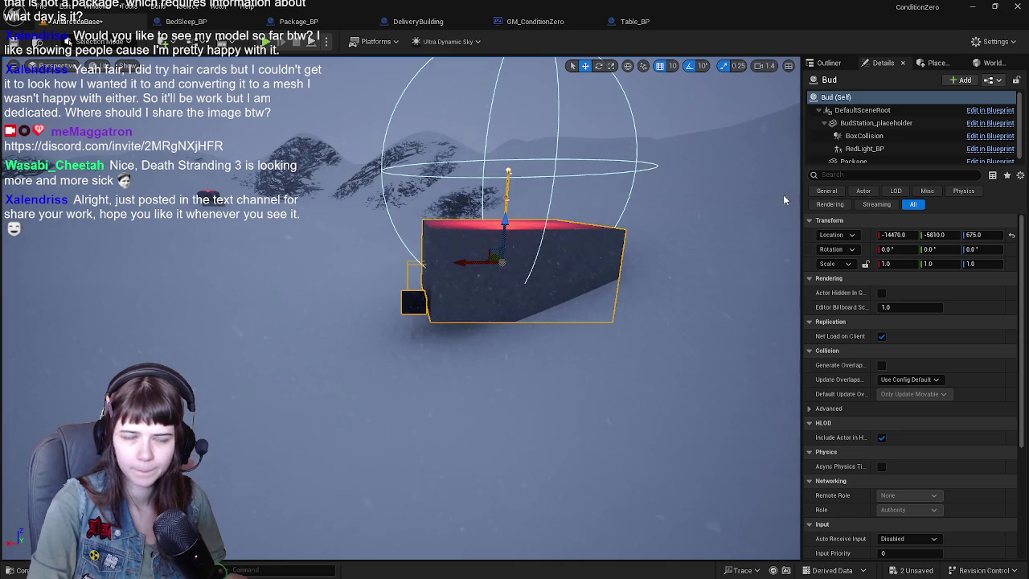
Step: Frame the Bud station, lower it onto the snow at Z 365, and save
key(f)
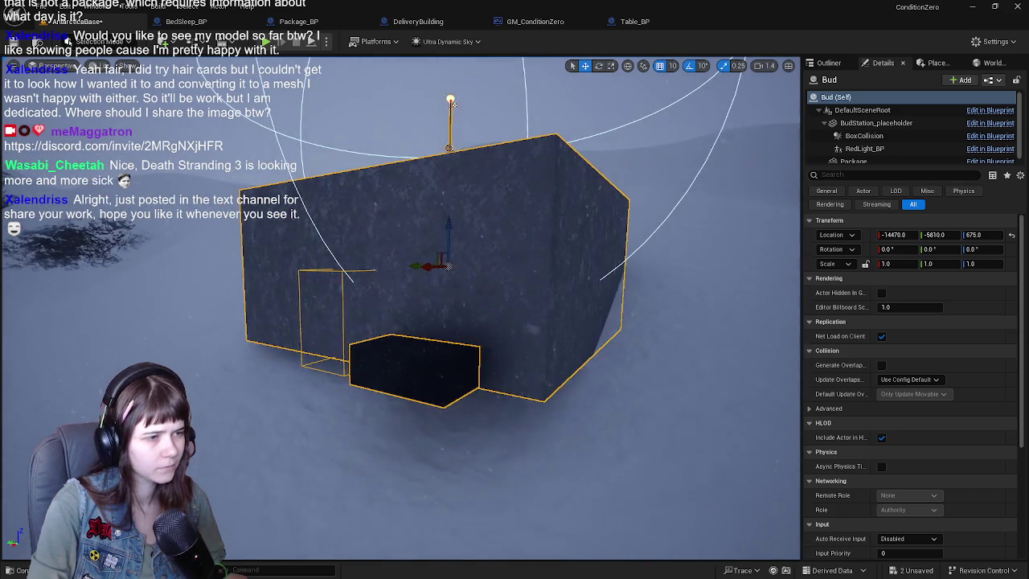
mouse_move(402, 305)
mouse_down()
mouse_move(490, 297)
mouse_move(457, 265)
mouse_move(439, 280)
mouse_move(402, 282)
mouse_move(430, 257)
mouse_move(430, 269)
mouse_up()
scroll(430, 269, up, 10)
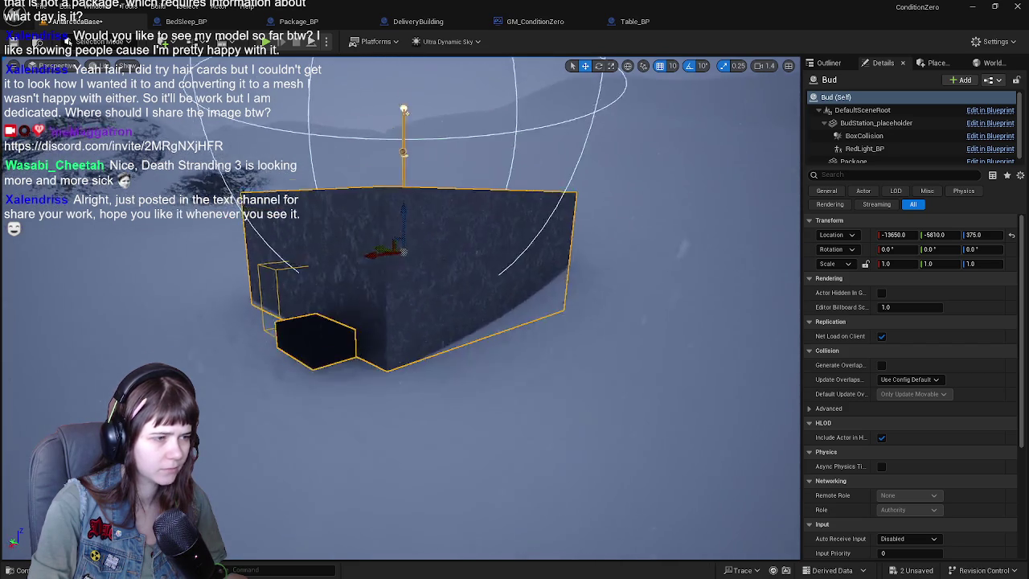
drag(447, 121, 330, 129)
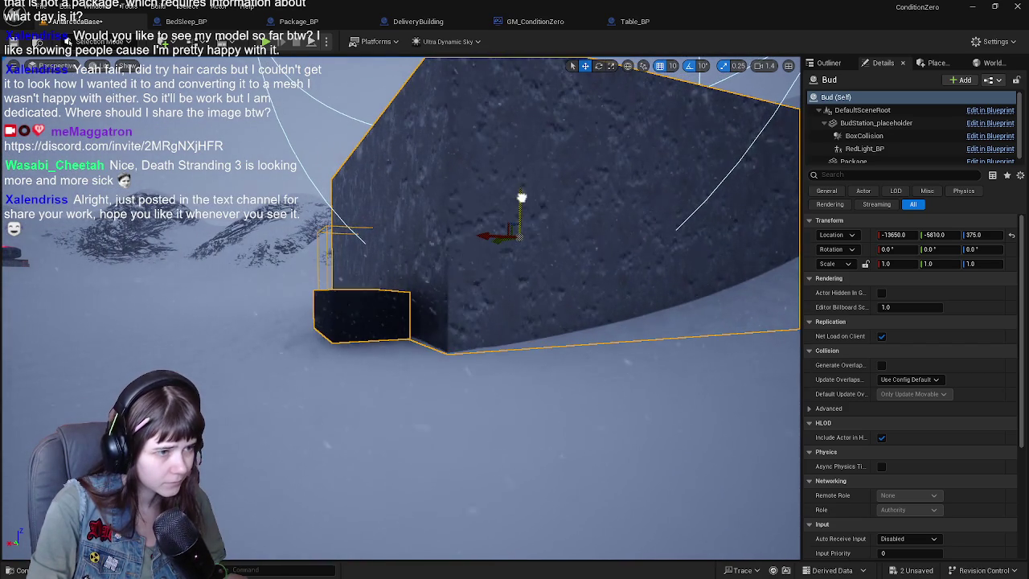
mouse_move(523, 201)
mouse_down()
mouse_move(476, 233)
mouse_move(382, 218)
mouse_move(677, 240)
mouse_up()
key(ctrl+s)
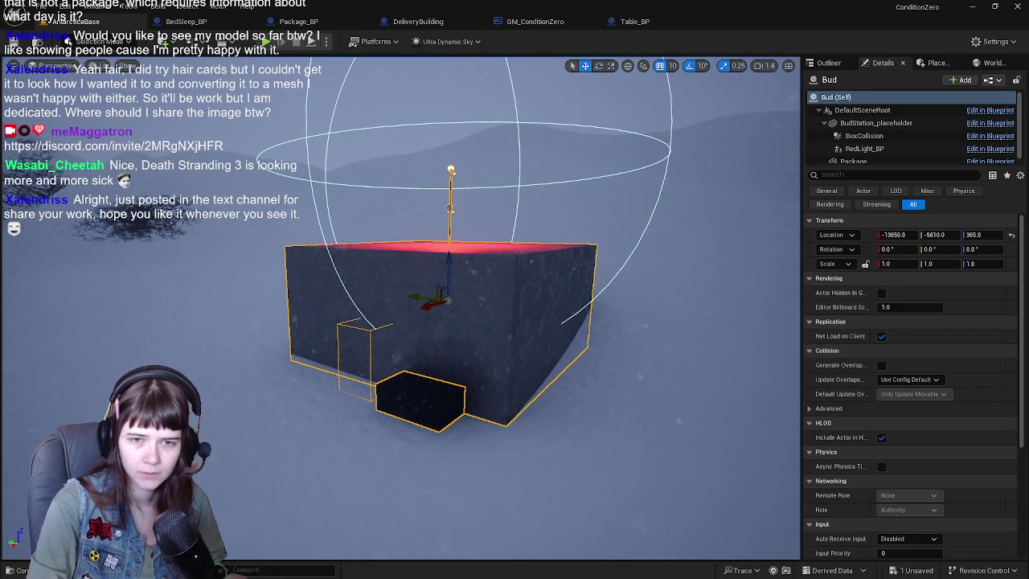
Step: Inspect the small package box up close, save again, and open BudStation_BP on Package
mouse_move(335, 330)
mouse_down()
mouse_move(526, 149)
mouse_move(490, 166)
mouse_move(500, 152)
mouse_up()
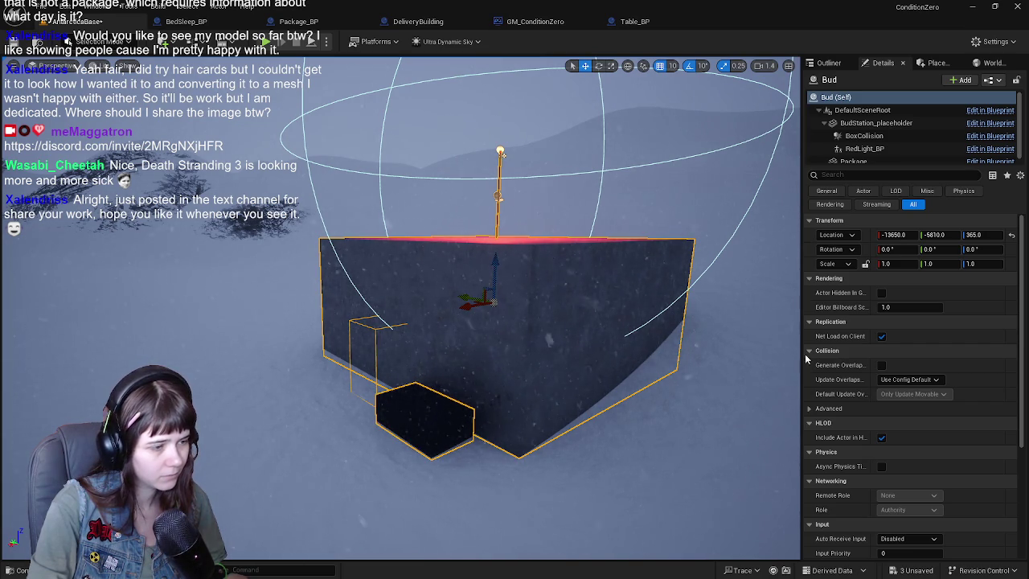
drag(514, 402, 466, 346)
drag(515, 322, 475, 302)
key(ctrl+s)
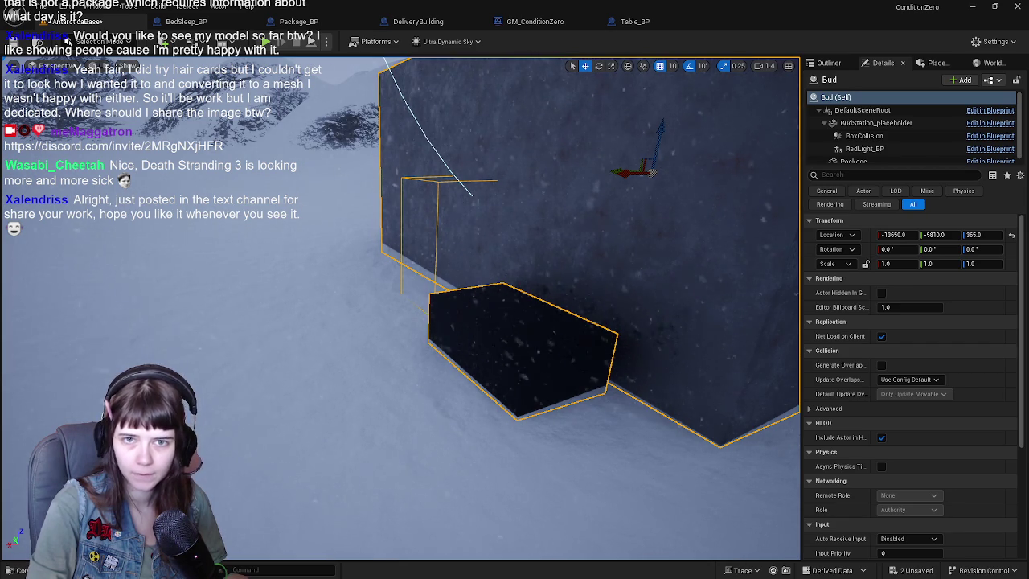
click(991, 161)
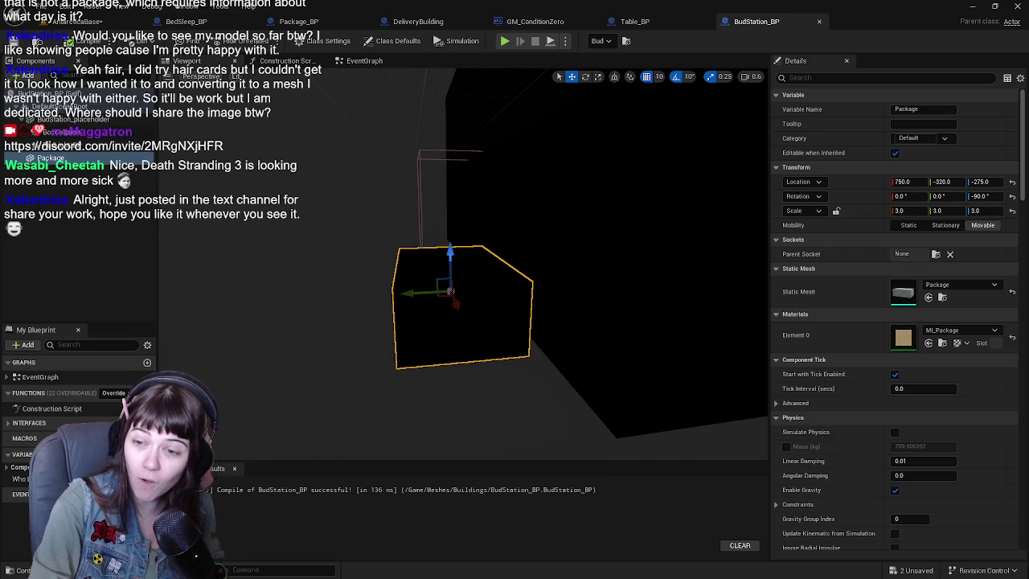
Step: View the character-model image posted in Discord at full size
click(298, 402)
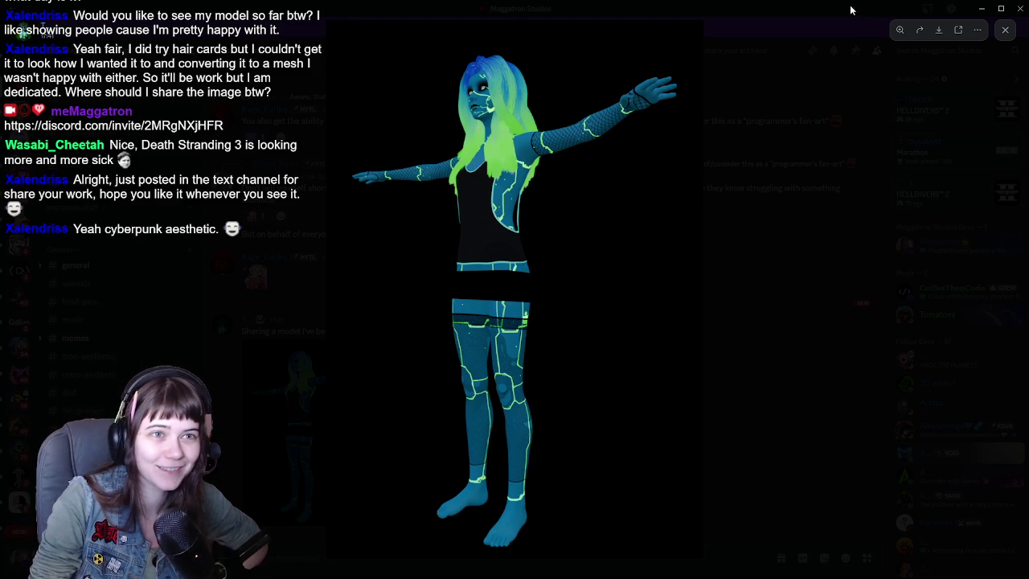
Step: Alt-Tab from Discord back to the BudStation_BP blueprint in Unreal
key(alt+Tab)
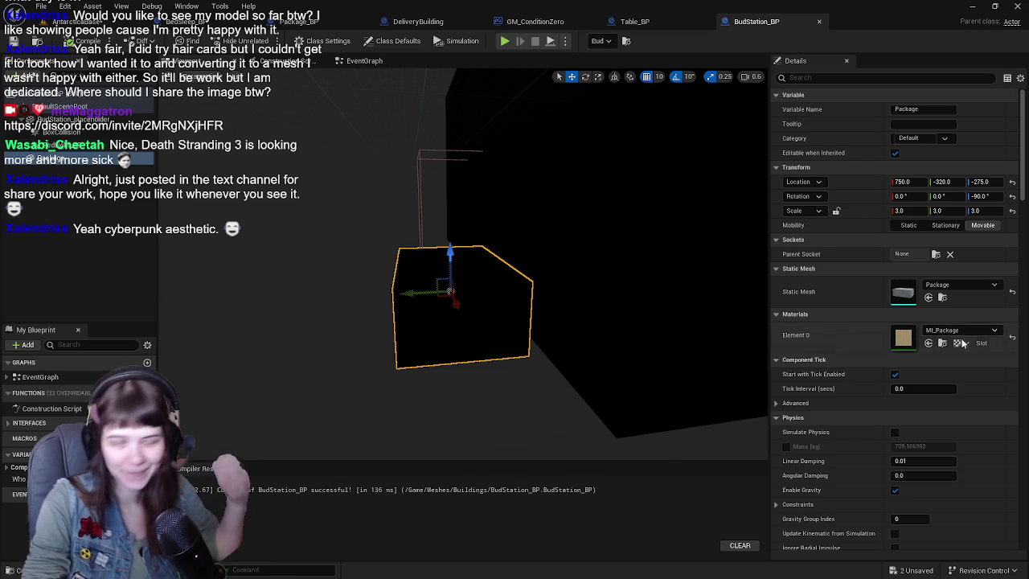
Step: Save the level, reselect the Bud actor, and open BudStation_BP's event graph
click(321, 21)
key(ctrl+s)
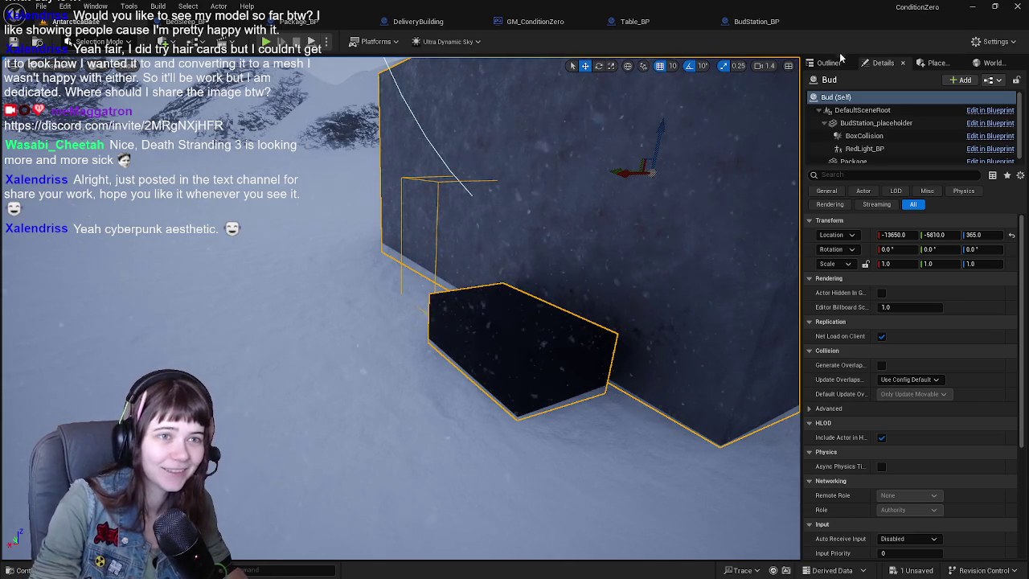
click(828, 63)
click(911, 456)
drag(482, 401, 450, 402)
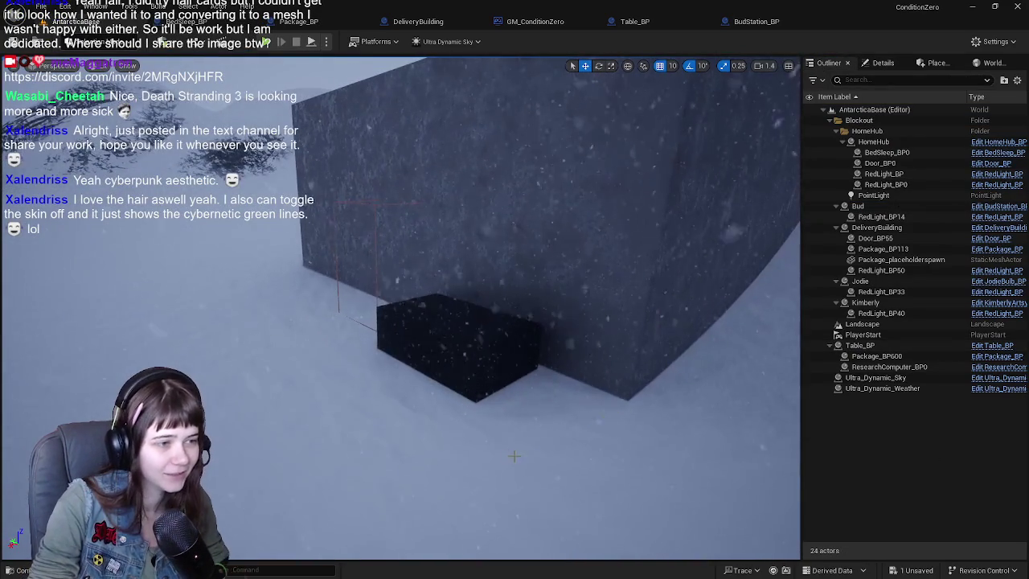
click(499, 233)
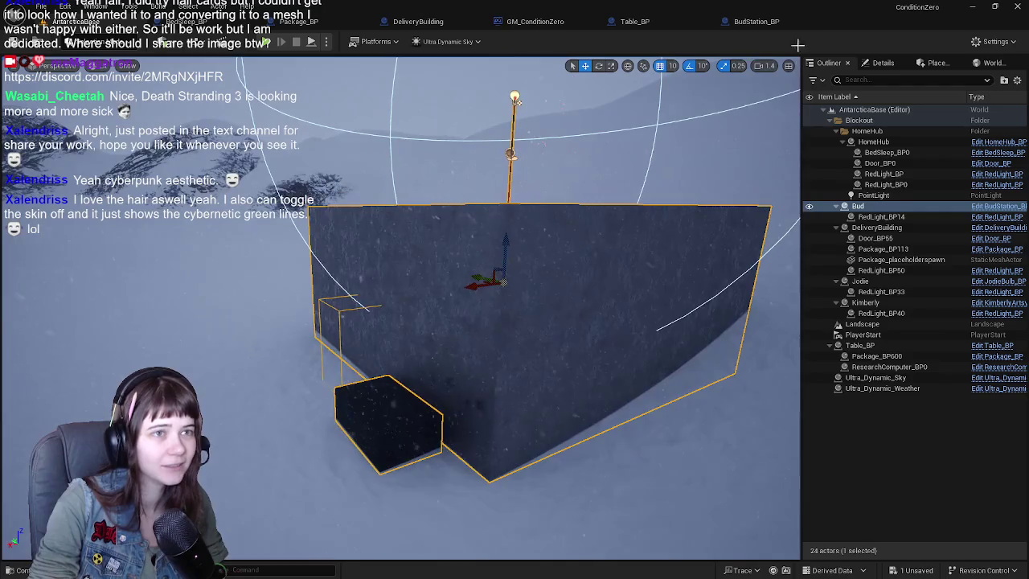
click(792, 20)
click(361, 61)
scroll(459, 254, down, 3)
Step: Wrap the four-node interact chain in a comment titled 'Deliveryyyyy' and compile
drag(239, 241, 619, 357)
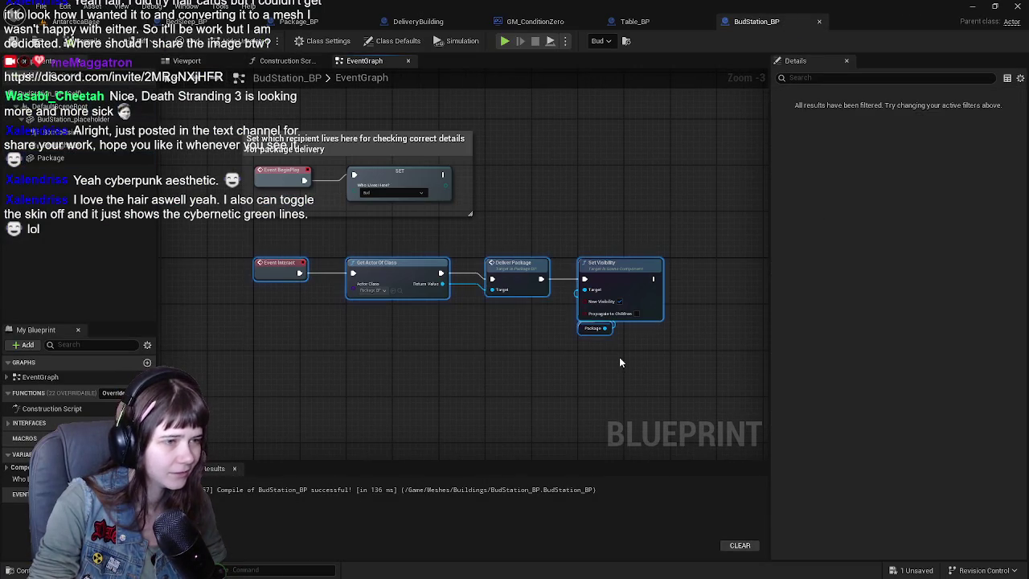
text(cWhen interacting with th)
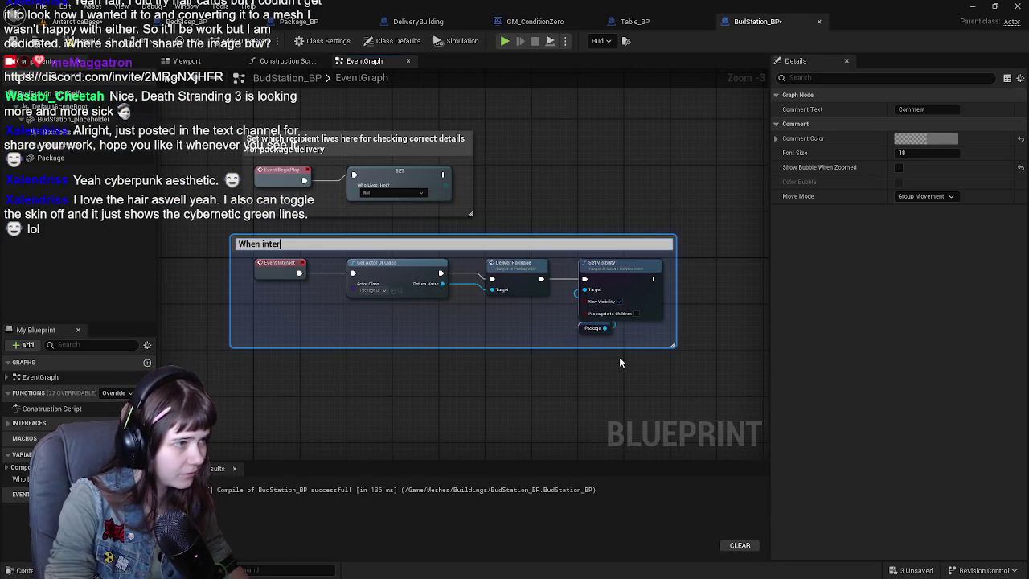
text(e)
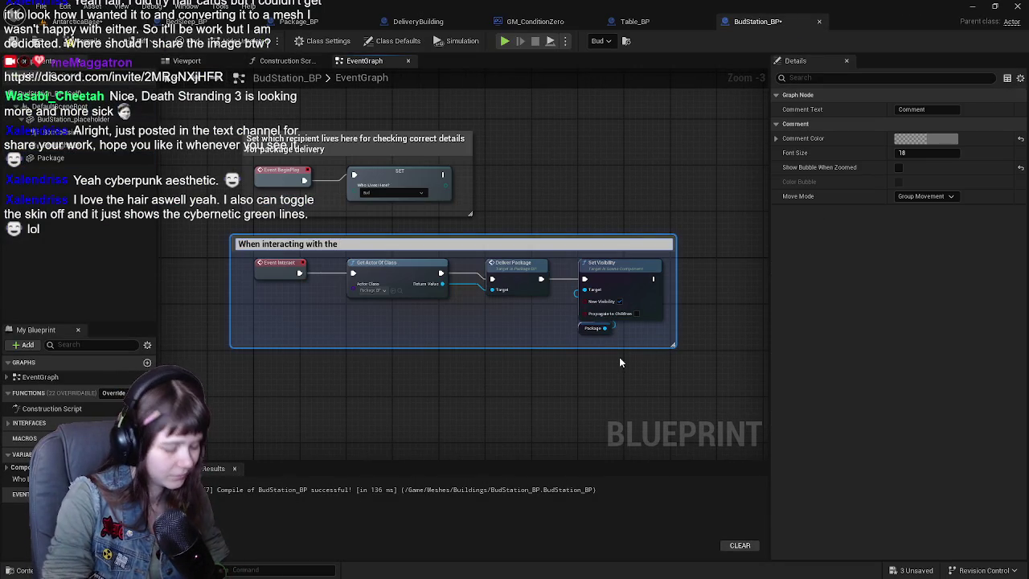
key(BackSpace)
key(BackSpace)
key(BackSpace)
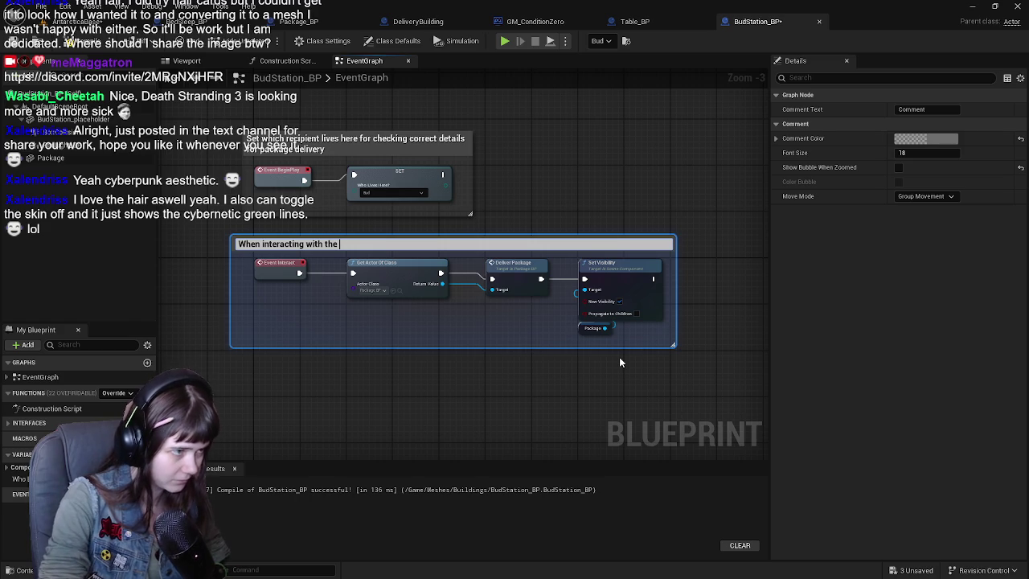
key(BackSpace)
key(BackSpace)
key(BackSpace)
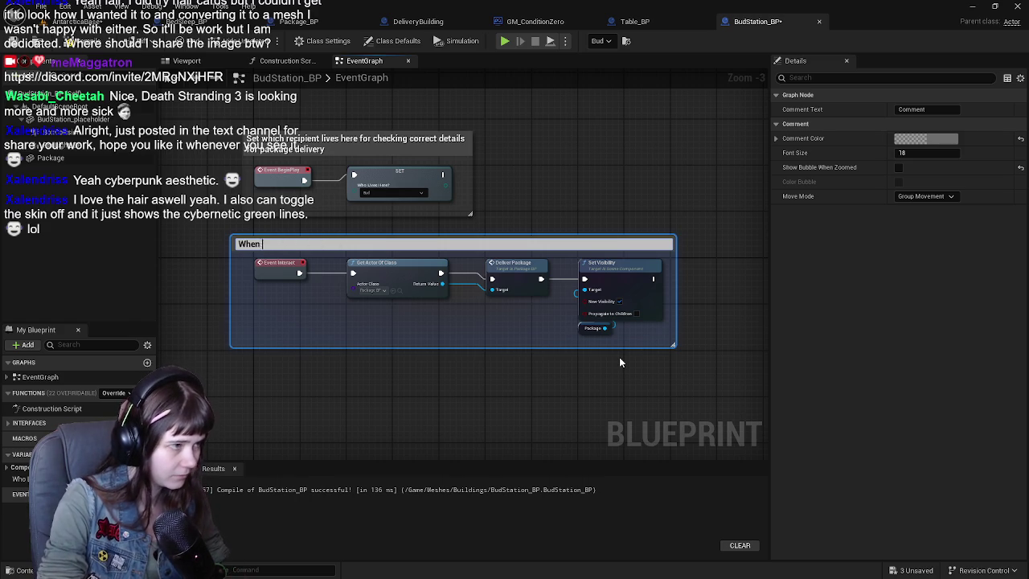
text(Delivery)
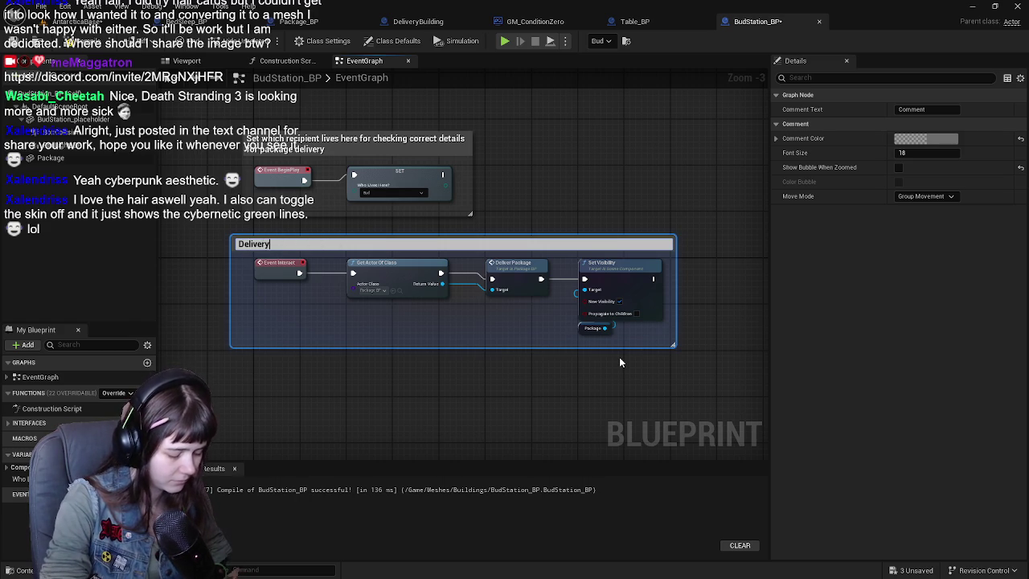
key(BackSpace)
key(BackSpace)
key(BackSpace)
text(Deliveryyyyy)
key(Return)
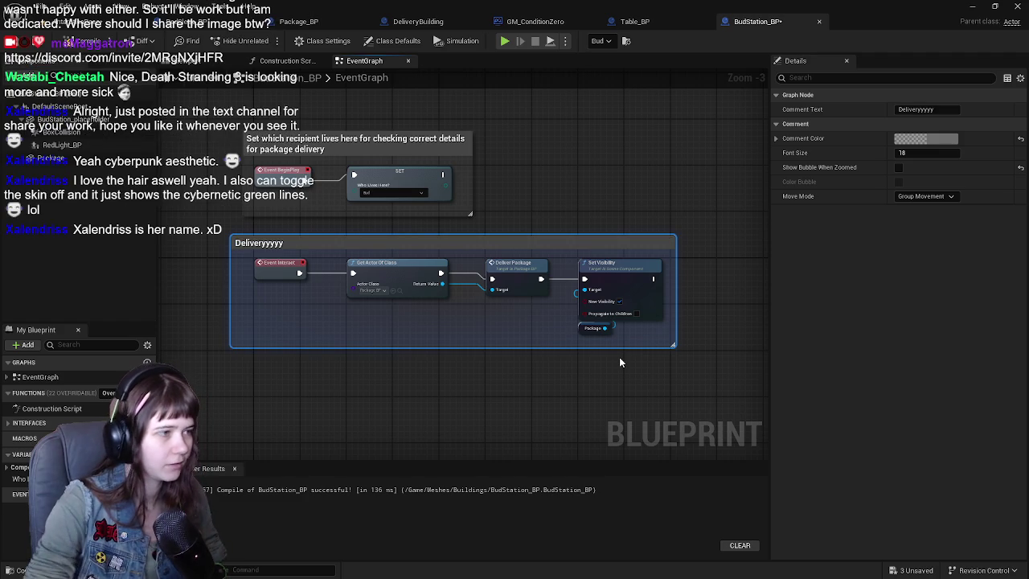
click(36, 42)
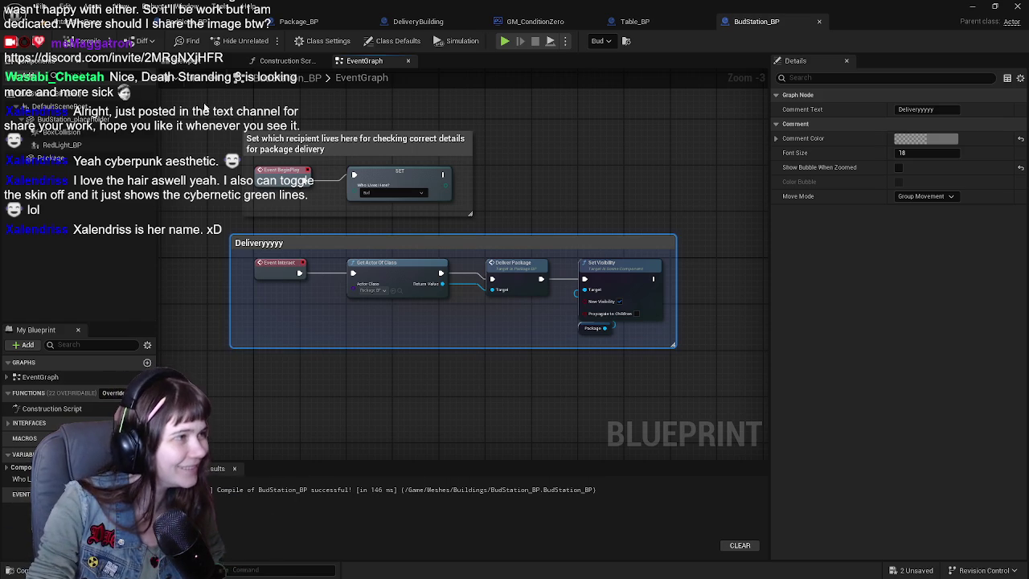
Step: Return to BudStation_BP and look through a component's properties
click(40, 21)
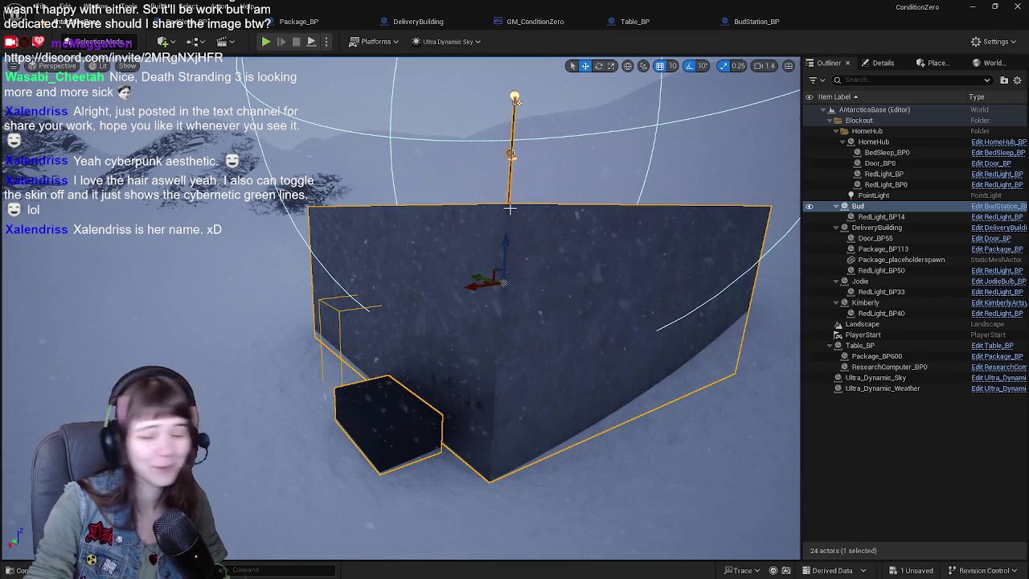
click(752, 22)
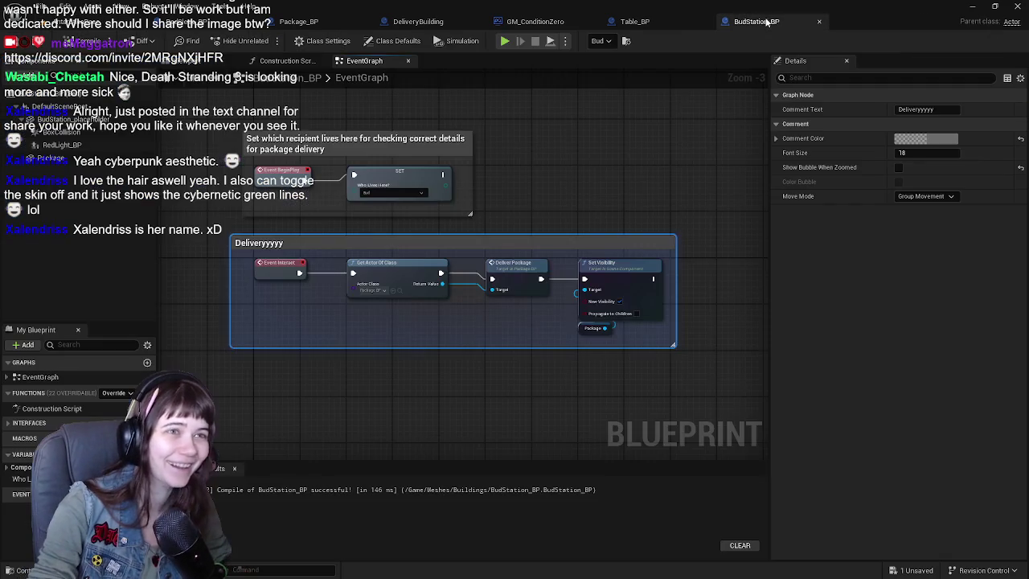
click(634, 181)
scroll(614, 175, up, 1)
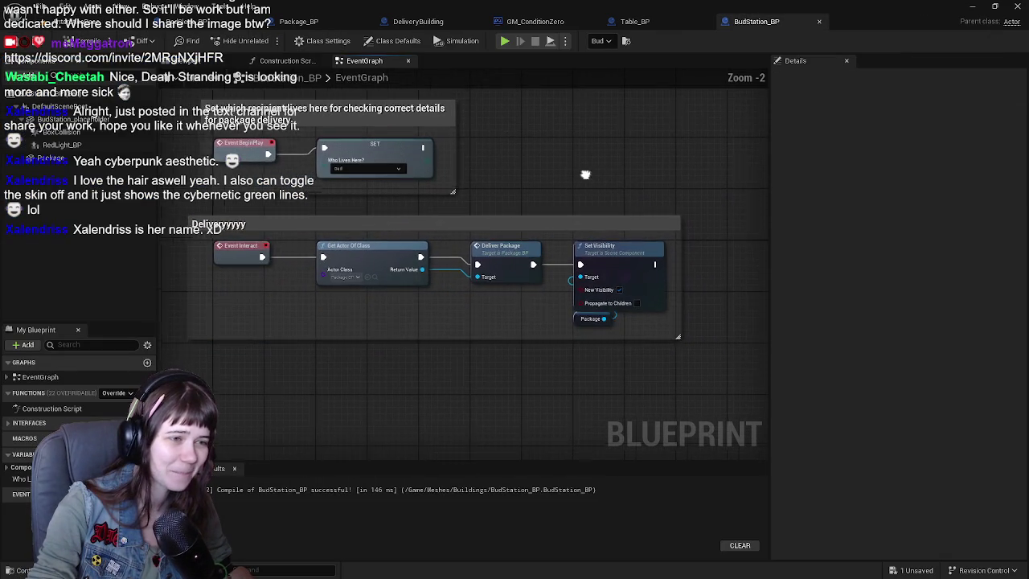
scroll(614, 175, down, 1)
scroll(563, 188, up, 1)
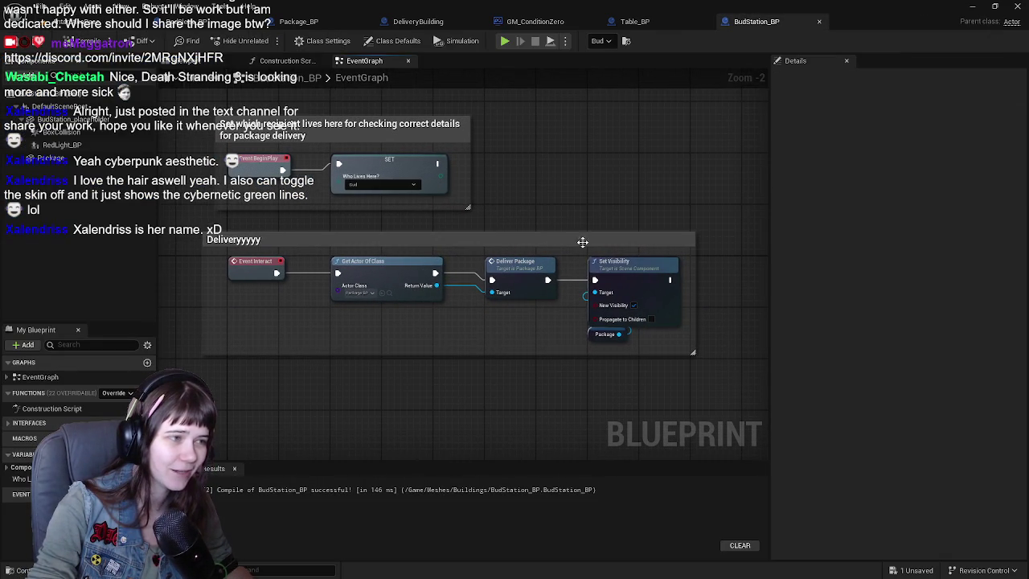
click(79, 161)
scroll(942, 376, down, 15)
scroll(898, 329, down, 10)
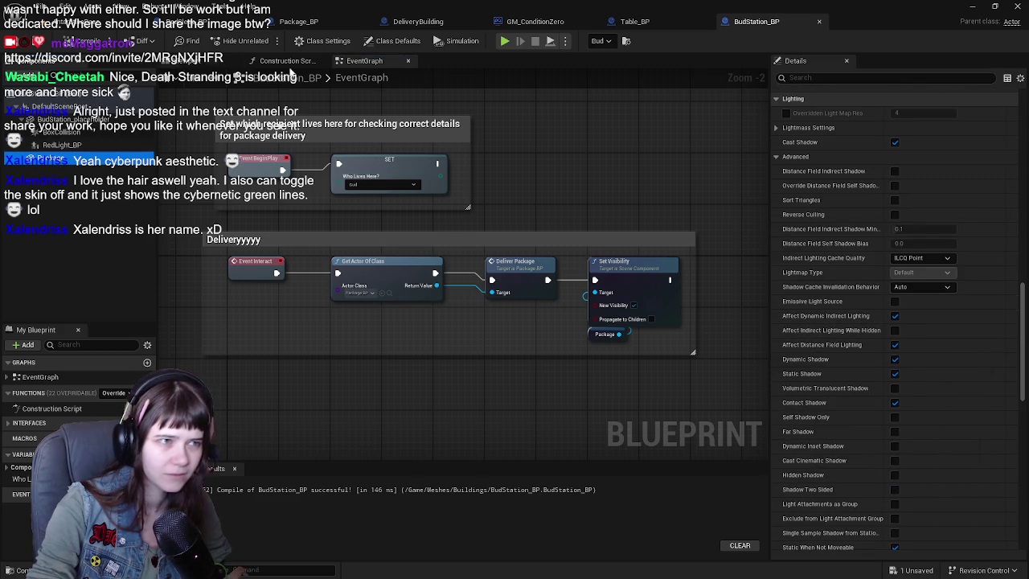
Step: In the 3D viewport, hide the small box mesh by unticking Rendering > Visible
click(186, 61)
click(424, 220)
drag(425, 220, 506, 316)
click(506, 316)
scroll(908, 290, down, 10)
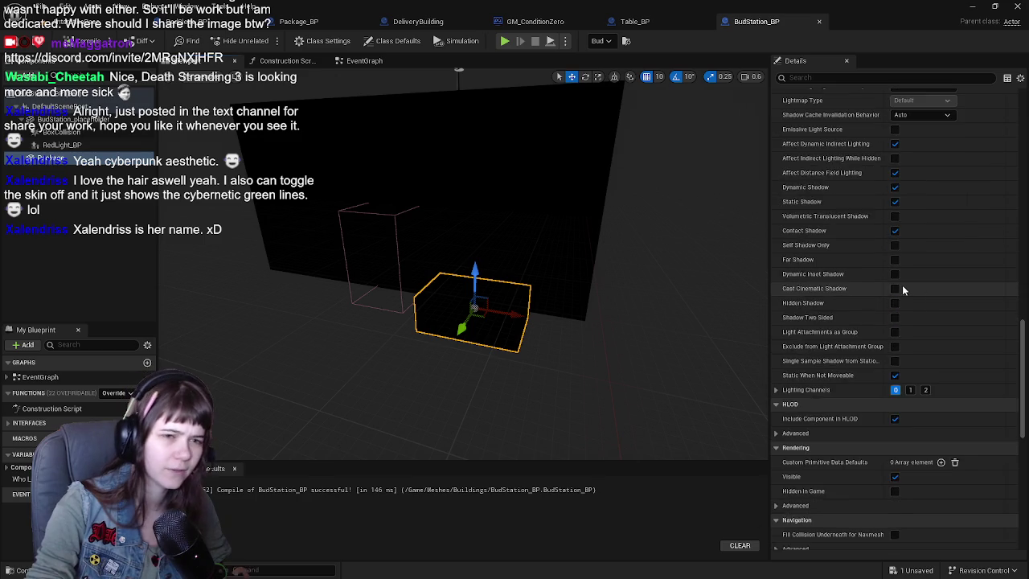
click(896, 341)
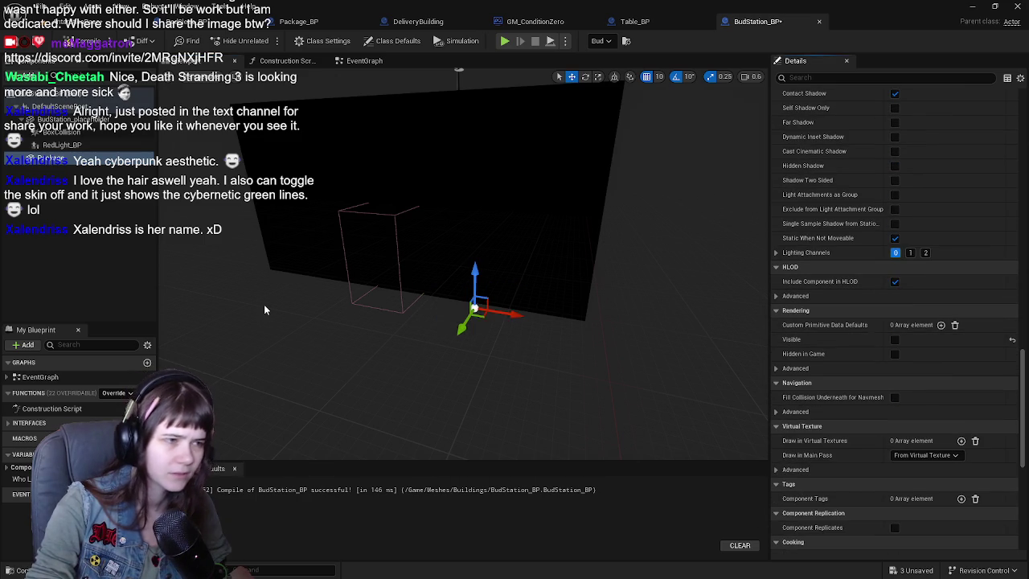
Step: Select and frame the black placeholder wall in the component view
click(81, 188)
click(379, 159)
key(f)
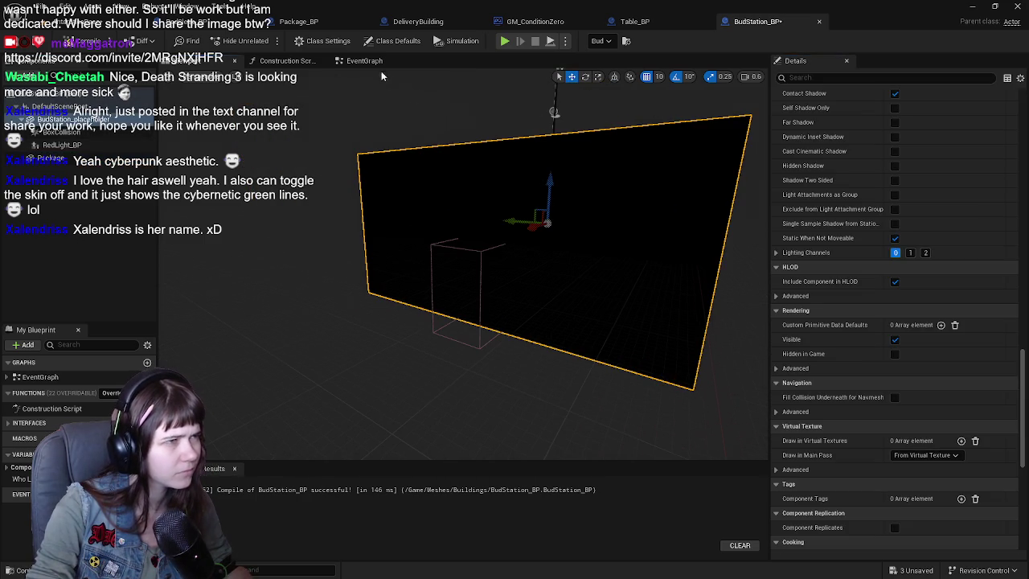
click(321, 40)
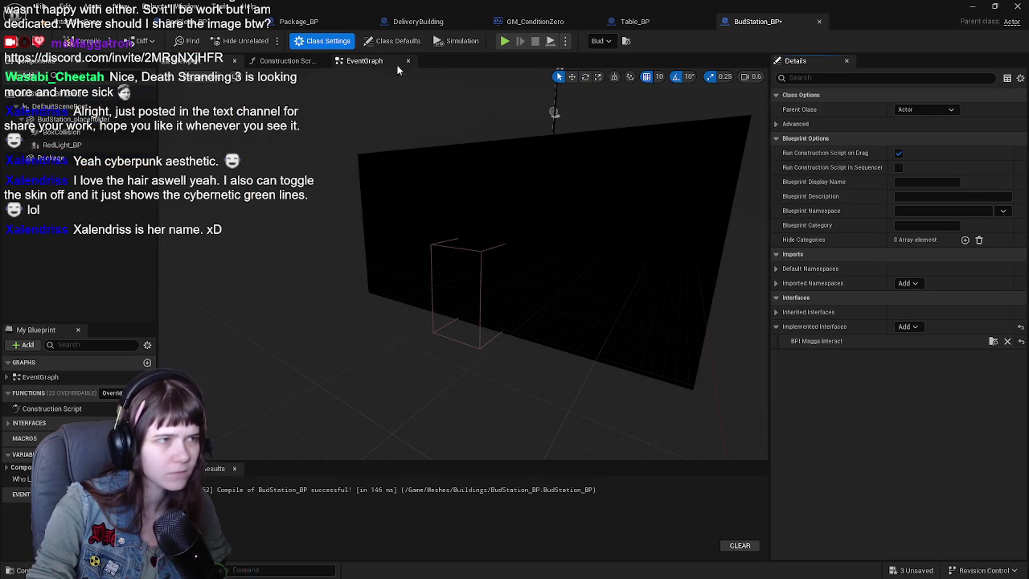
click(364, 61)
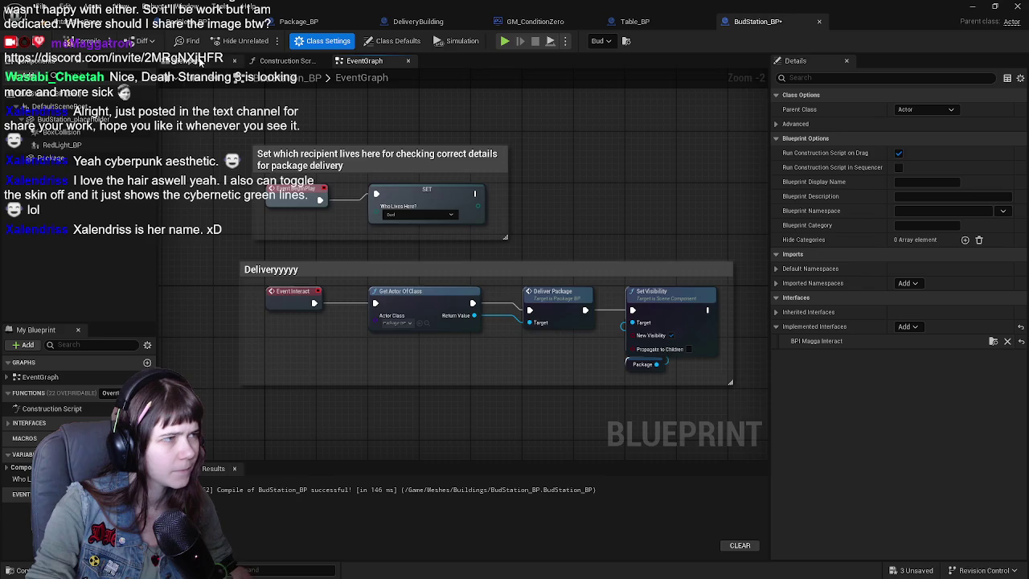
click(201, 61)
Step: Set BudStation_placeholder's Collision Presets to Custom, then go back to the level
click(65, 118)
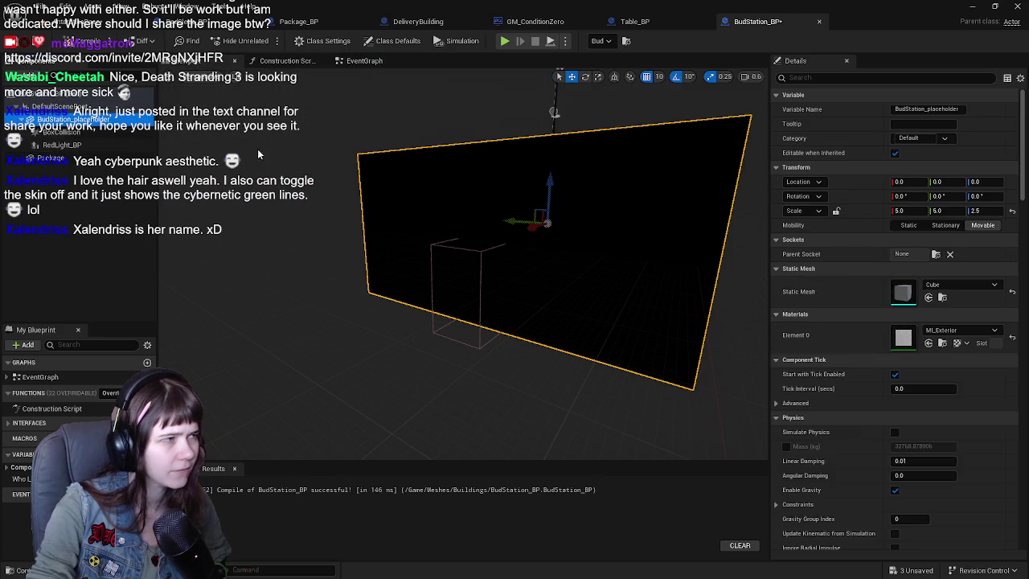
click(90, 134)
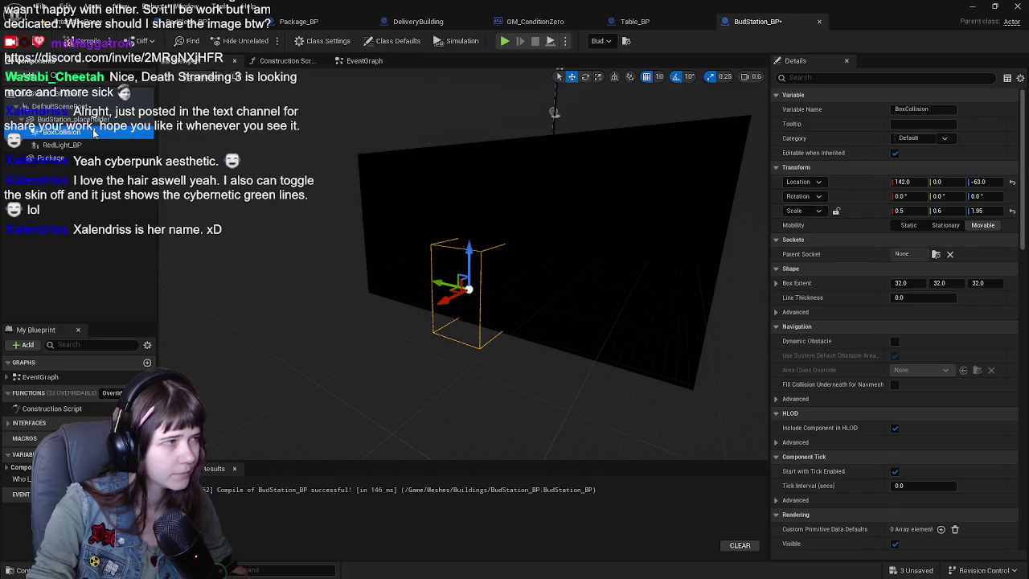
click(84, 120)
scroll(986, 488, down, 1)
scroll(918, 443, down, 10)
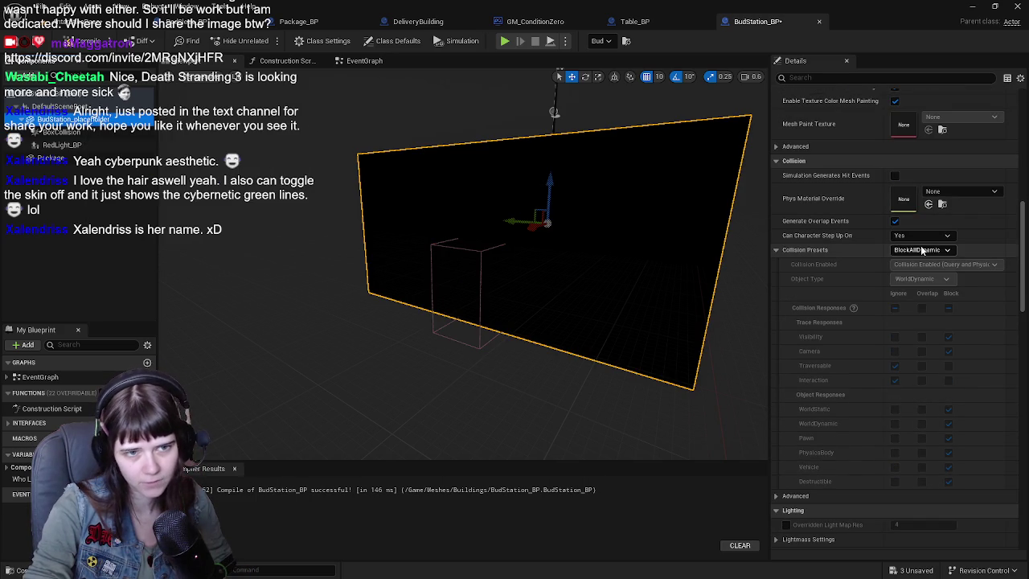
click(922, 251)
click(917, 270)
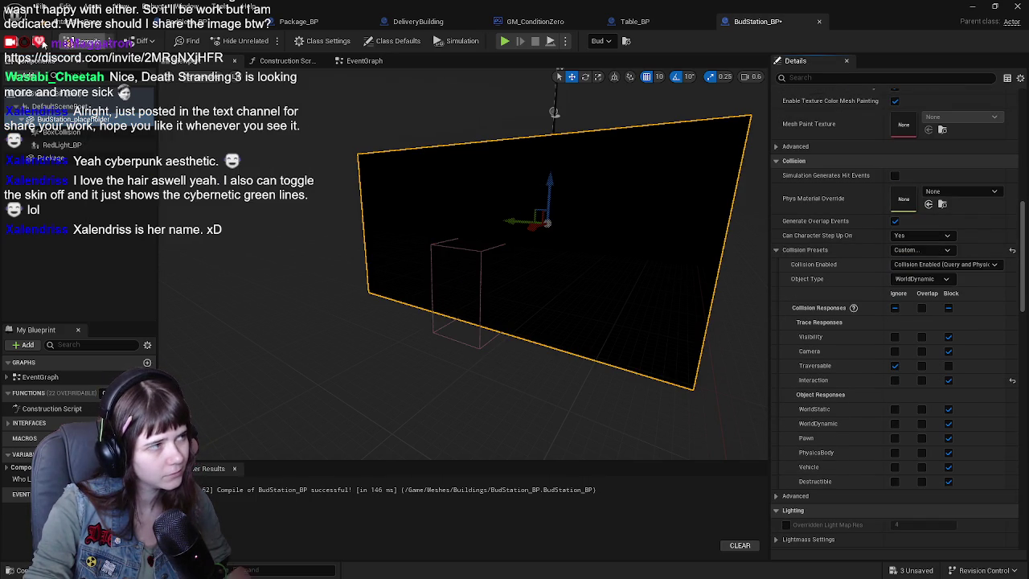
click(17, 47)
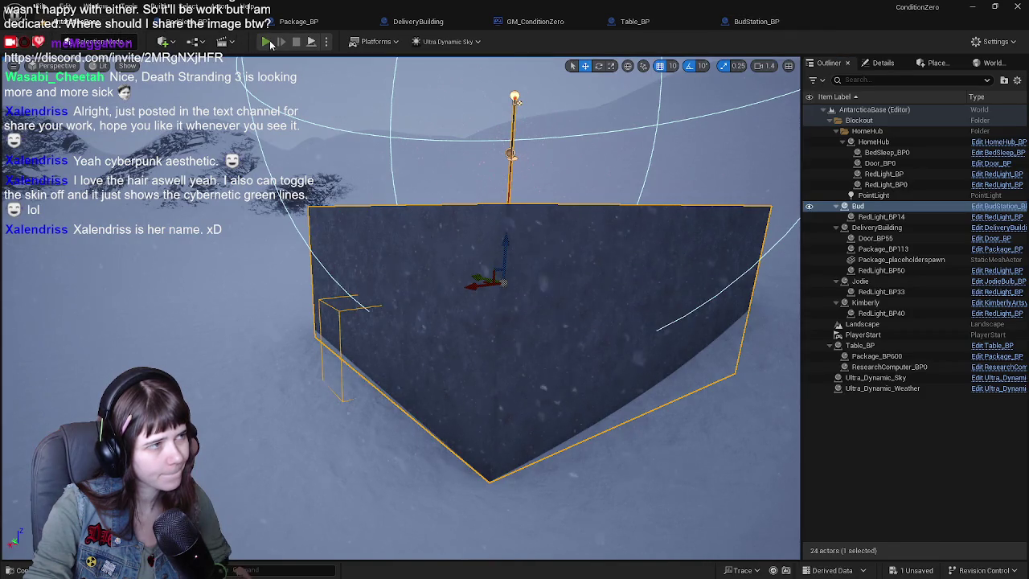
Step: Playtest: run to the red-lit building, climb its stairs and pick up the package
click(266, 42)
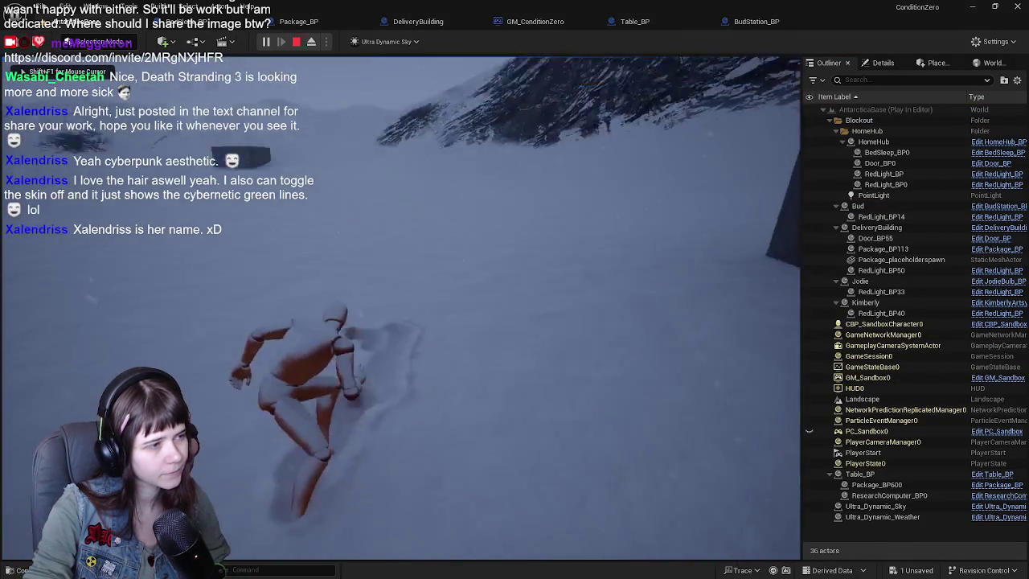
key(w)
key(w)
key(w)
key(w)
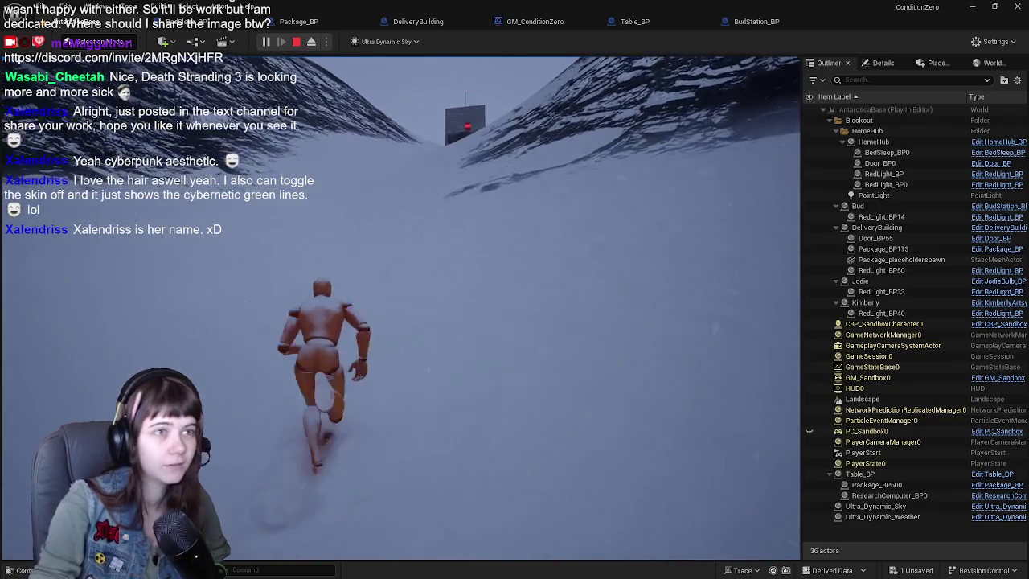
key(w)
key(w)
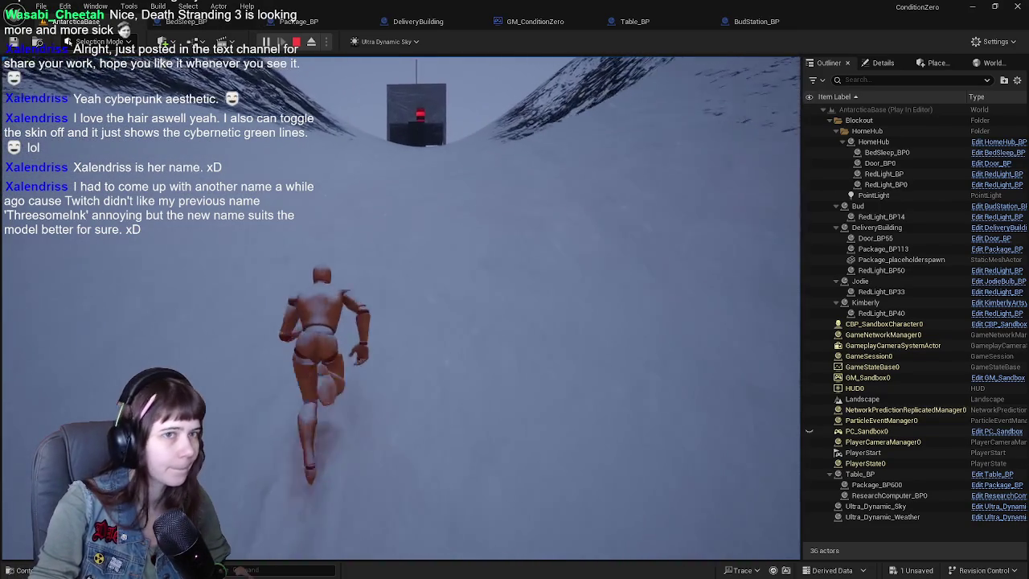
key(w)
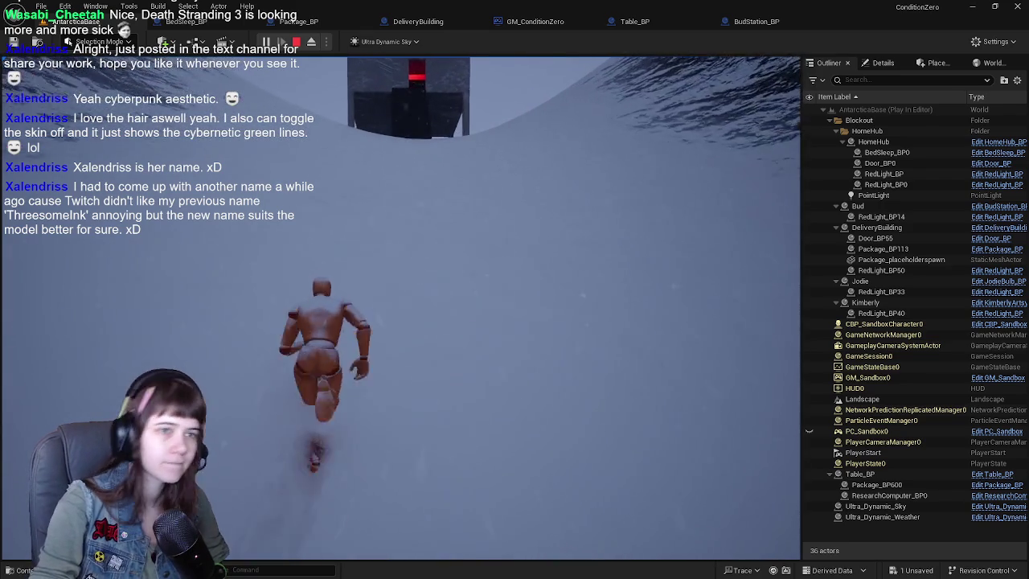
key(w)
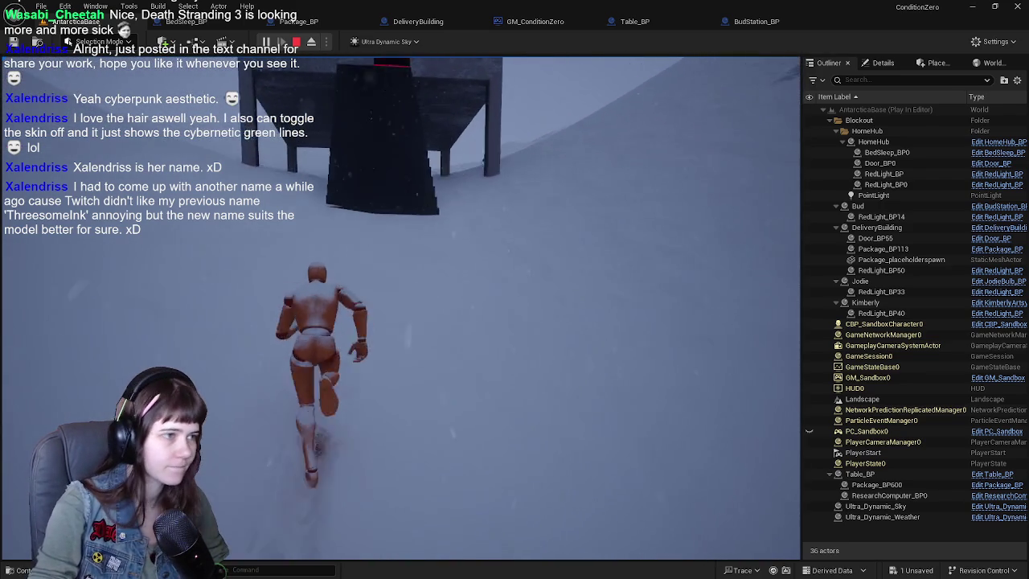
key(w)
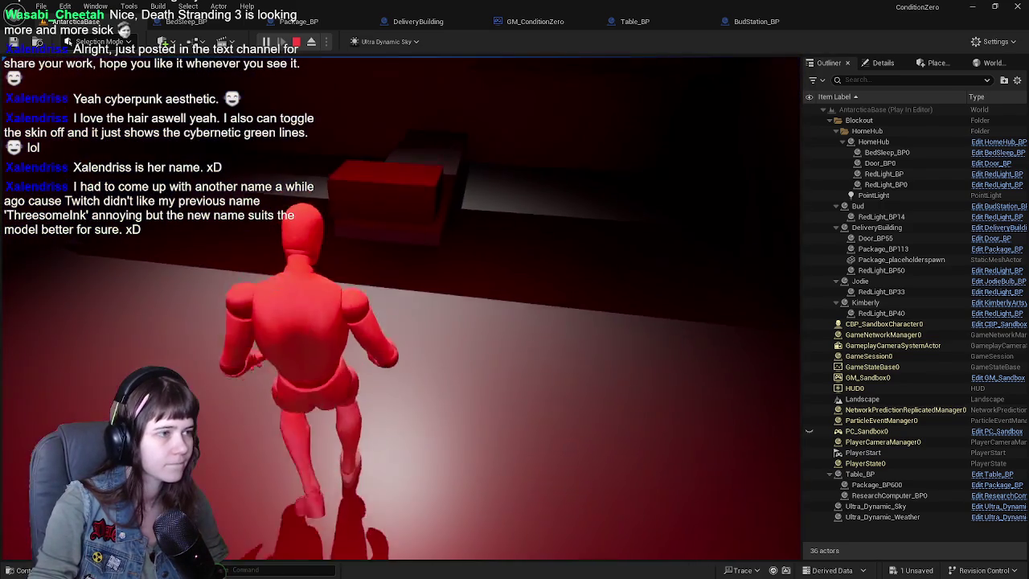
key(e)
Step: Carry the box across the snow into the red-lit room toward the shelf, then stop playing
key(w)
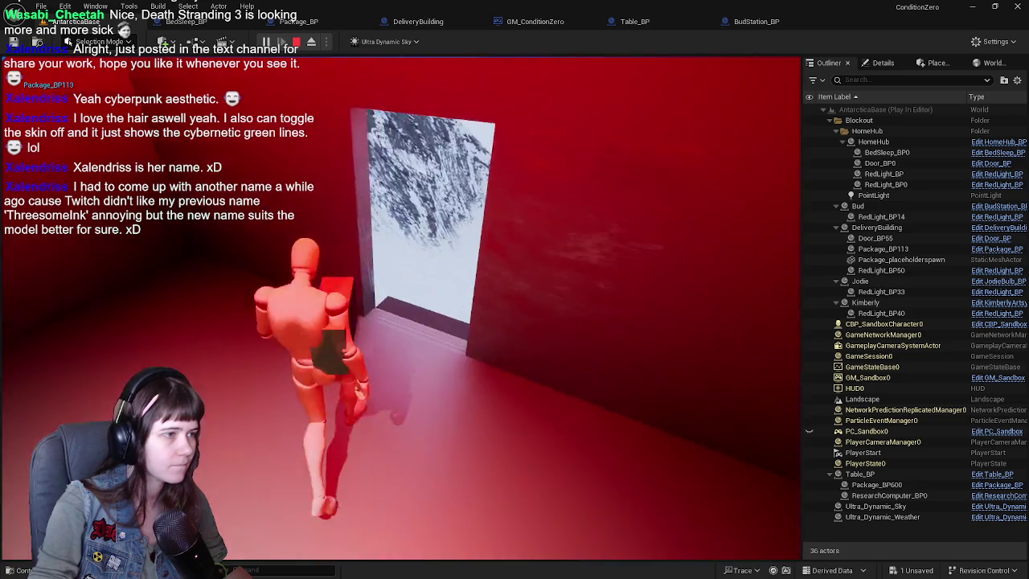
key(w)
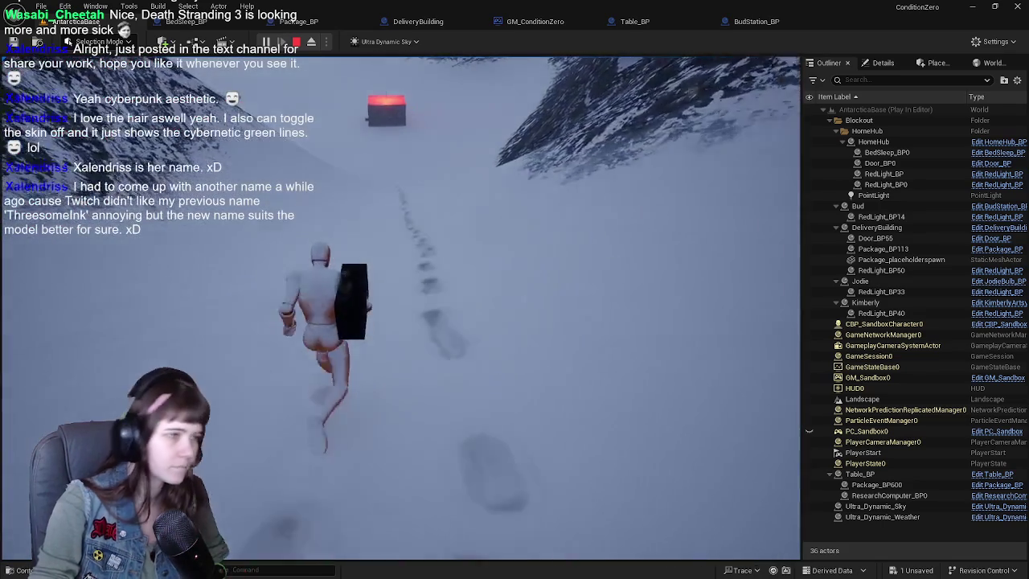
key(w)
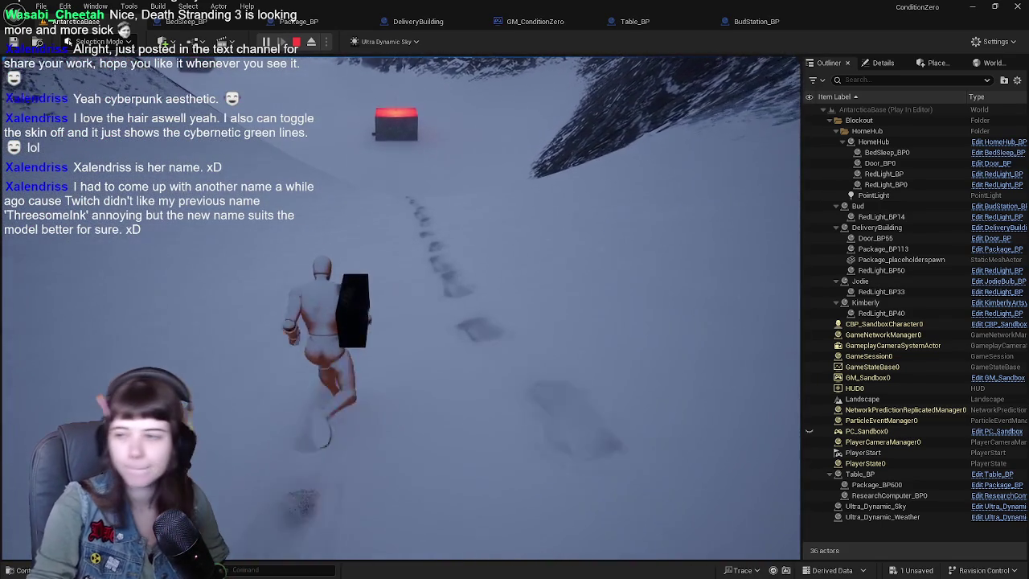
key(w)
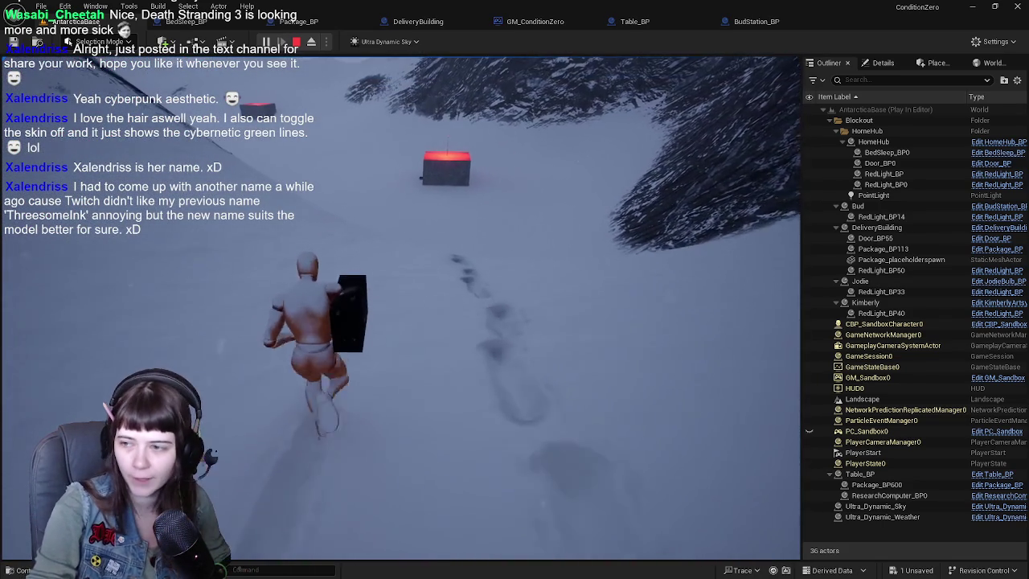
key(w)
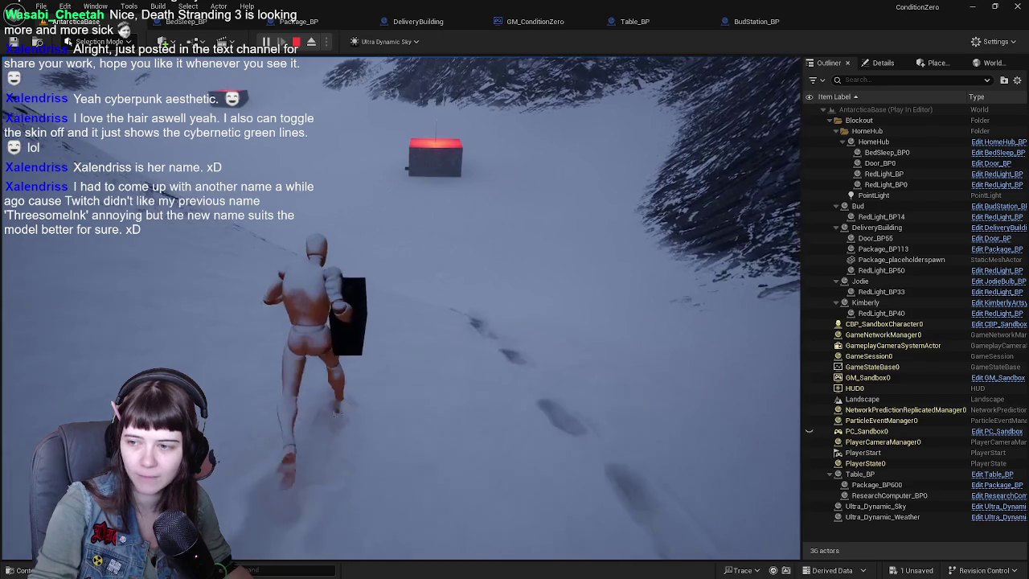
key(w)
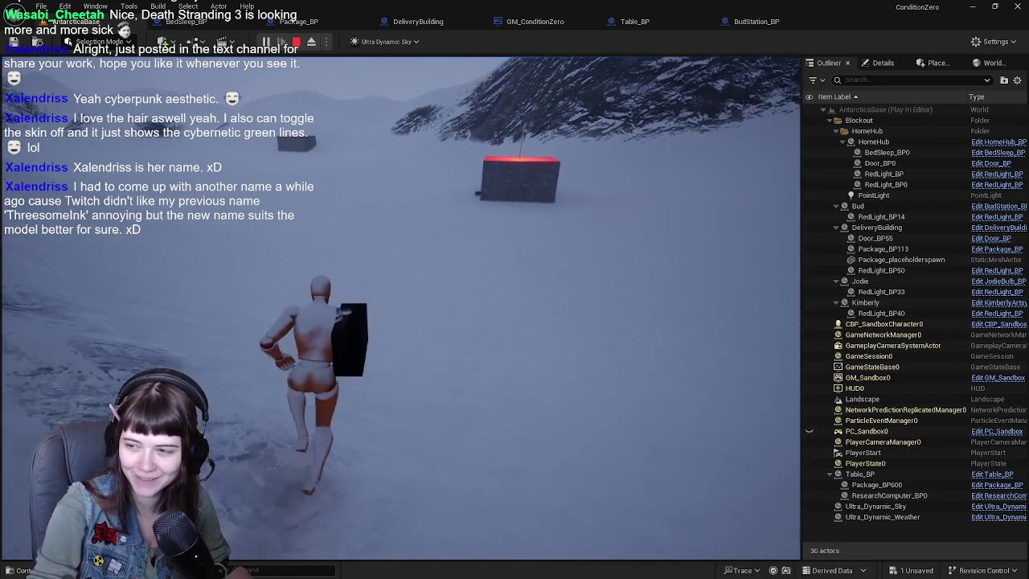
key(w)
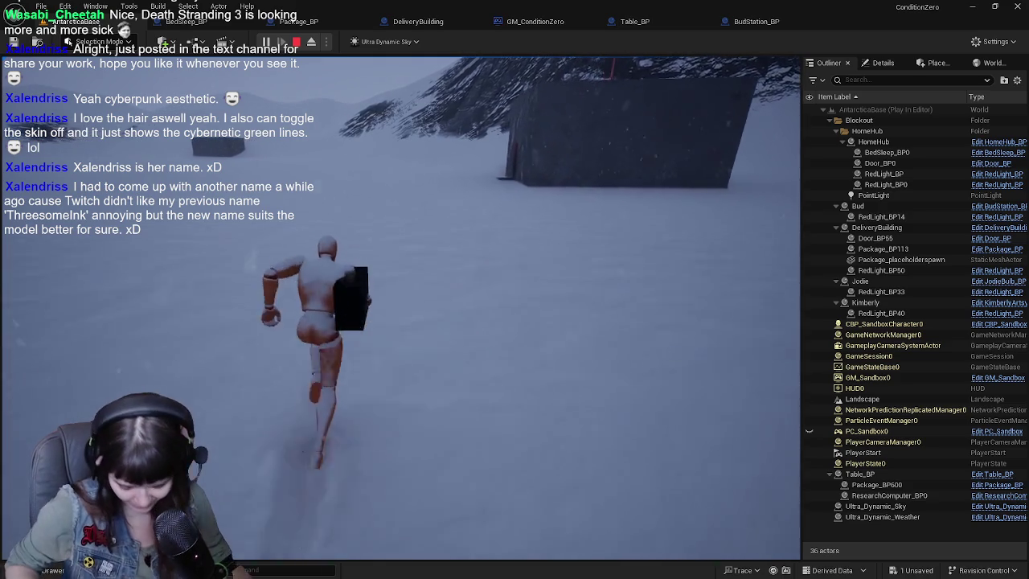
key(w)
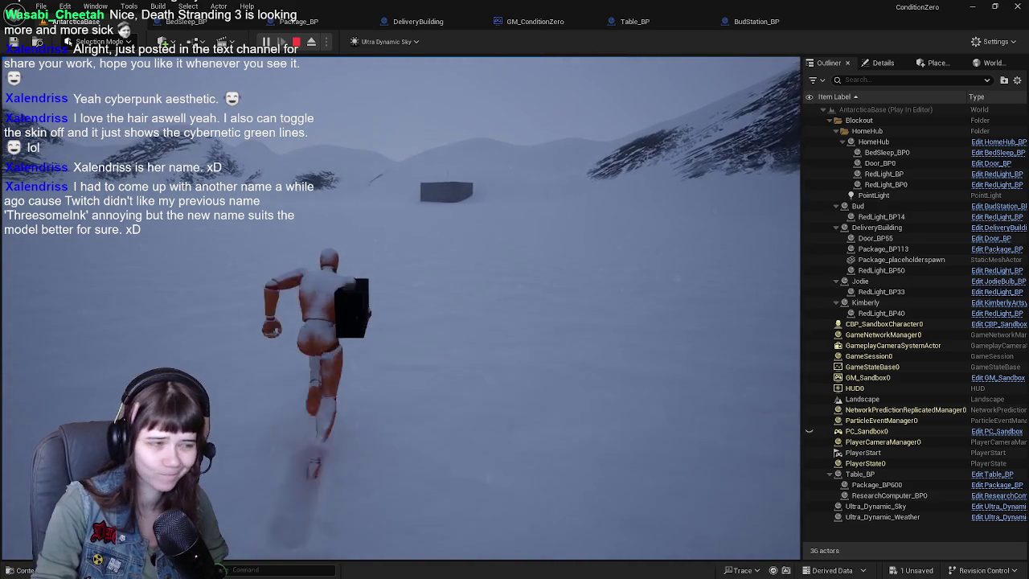
key(w)
key(w)
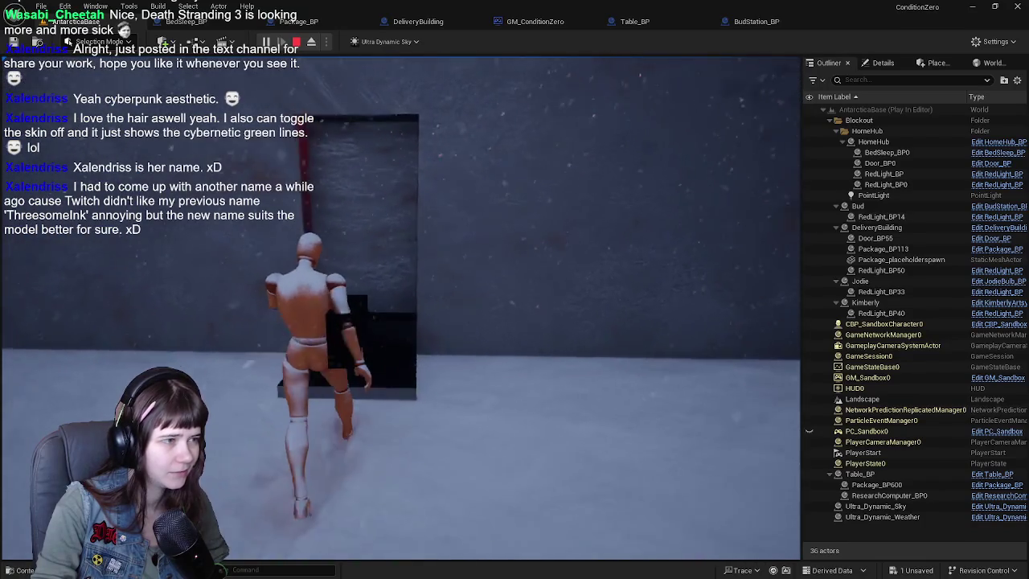
key(w)
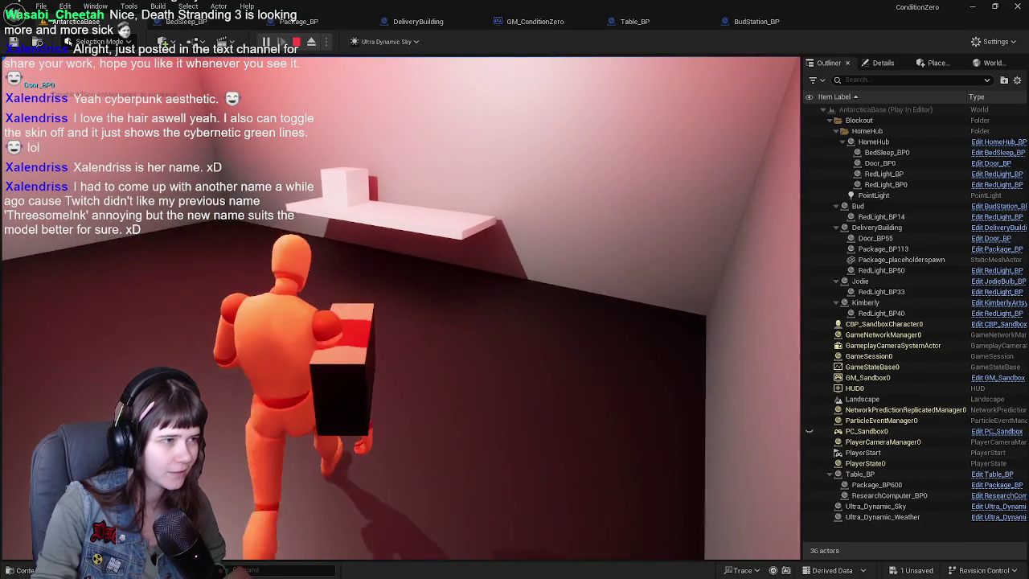
key(w)
key(w)
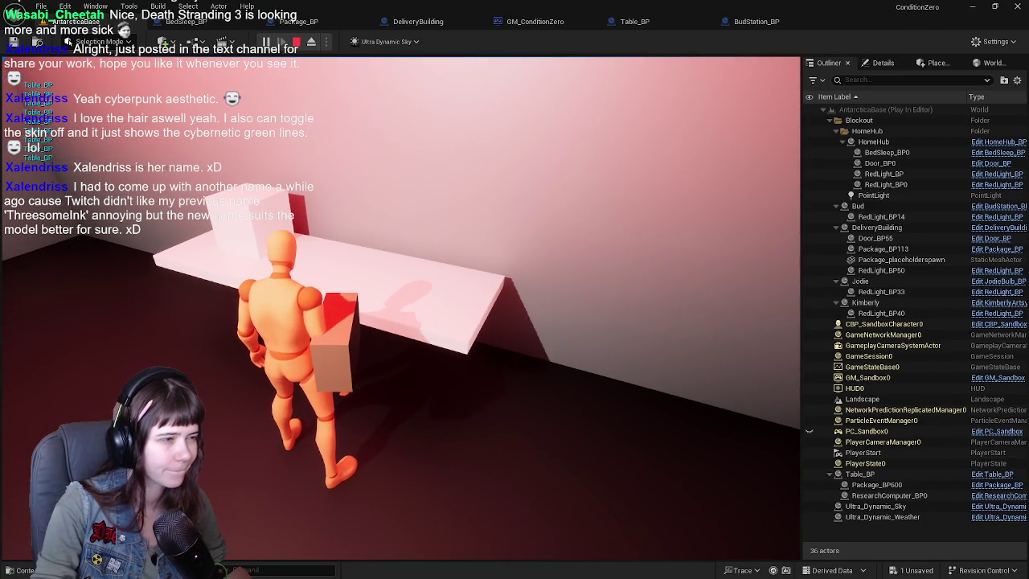
key(Escape)
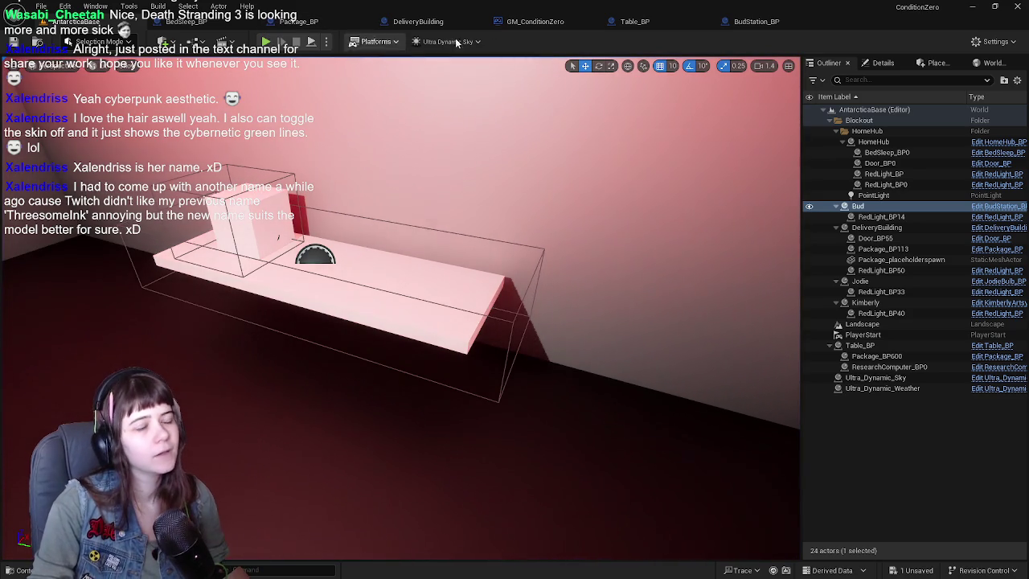
Step: Open Table_BP and pan its graph over the Branch, Deliver Package and Set Down Package nodes
click(435, 239)
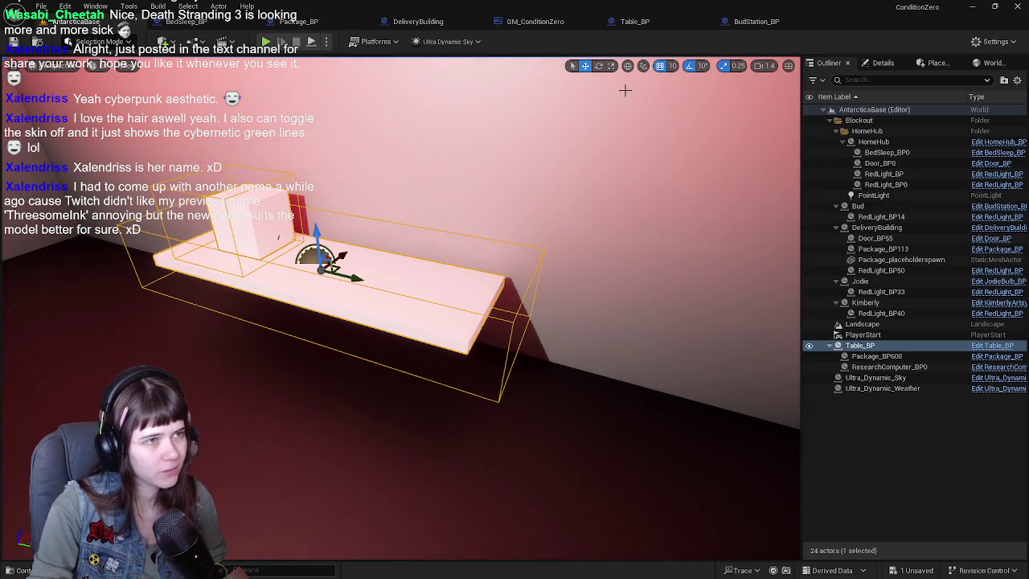
click(989, 351)
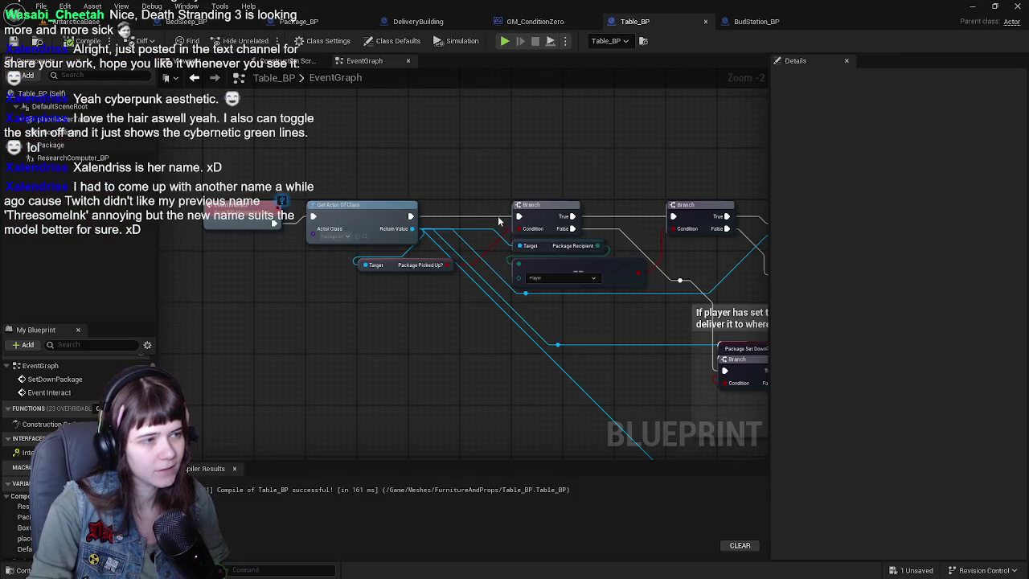
mouse_move(480, 213)
mouse_down()
mouse_move(465, 192)
mouse_move(301, 203)
mouse_up()
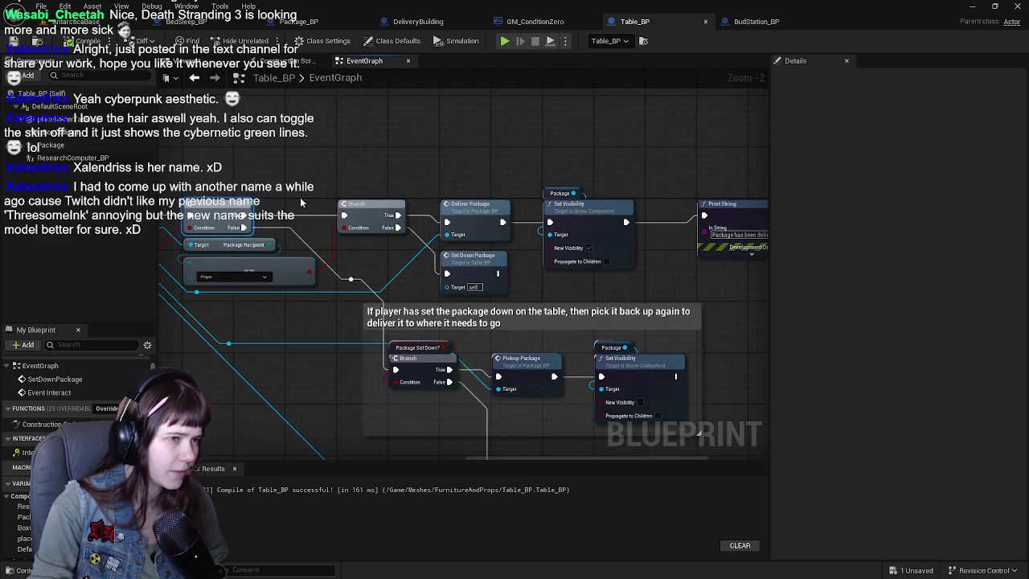
click(381, 210)
drag(380, 210, 360, 194)
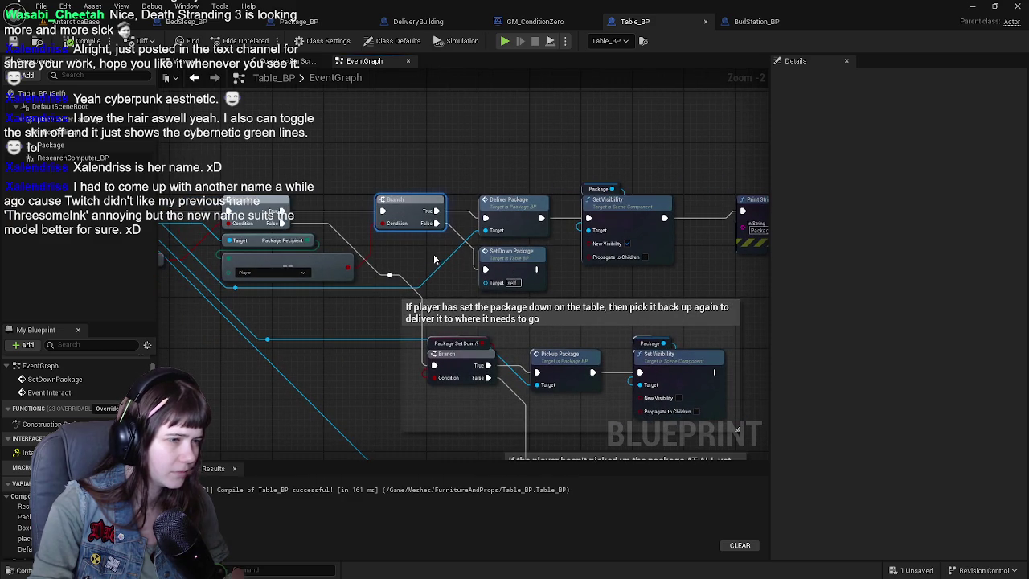
drag(434, 261, 453, 234)
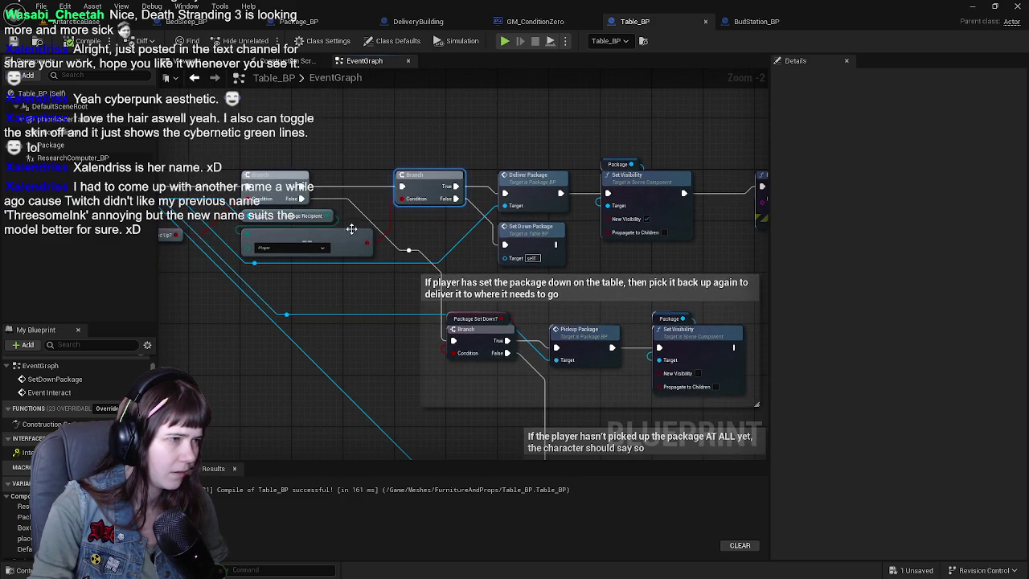
scroll(351, 230, up, 1)
mouse_move(351, 230)
mouse_down()
mouse_move(479, 227)
mouse_move(443, 258)
mouse_move(460, 269)
mouse_up()
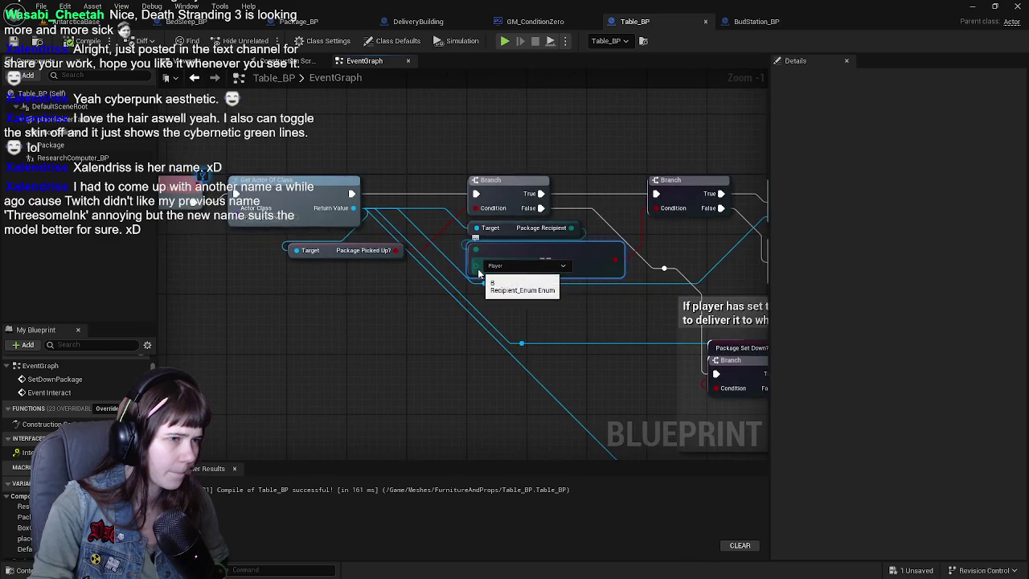
scroll(361, 230, down, 1)
drag(361, 229, 391, 312)
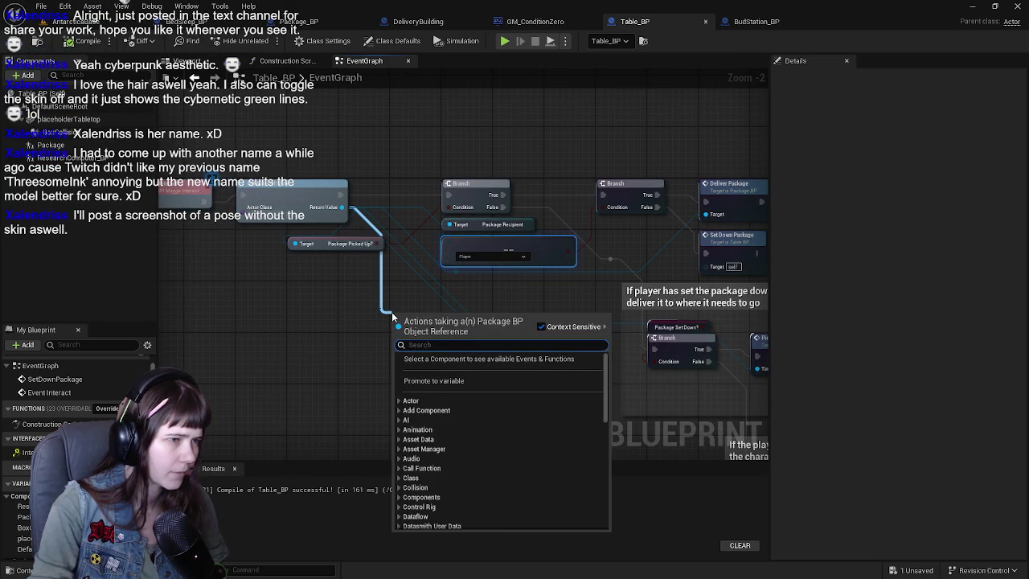
Step: Add a Get Package Recipient node from Return Value, then delete it
text(get recip)
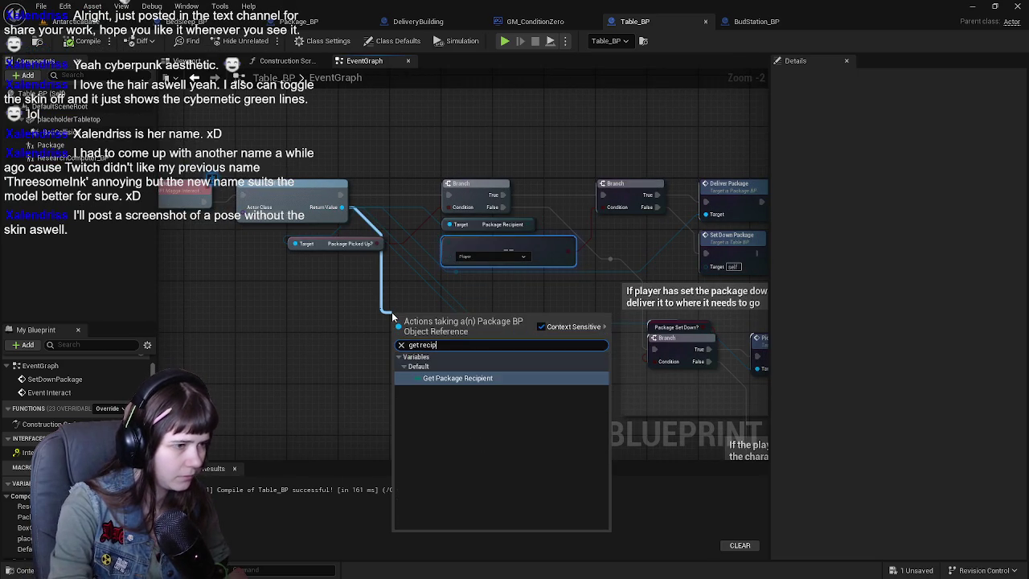
key(Return)
scroll(523, 294, up, 1)
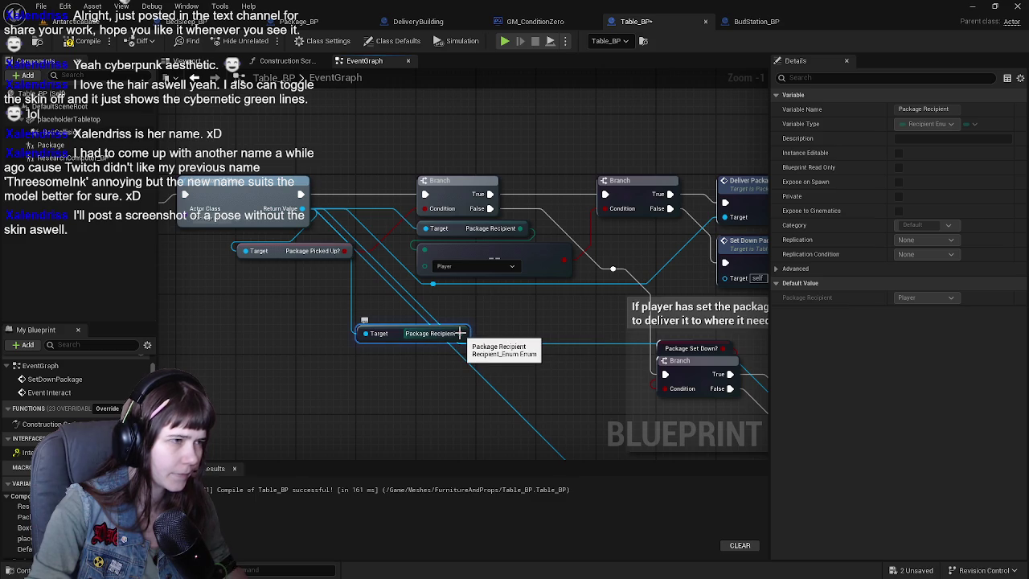
drag(441, 326, 466, 342)
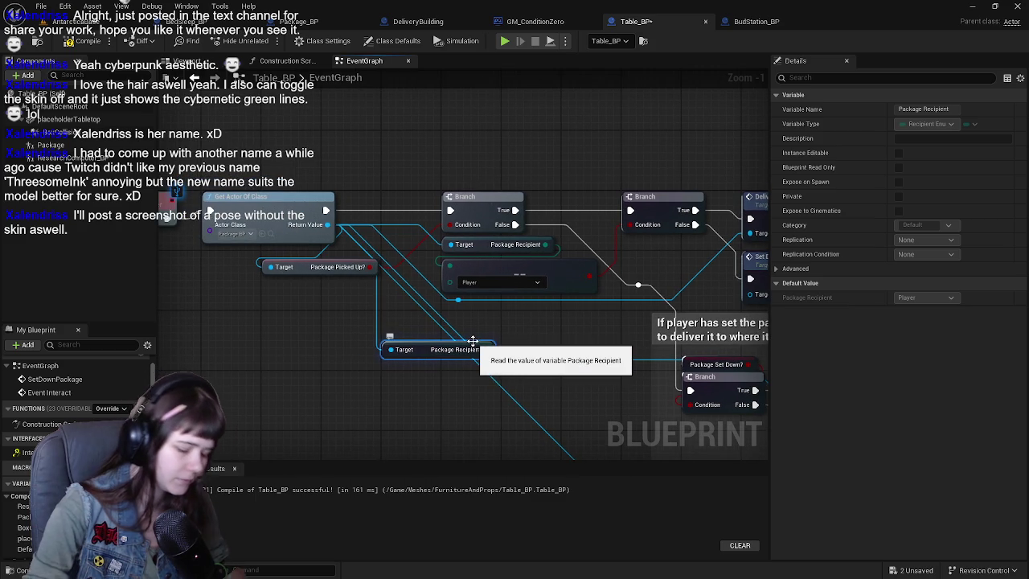
key(Delete)
scroll(474, 344, down, 1)
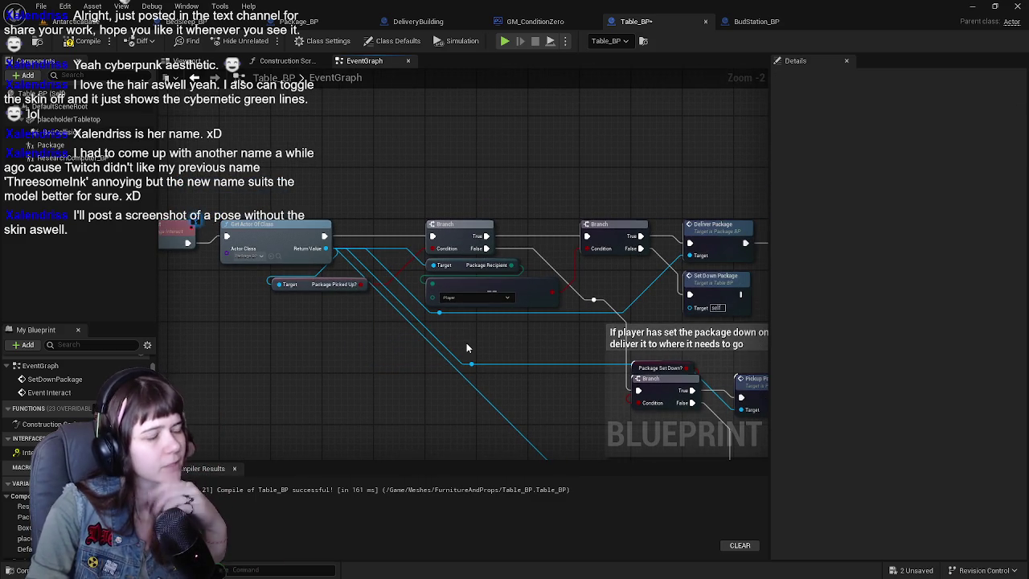
scroll(466, 347, up, 1)
Step: Jump into the SetDownPackage event to view its hide and unhide nodes
click(419, 280)
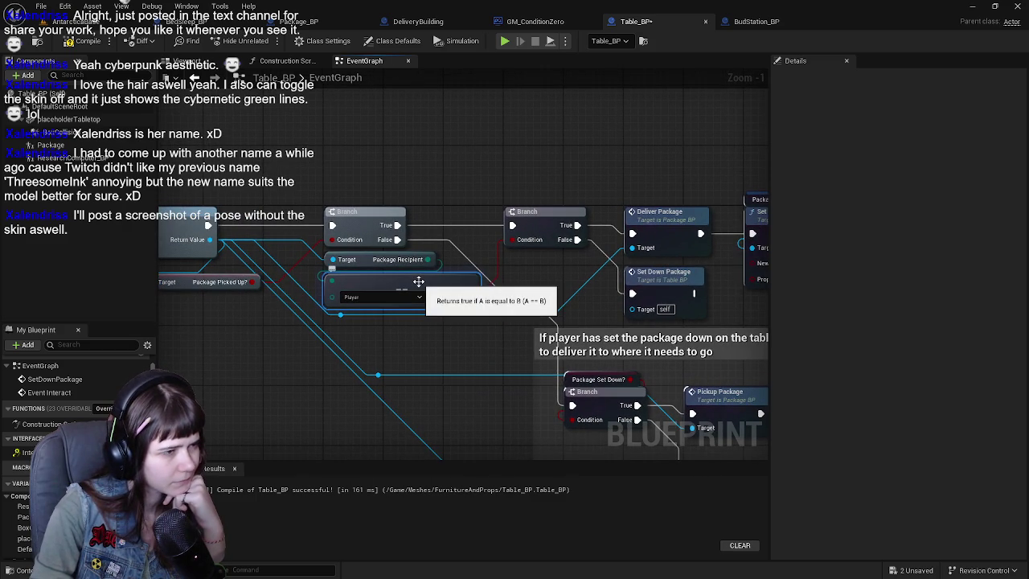
mouse_move(415, 288)
mouse_down()
mouse_move(454, 295)
mouse_move(264, 264)
mouse_up()
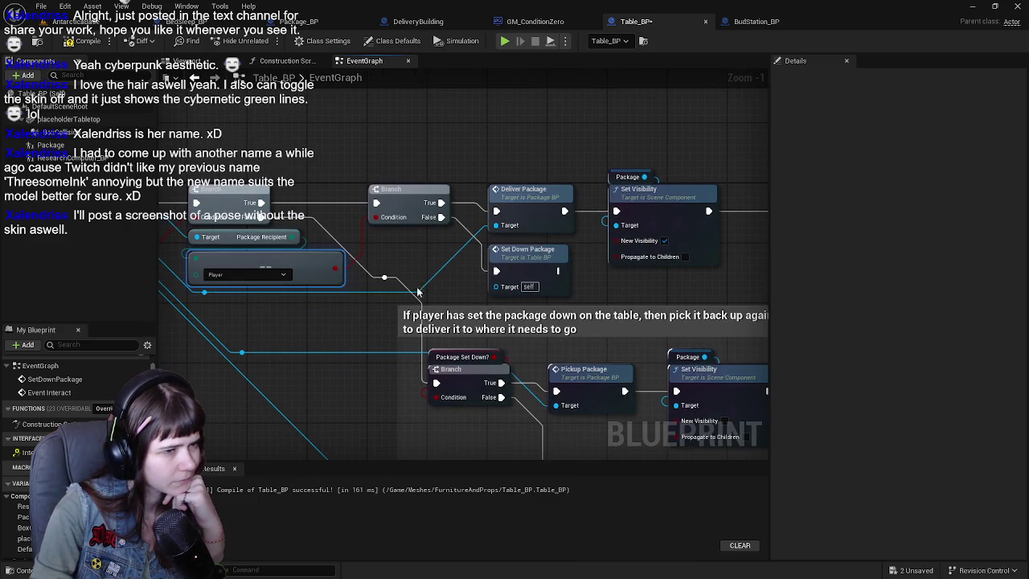
click(517, 263)
double_click(522, 258)
scroll(421, 301, down, 3)
mouse_move(420, 300)
mouse_down()
mouse_move(284, 334)
mouse_move(522, 323)
mouse_up()
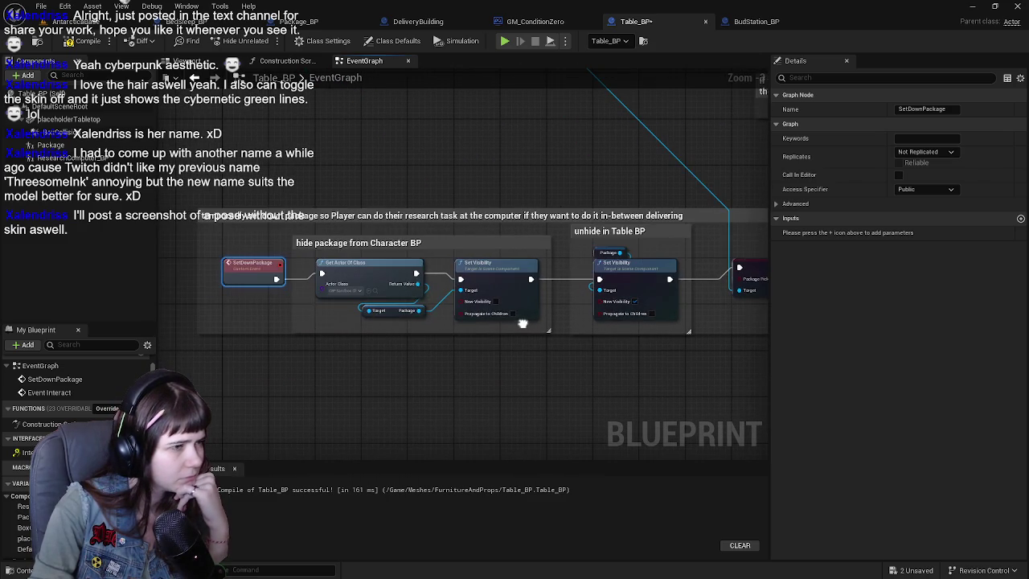
Step: Return to the Event Interact graph, save Table_BP, and go back to the level
click(193, 78)
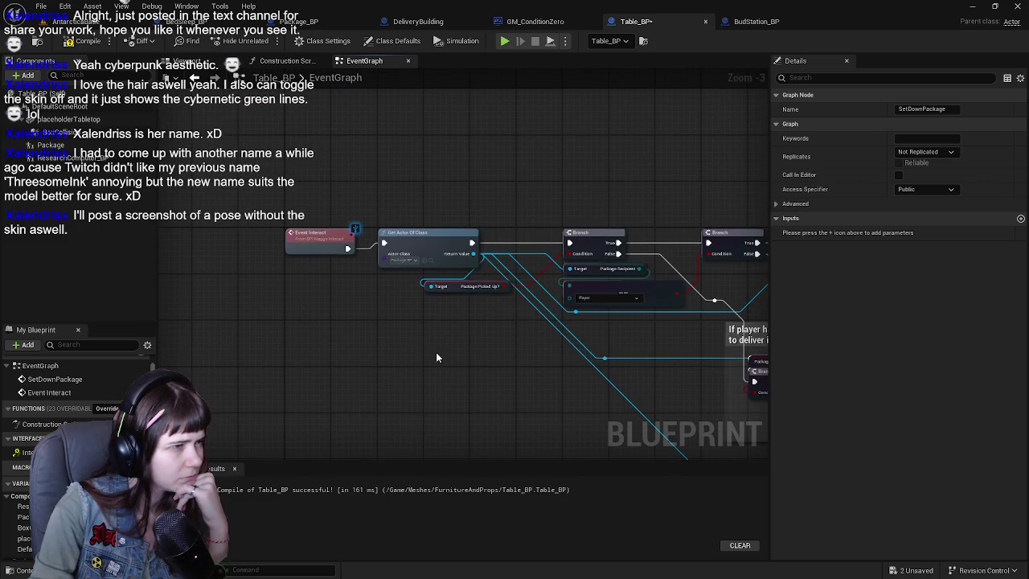
click(188, 62)
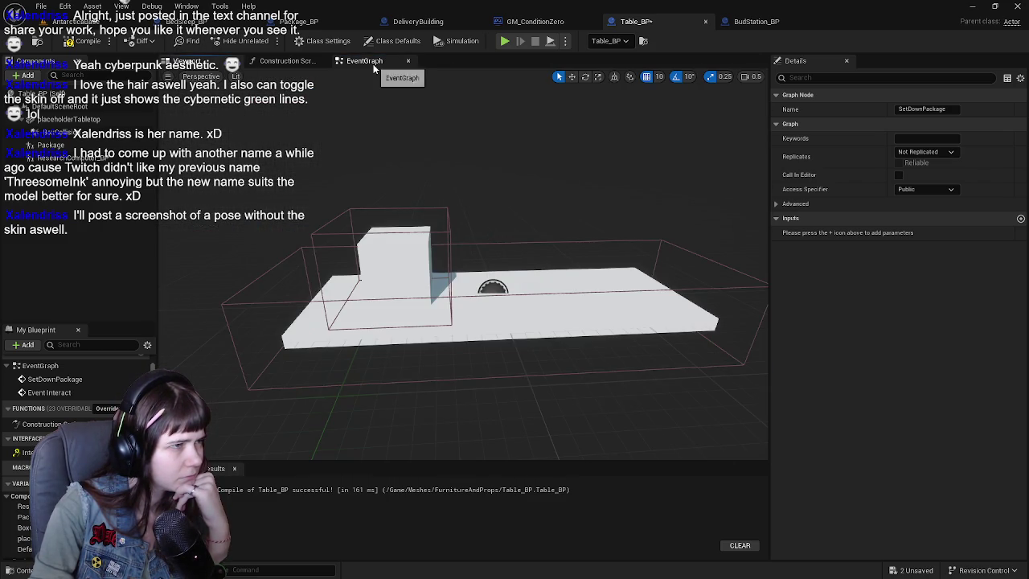
click(366, 62)
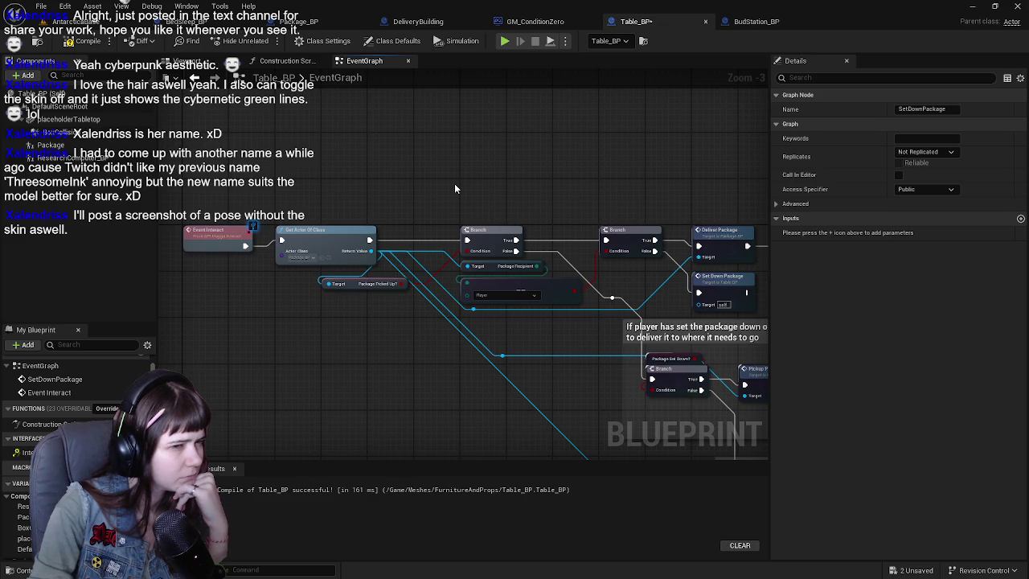
drag(454, 183, 410, 179)
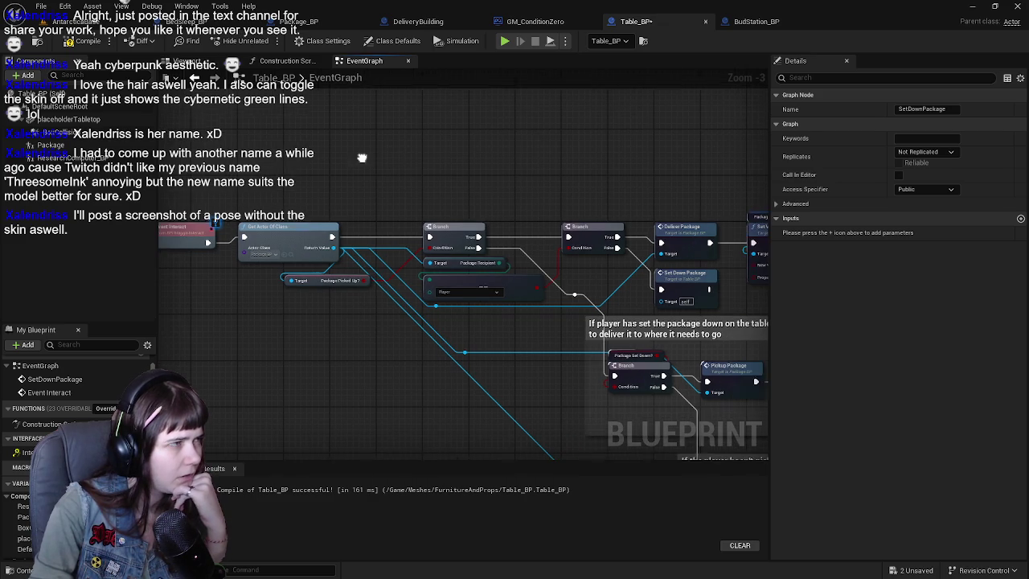
click(32, 45)
click(62, 23)
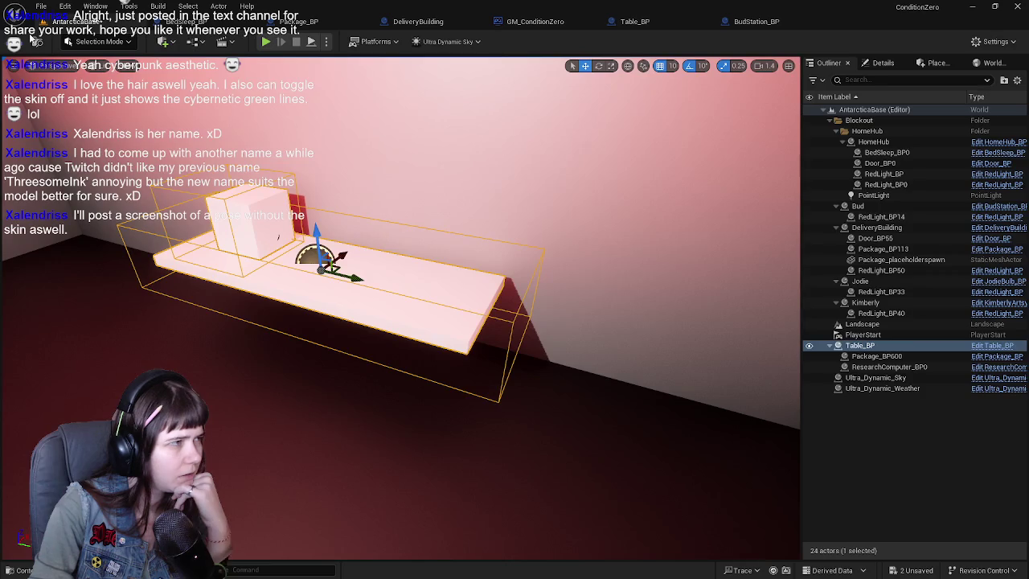
Step: Start a playtest and run the character up the snowy valley and dark staircase to the red room
click(265, 41)
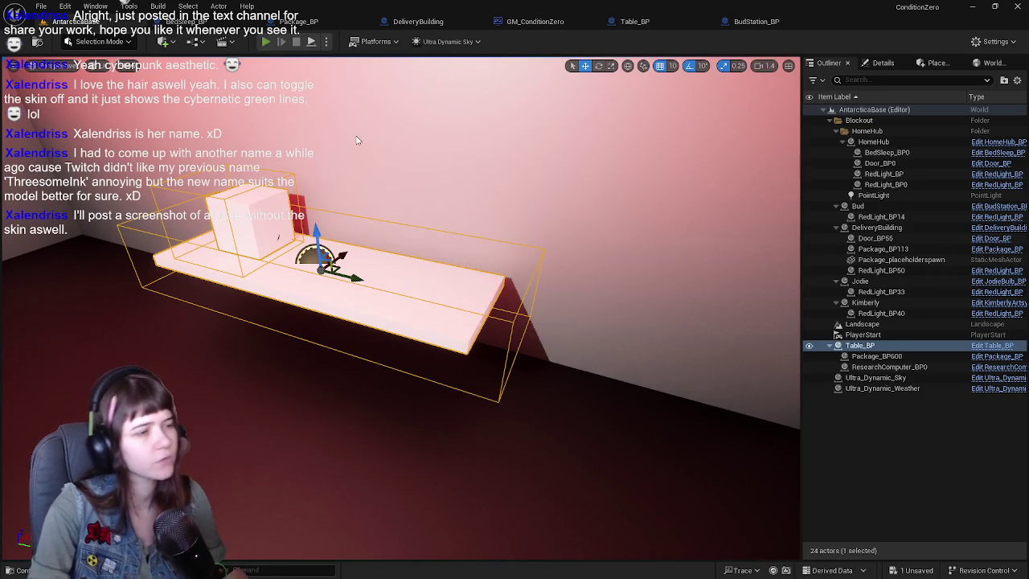
key(w)
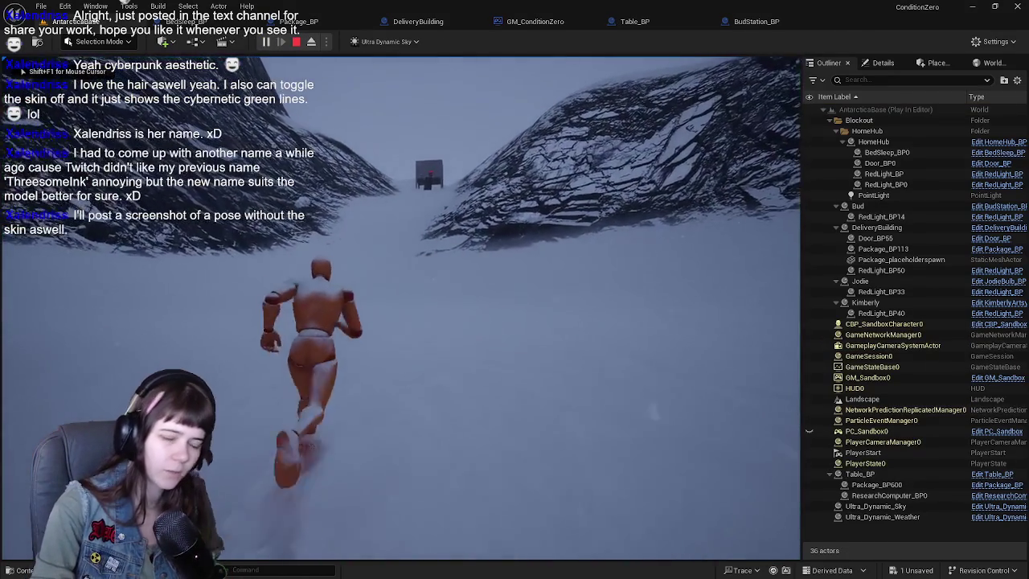
key(w)
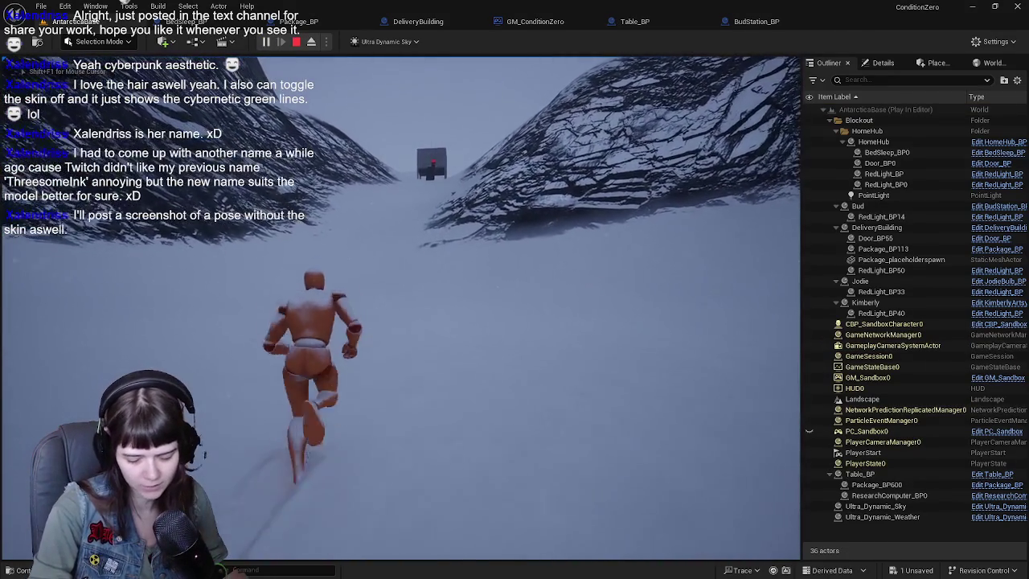
key(w)
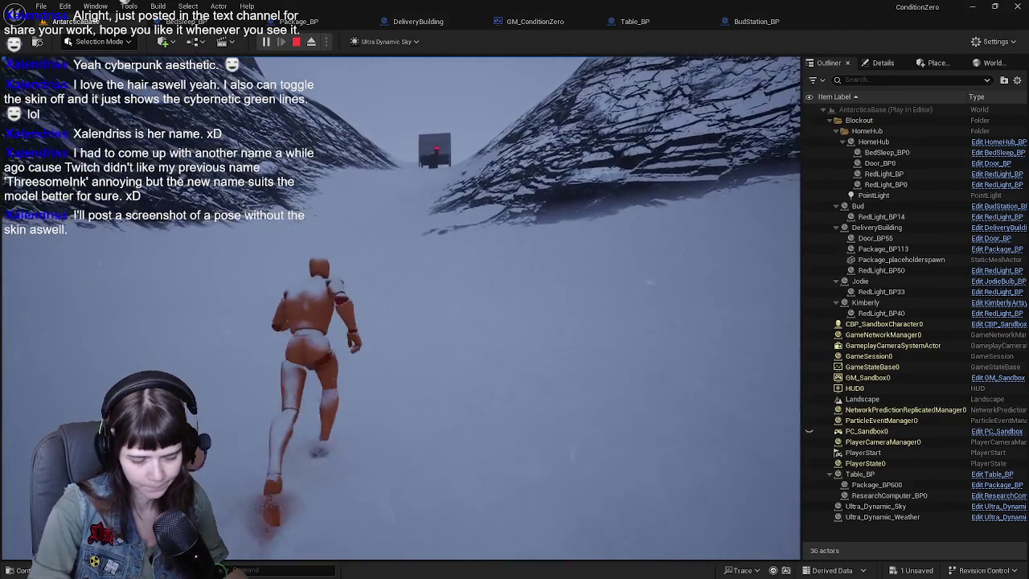
key(w)
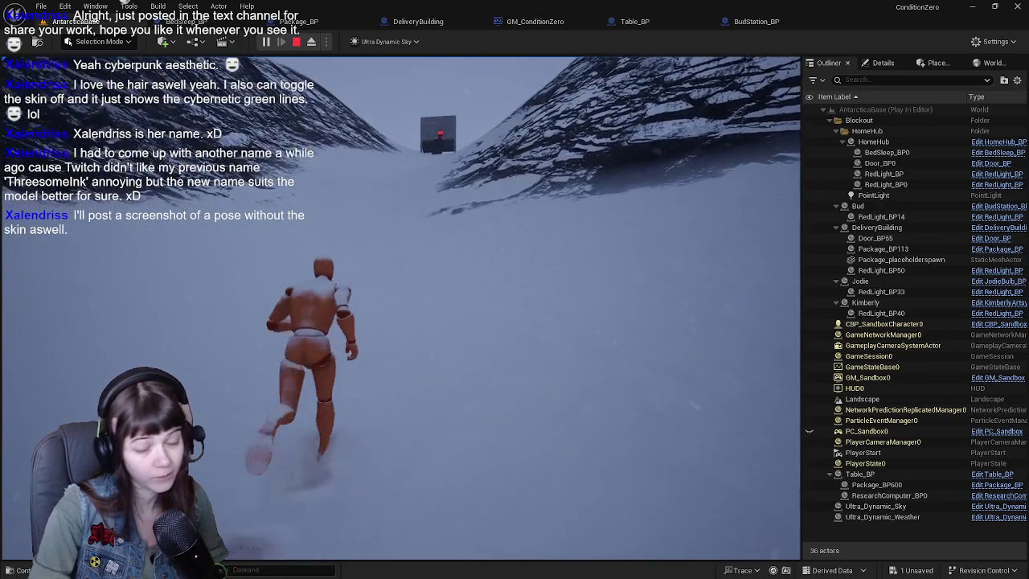
key(w)
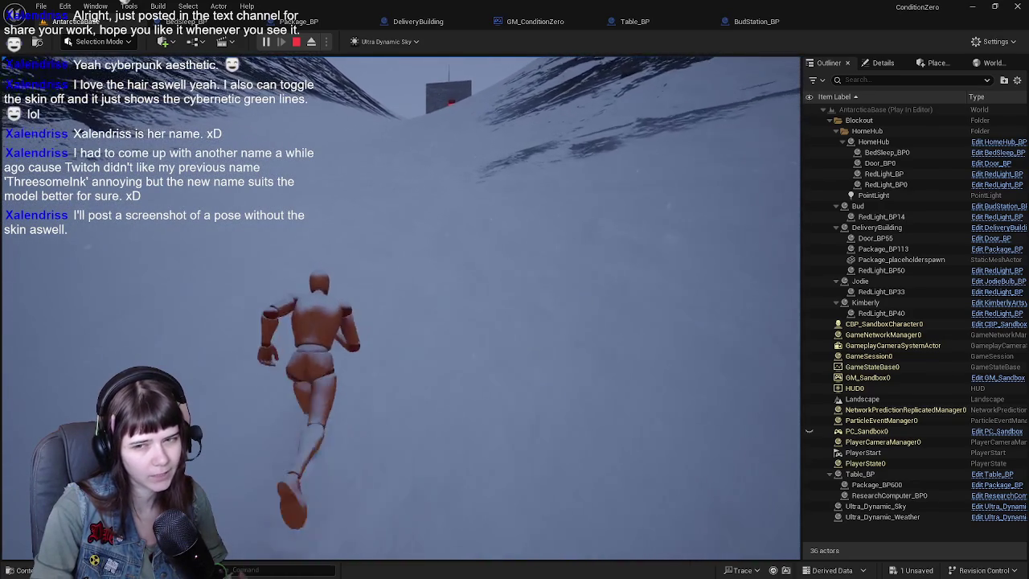
key(w)
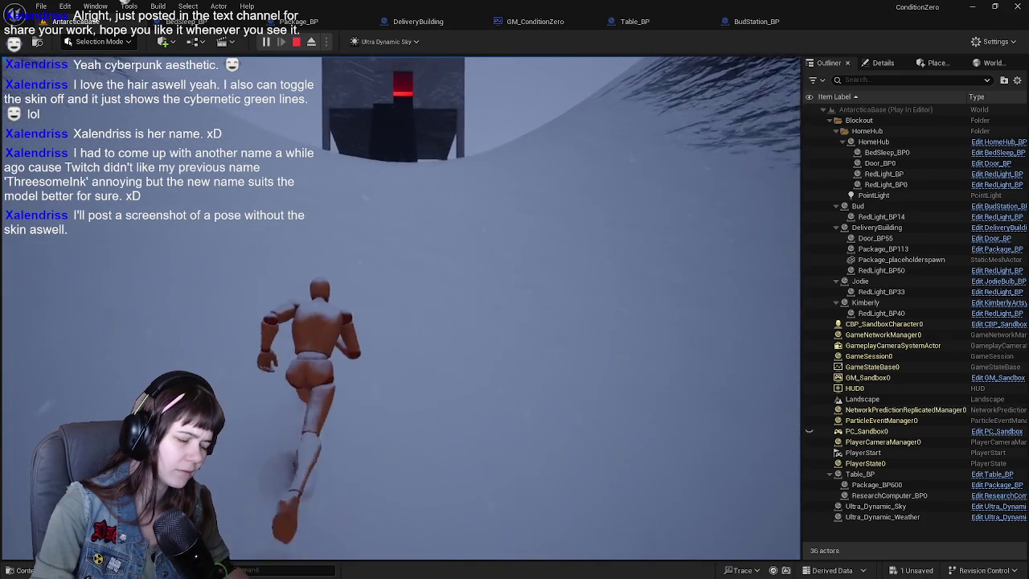
key(w)
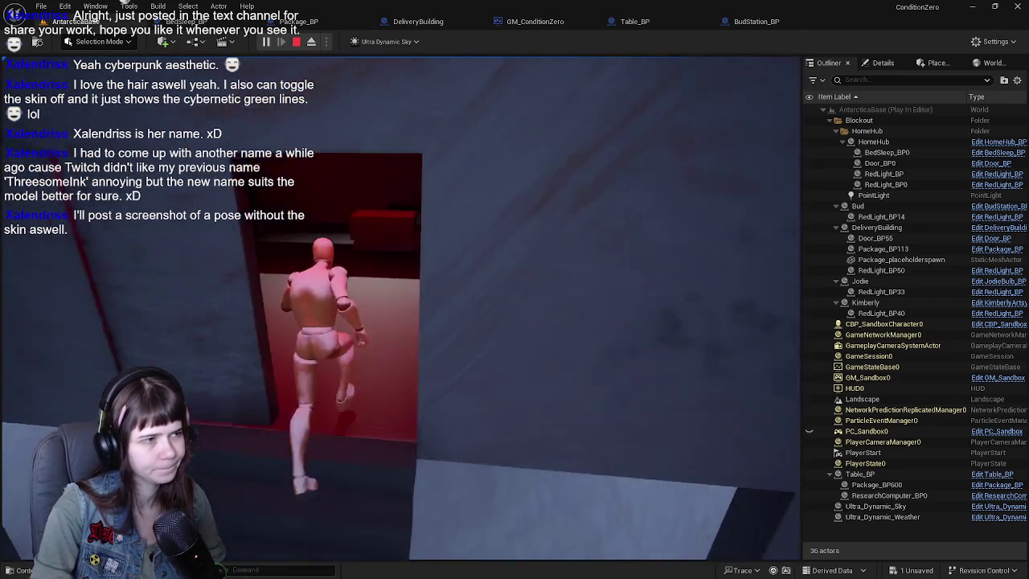
Step: Pick up the package and carry it back out across the snow toward the red box
key(e)
key(w)
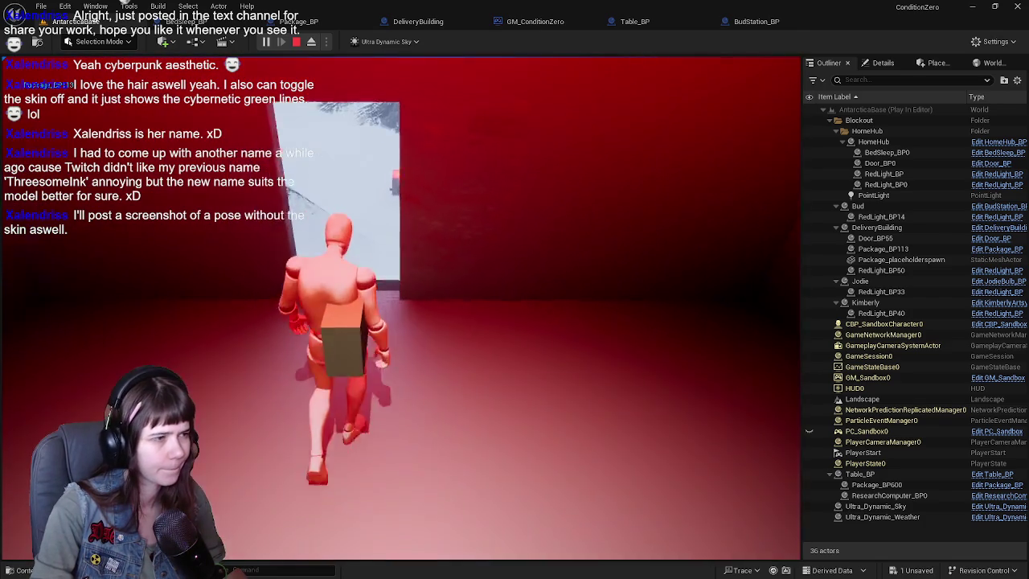
key(w)
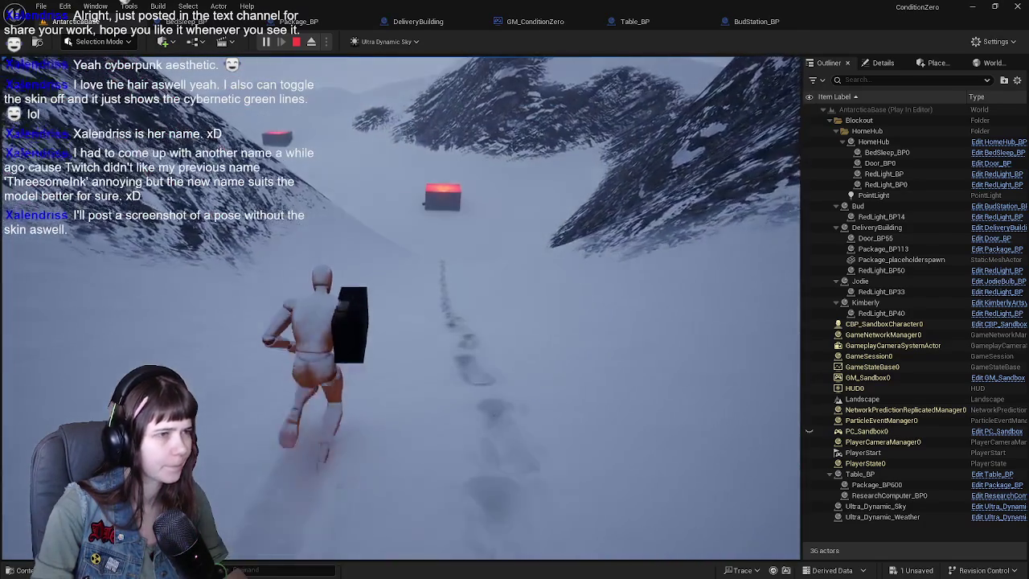
key(w)
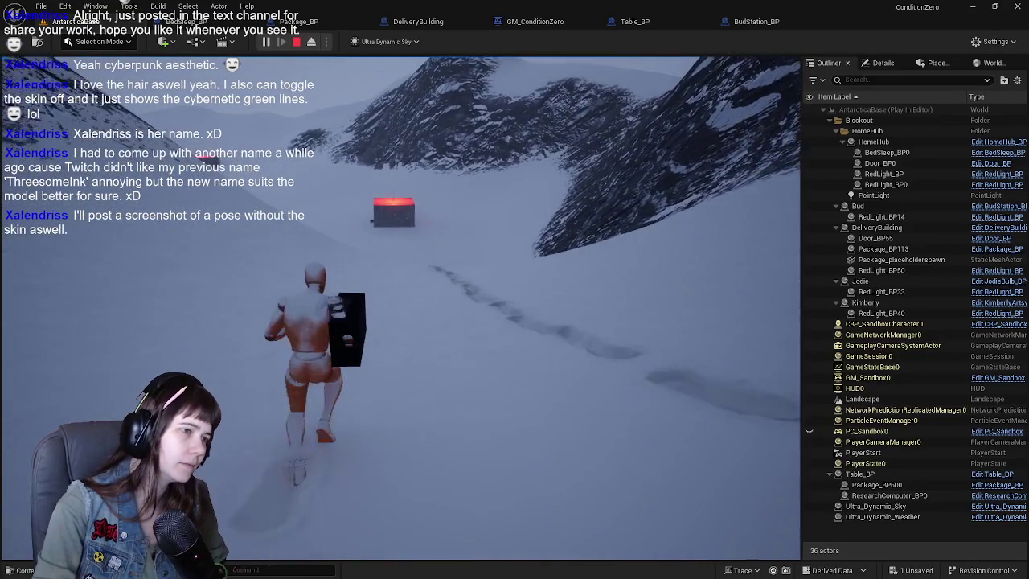
key(w)
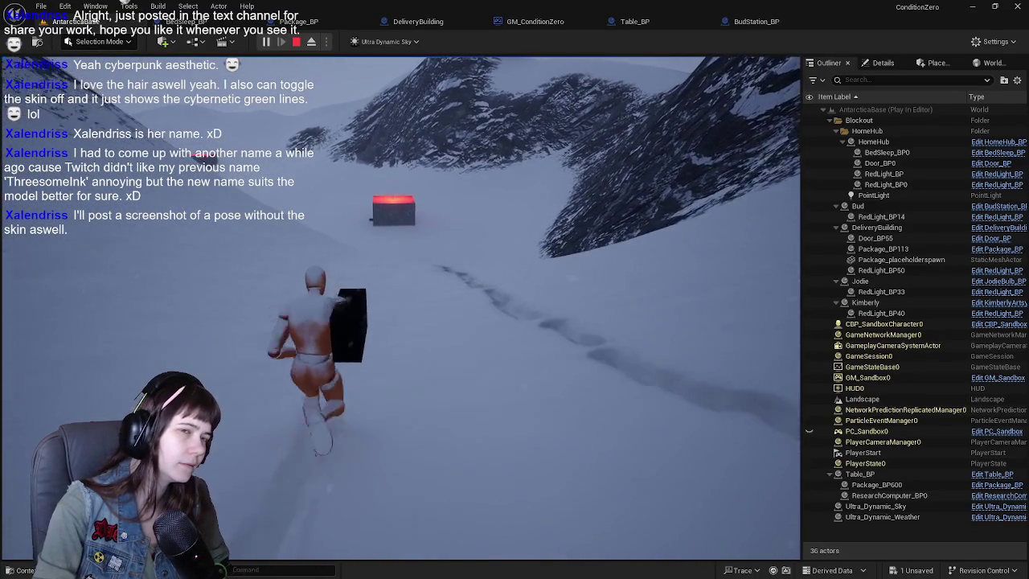
key(w)
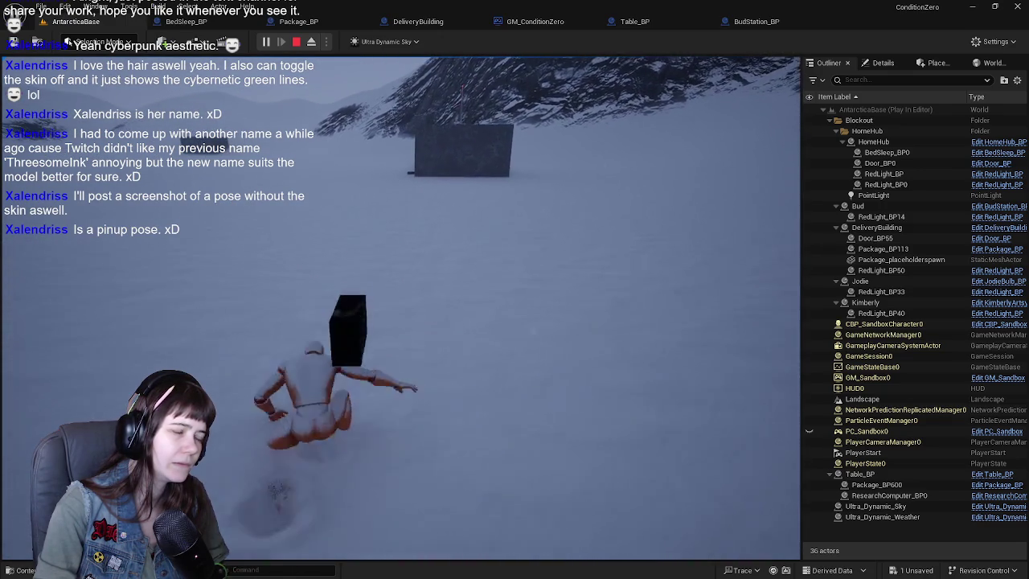
Step: Run to the dark building, through its red-lit doorway and up to the table
key(w)
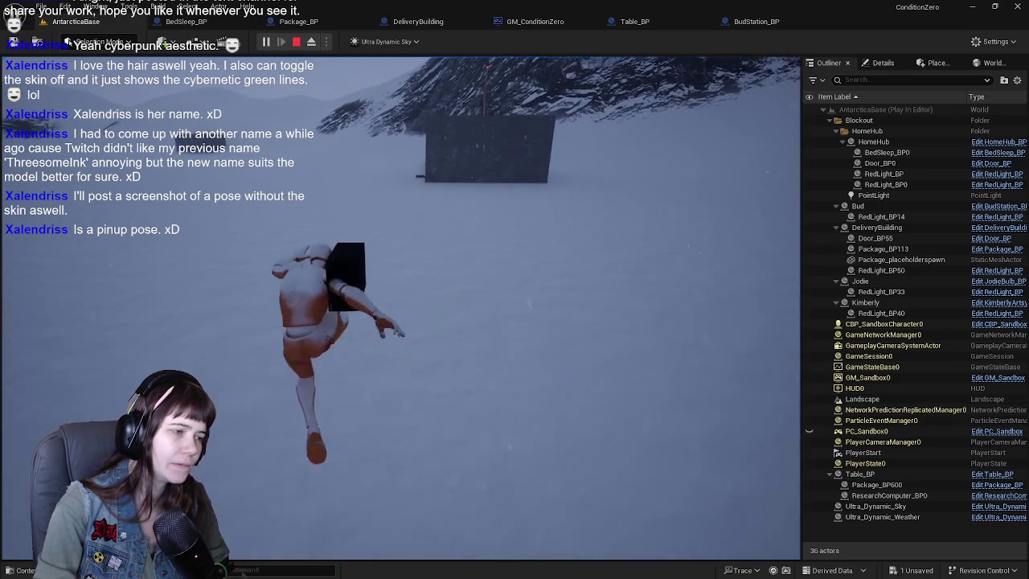
key(w)
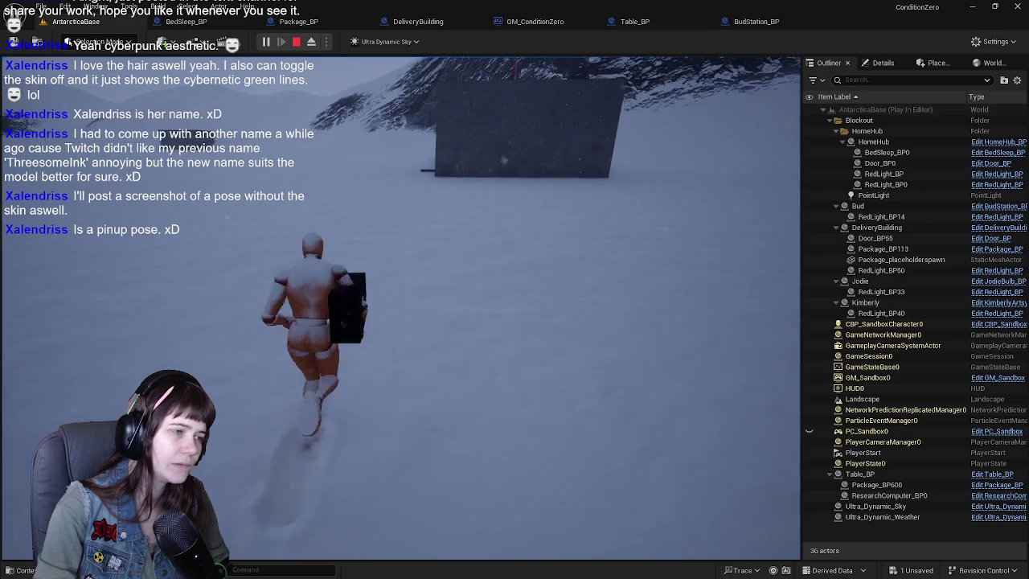
key(w)
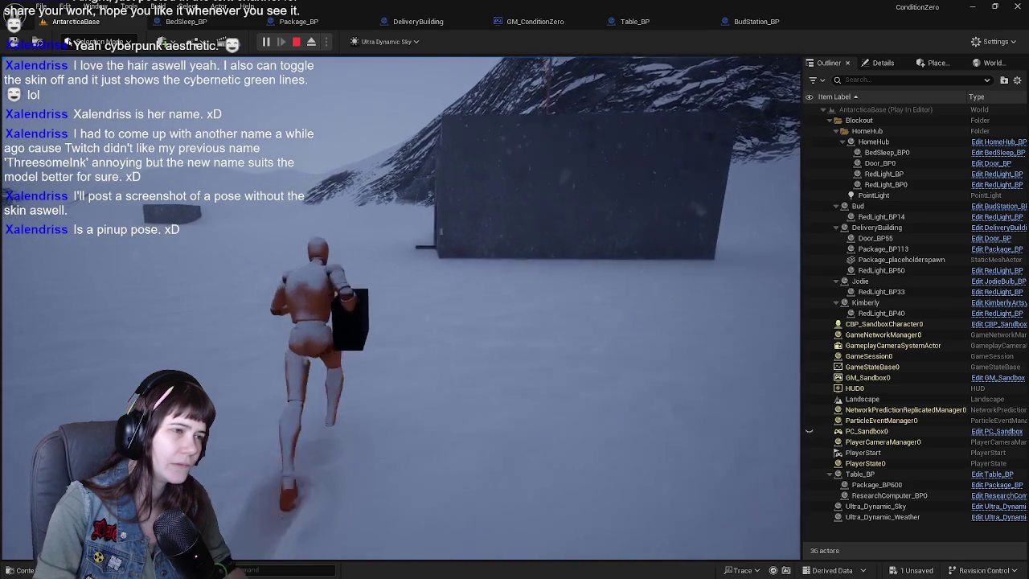
key(w)
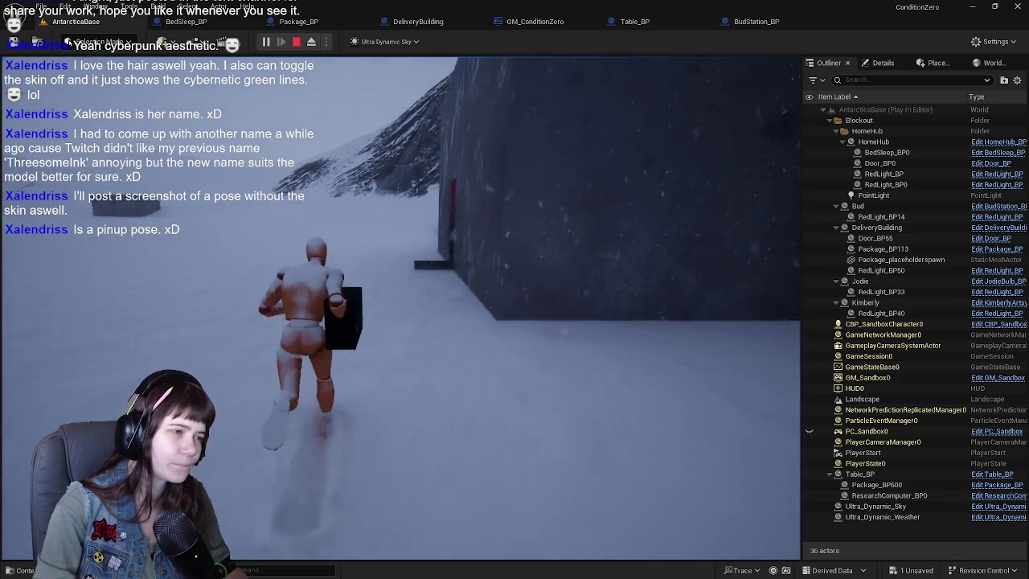
key(w)
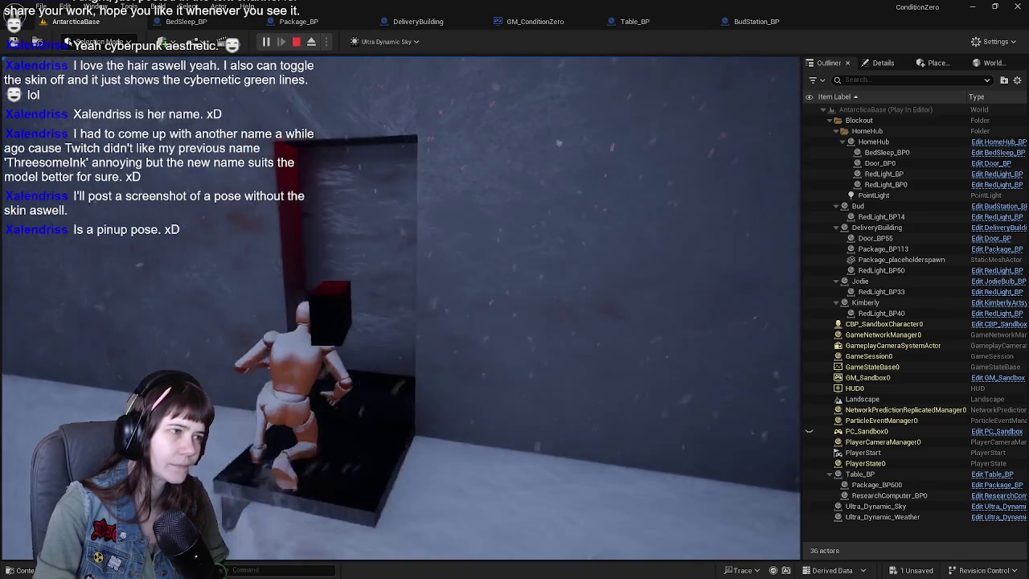
key(w)
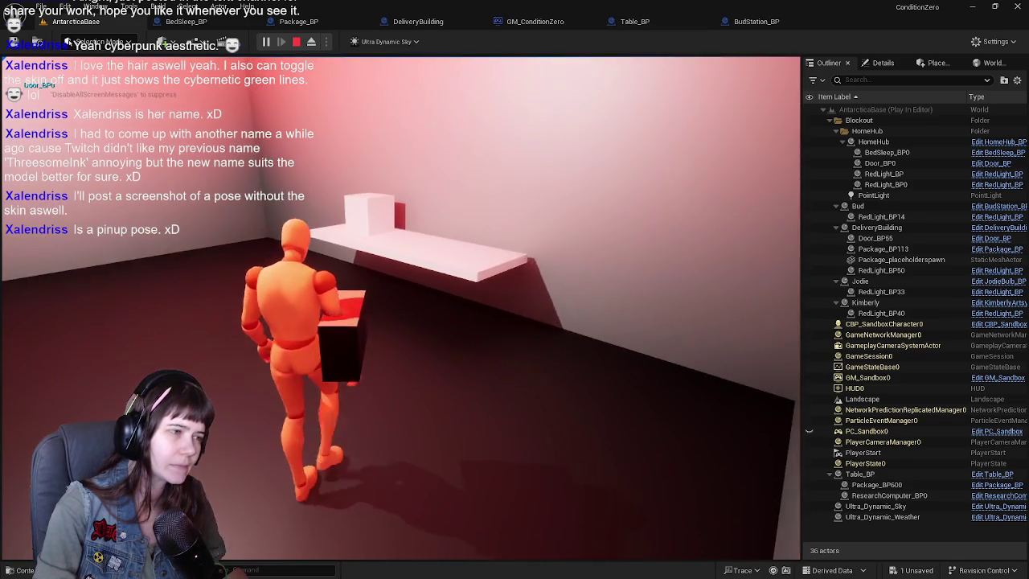
Step: Set the package on the tabletop, step back to view it, and end the playtest
key(e)
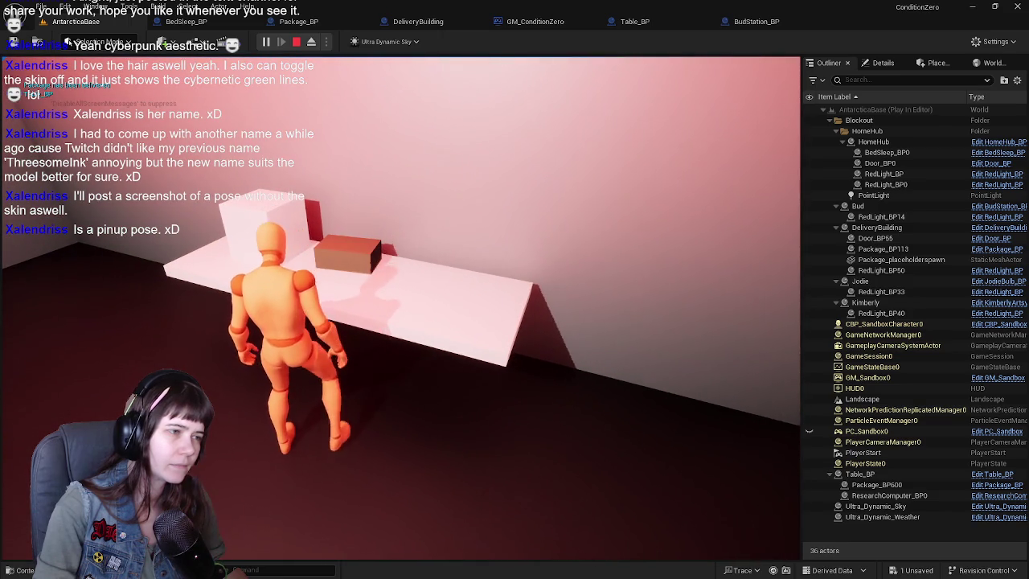
key(a)
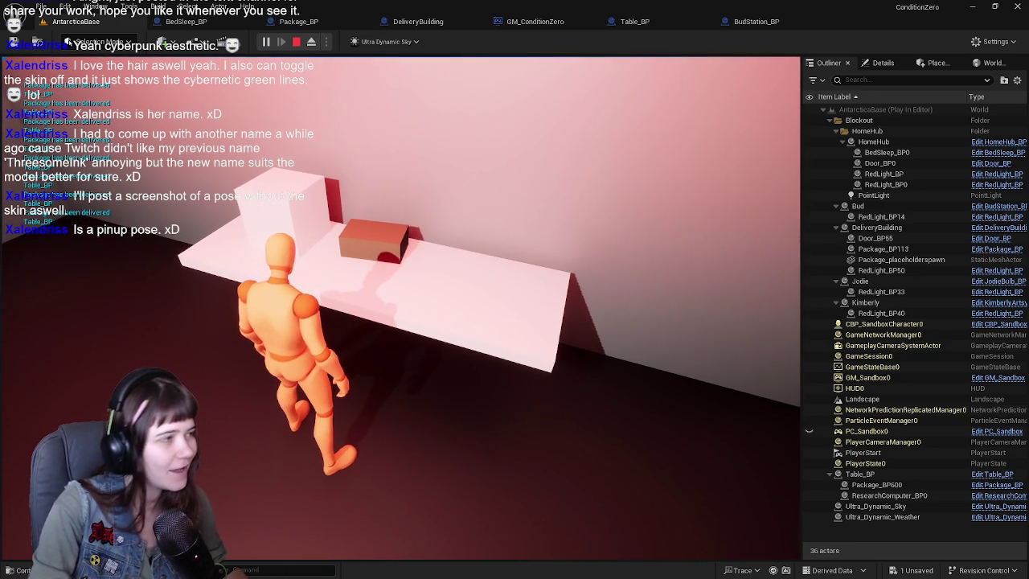
key(Escape)
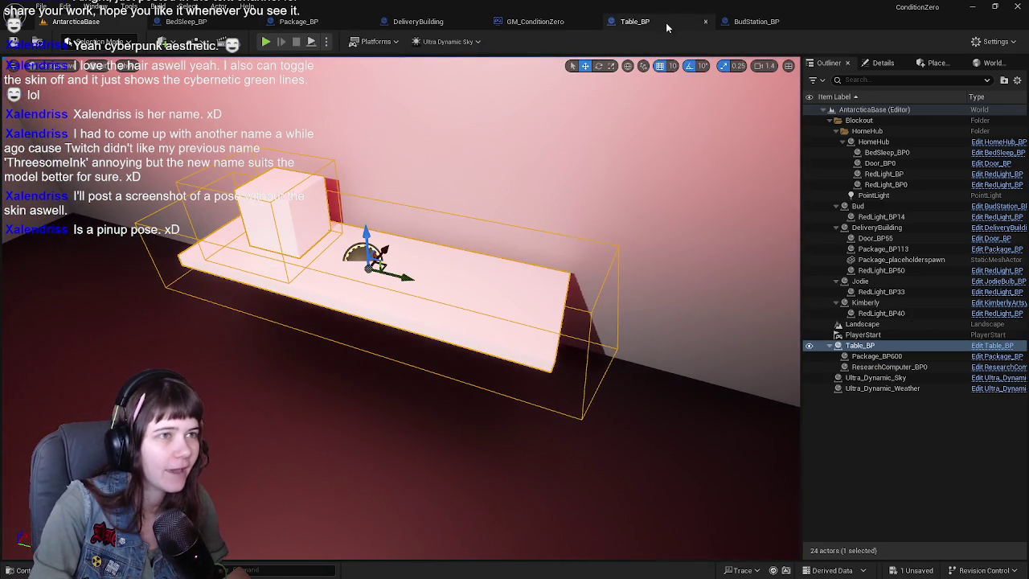
Step: In Table_BP, jump to the SetDownPackage event and review its visibility SET and Print String nodes
click(668, 19)
scroll(483, 270, up, 3)
click(482, 270)
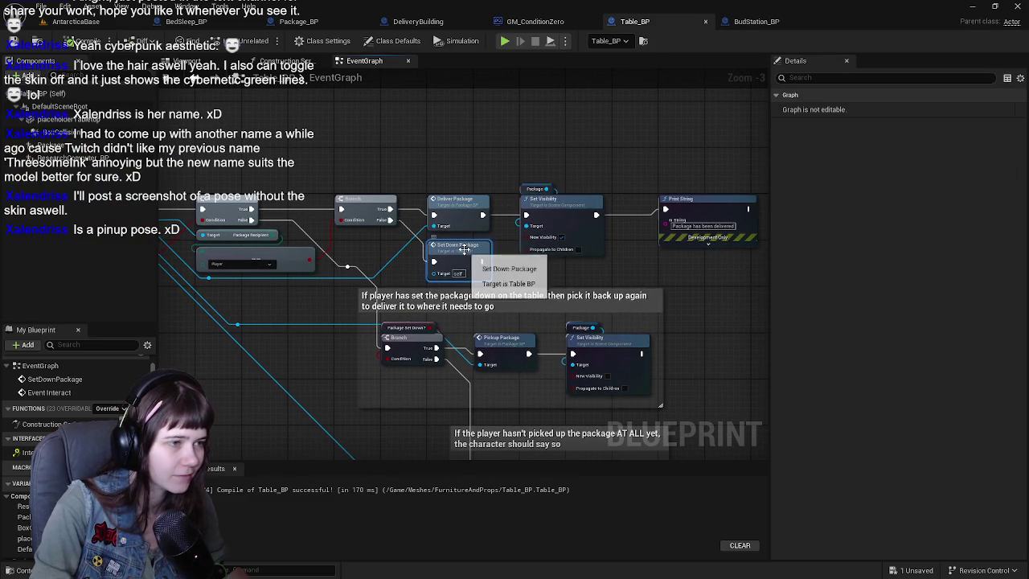
double_click(482, 270)
mouse_move(708, 220)
mouse_down()
mouse_move(535, 282)
mouse_move(298, 235)
mouse_move(370, 310)
mouse_move(469, 218)
mouse_move(418, 378)
mouse_move(504, 303)
mouse_move(351, 281)
mouse_move(347, 309)
mouse_move(496, 321)
mouse_move(572, 314)
mouse_move(443, 313)
mouse_move(450, 305)
mouse_move(369, 291)
mouse_move(441, 307)
mouse_up()
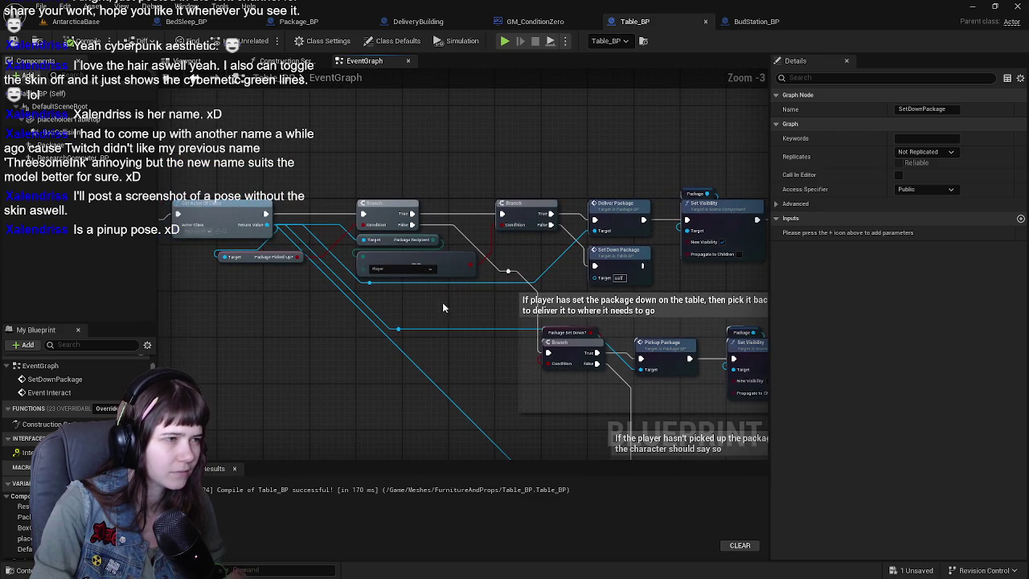
drag(531, 338, 337, 300)
drag(678, 338, 536, 311)
mouse_move(472, 227)
mouse_down()
mouse_move(705, 207)
mouse_move(670, 204)
mouse_move(411, 255)
mouse_move(491, 257)
mouse_move(309, 259)
mouse_up()
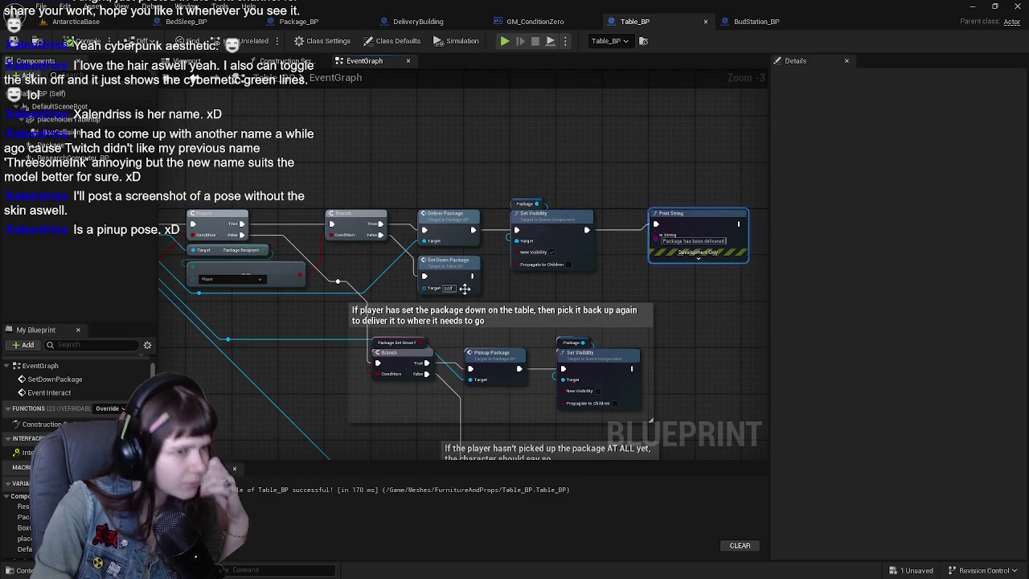
Step: Inspect the Get Actor of Class node and what its return value pin references
drag(458, 290, 681, 251)
mouse_move(332, 271)
mouse_down()
mouse_move(379, 305)
mouse_move(484, 284)
mouse_move(459, 278)
mouse_move(402, 282)
mouse_move(530, 301)
mouse_up()
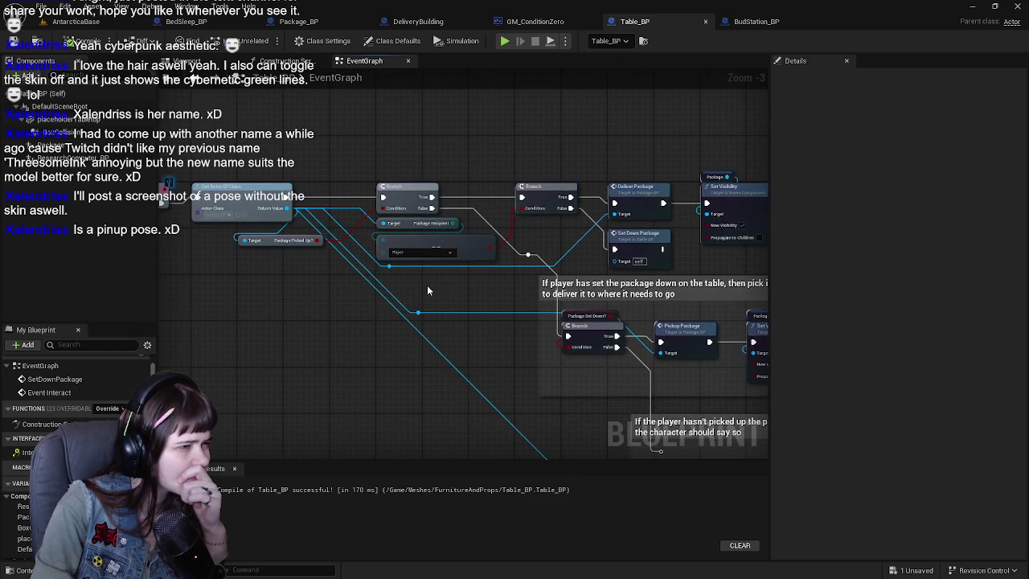
drag(422, 290, 489, 299)
click(323, 213)
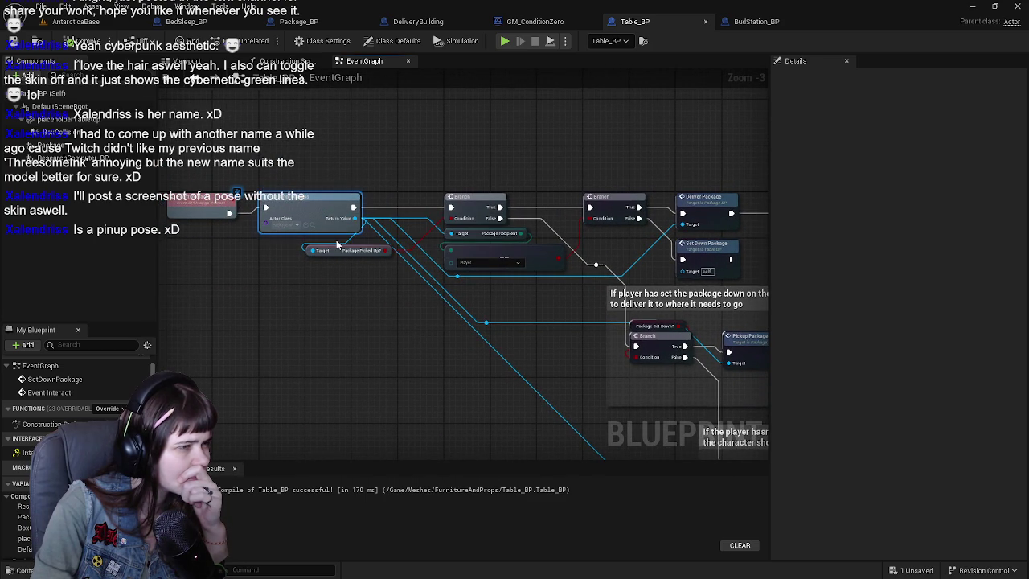
drag(323, 214, 288, 230)
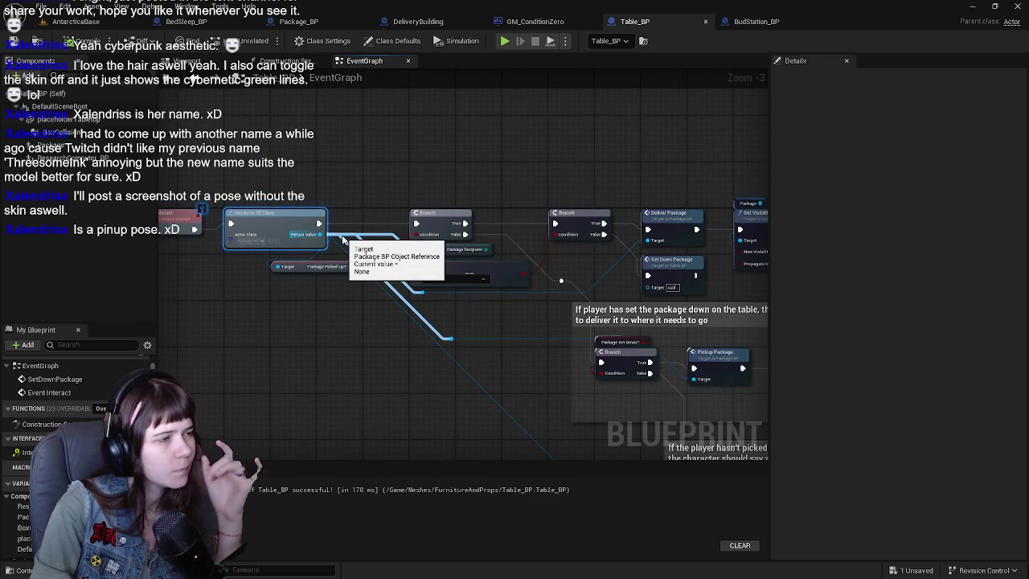
Step: Review the Branch node that checks the recipient, then switch to GM_ConditionZero
drag(588, 220, 462, 212)
click(457, 211)
mouse_move(444, 258)
mouse_down()
mouse_move(415, 256)
mouse_move(478, 248)
mouse_move(462, 227)
mouse_up()
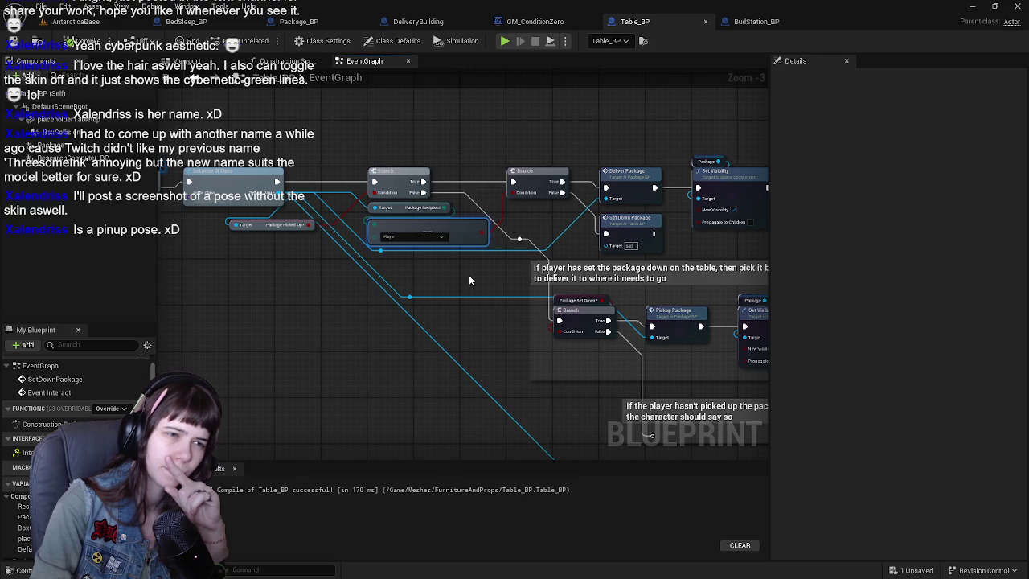
mouse_move(471, 274)
mouse_down()
mouse_move(402, 302)
mouse_move(421, 290)
mouse_move(373, 280)
mouse_move(437, 287)
mouse_move(452, 275)
mouse_move(378, 263)
mouse_move(457, 250)
mouse_up()
scroll(403, 302, down, 1)
scroll(398, 303, up, 1)
scroll(427, 268, up, 1)
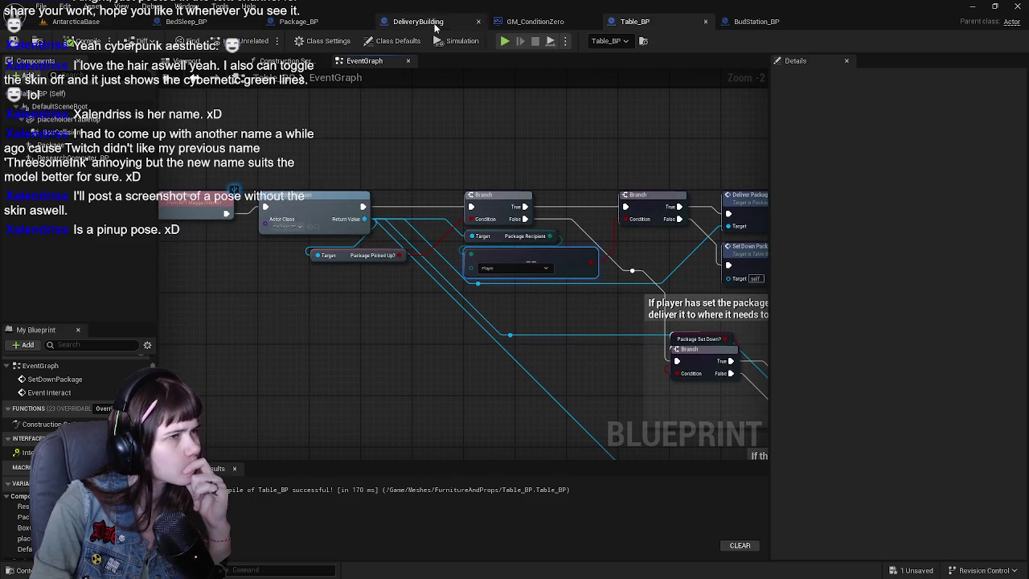
click(562, 22)
Step: Switch to Package_BP and look over its Print String nodes
scroll(482, 288, down, 1)
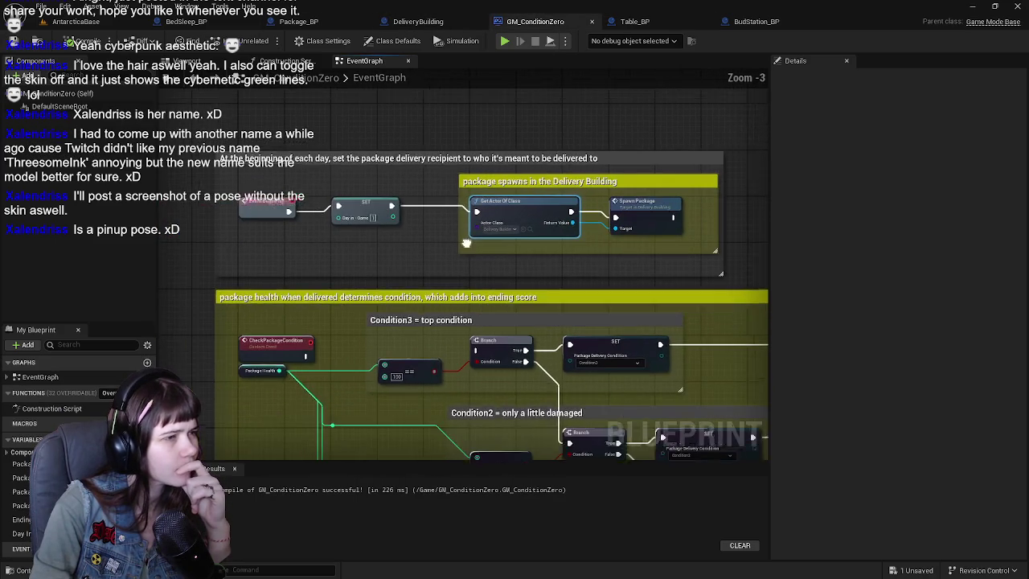
click(306, 23)
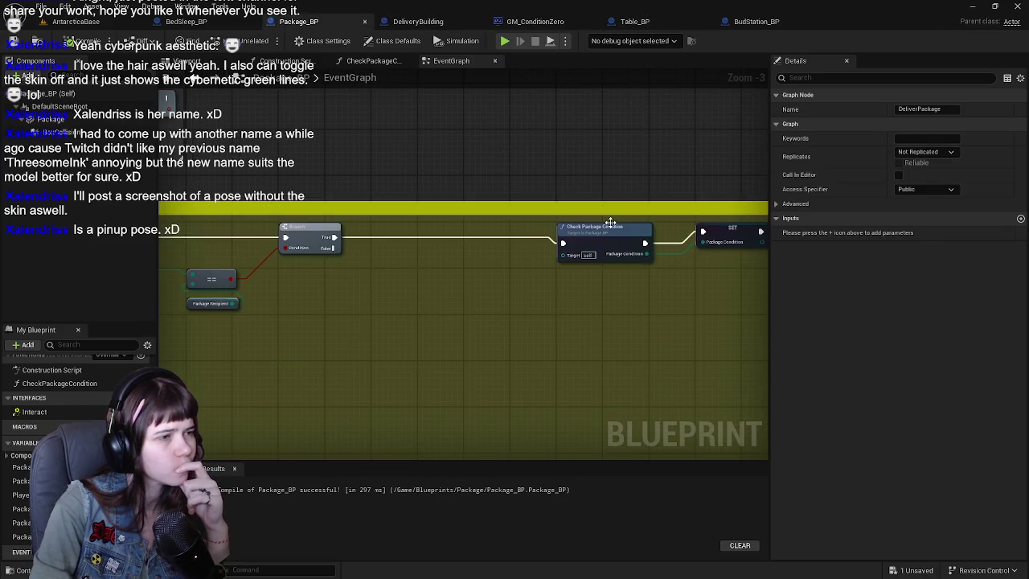
scroll(613, 223, down, 2)
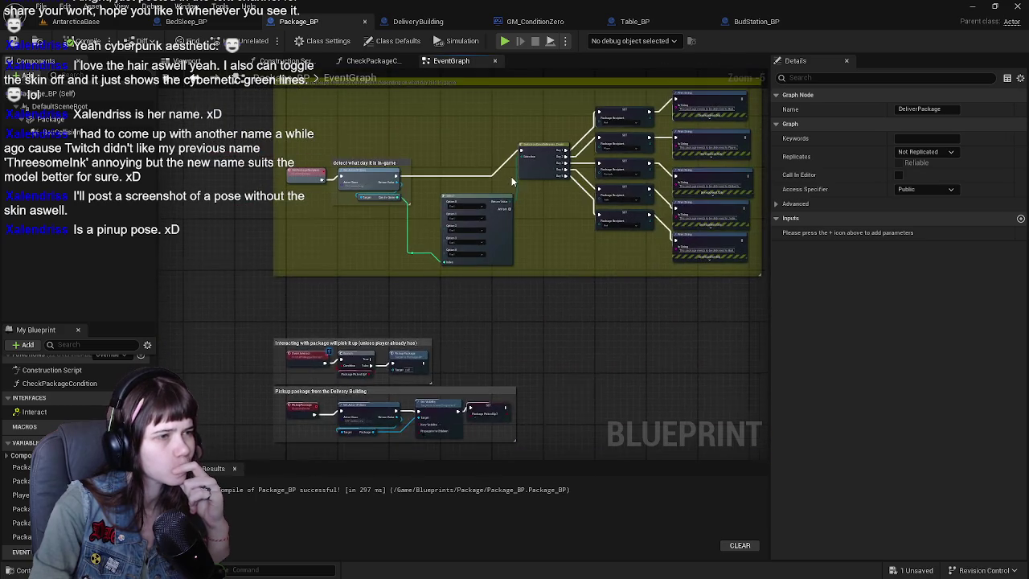
scroll(513, 311, up, 2)
drag(539, 311, 342, 308)
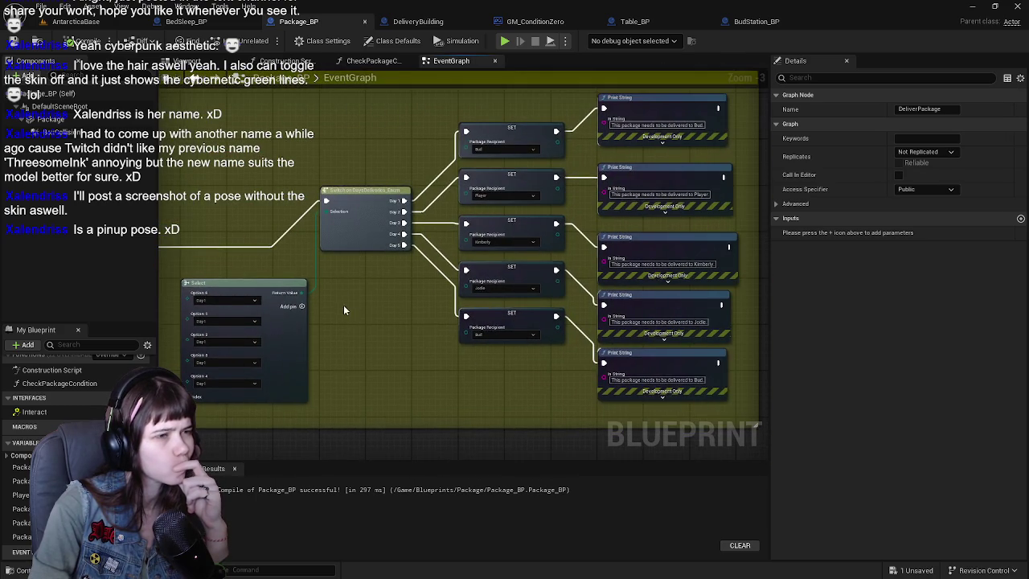
drag(287, 222, 357, 223)
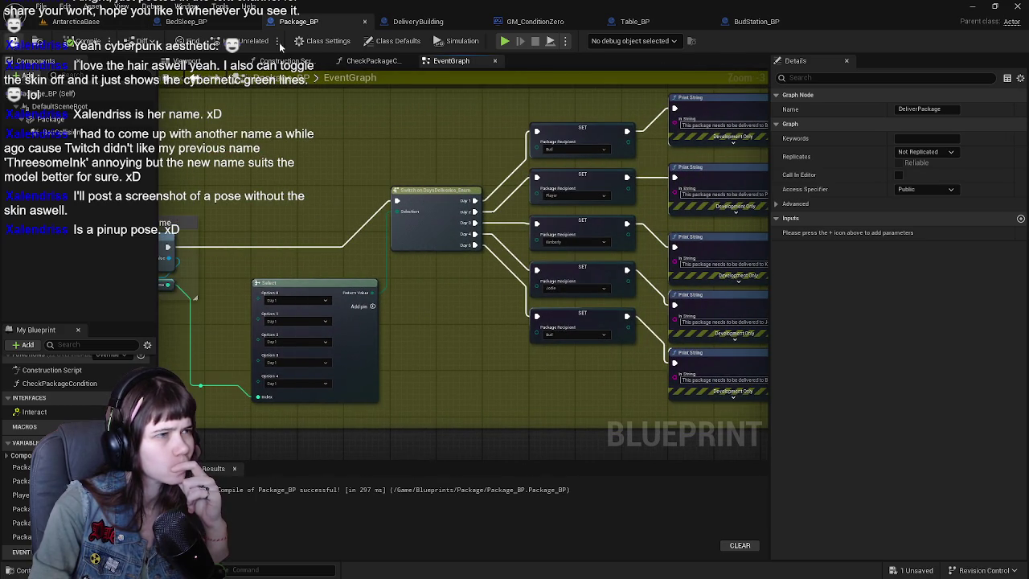
Step: Glance at GM_ConditionZero and DeliveryBuilding, ending on Table_BP's event graph
click(497, 24)
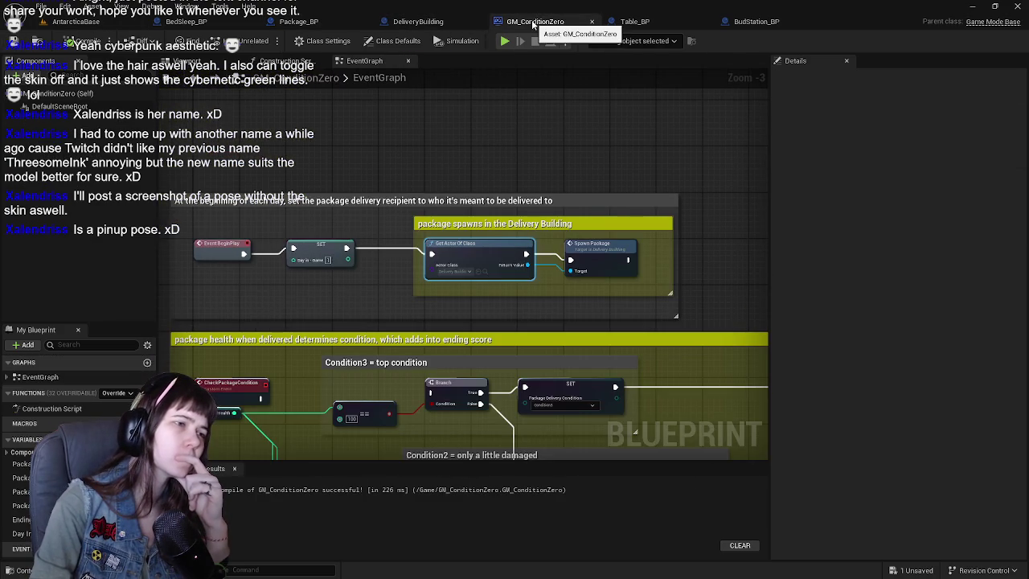
click(418, 22)
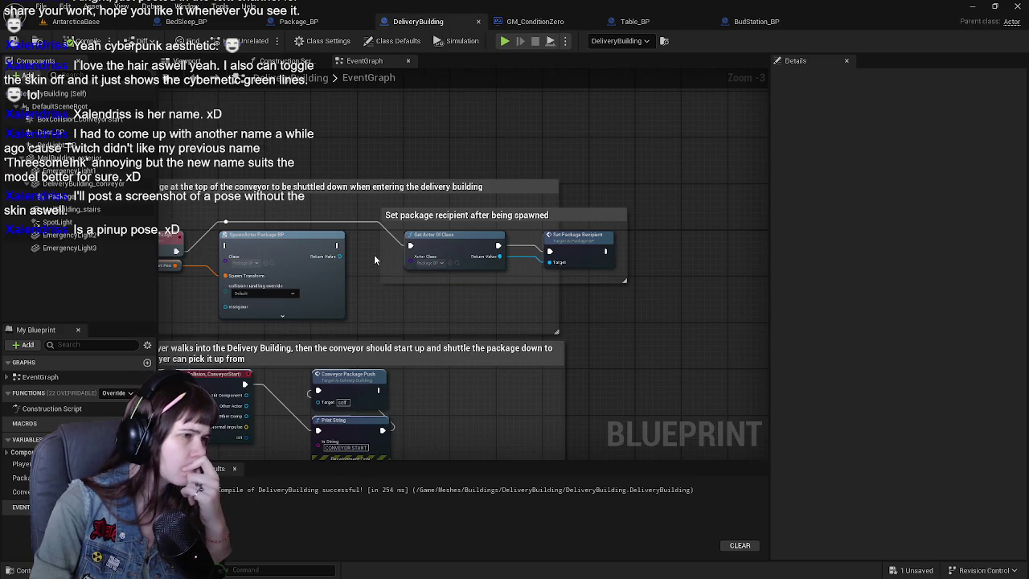
click(636, 21)
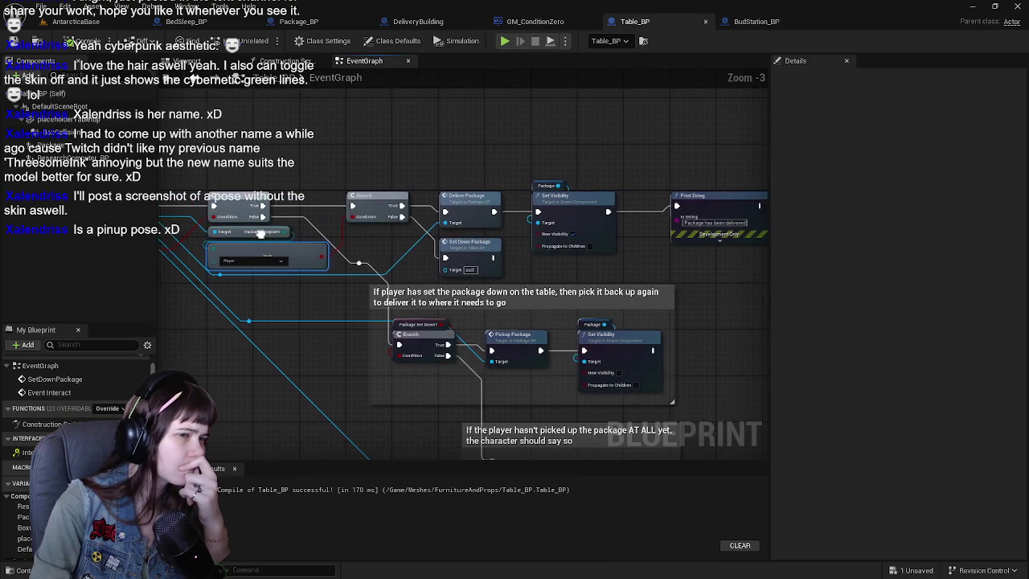
Step: Review Table_BP's Event Interact, Get Actor Of Class, Pickup Package and Branch nodes
mouse_move(516, 268)
mouse_down()
mouse_move(610, 262)
mouse_move(434, 300)
mouse_move(355, 233)
mouse_move(338, 241)
mouse_move(546, 166)
mouse_move(509, 262)
mouse_move(764, 173)
mouse_move(426, 266)
mouse_up()
click(502, 358)
drag(515, 375, 555, 292)
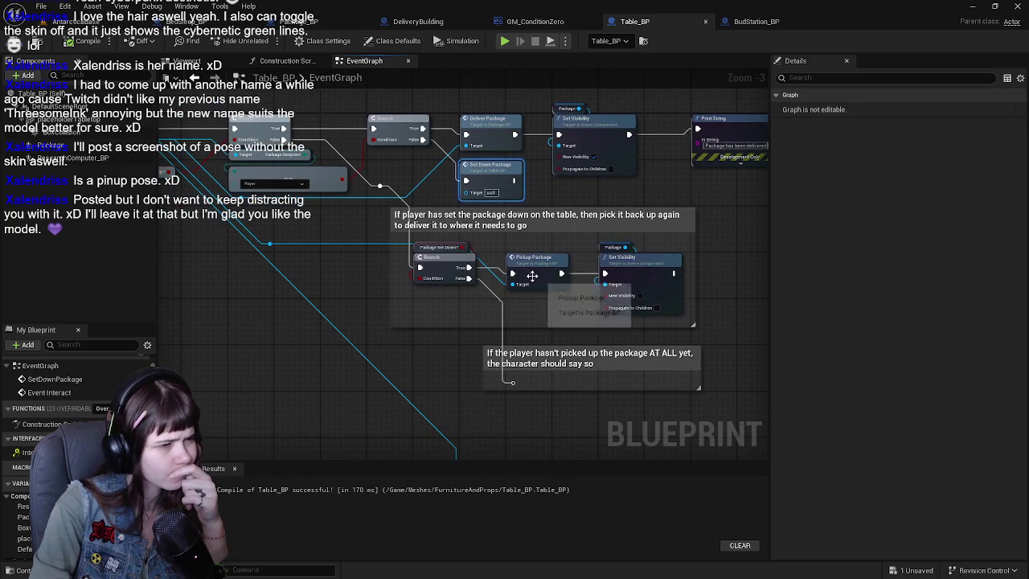
click(420, 268)
drag(390, 294, 468, 295)
scroll(355, 255, down, 1)
mouse_move(355, 254)
mouse_down()
mouse_move(530, 261)
mouse_move(374, 228)
mouse_move(528, 285)
mouse_up()
scroll(528, 284, up, 1)
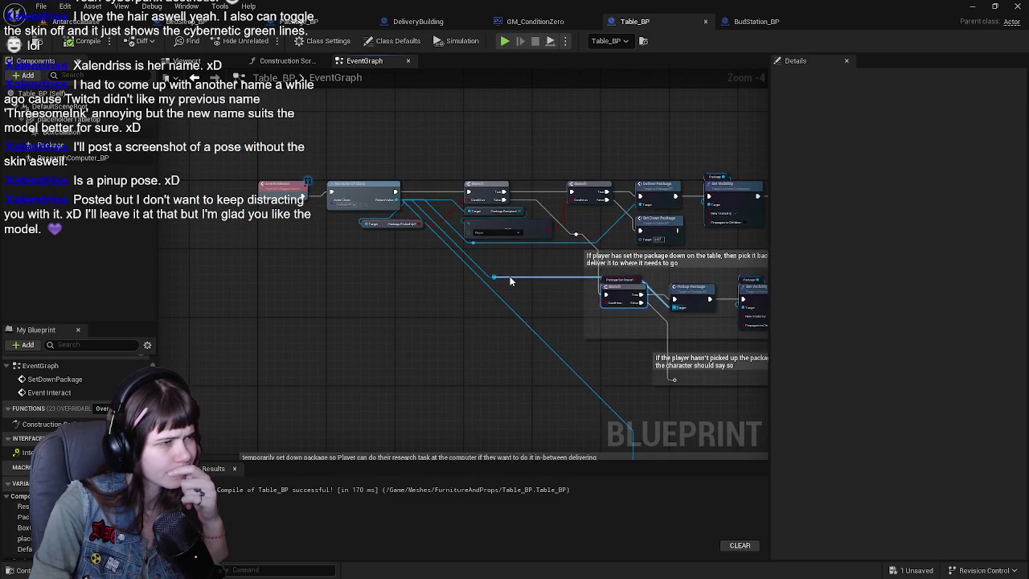
mouse_move(545, 275)
mouse_down()
mouse_move(496, 293)
mouse_move(513, 296)
mouse_move(500, 280)
mouse_up()
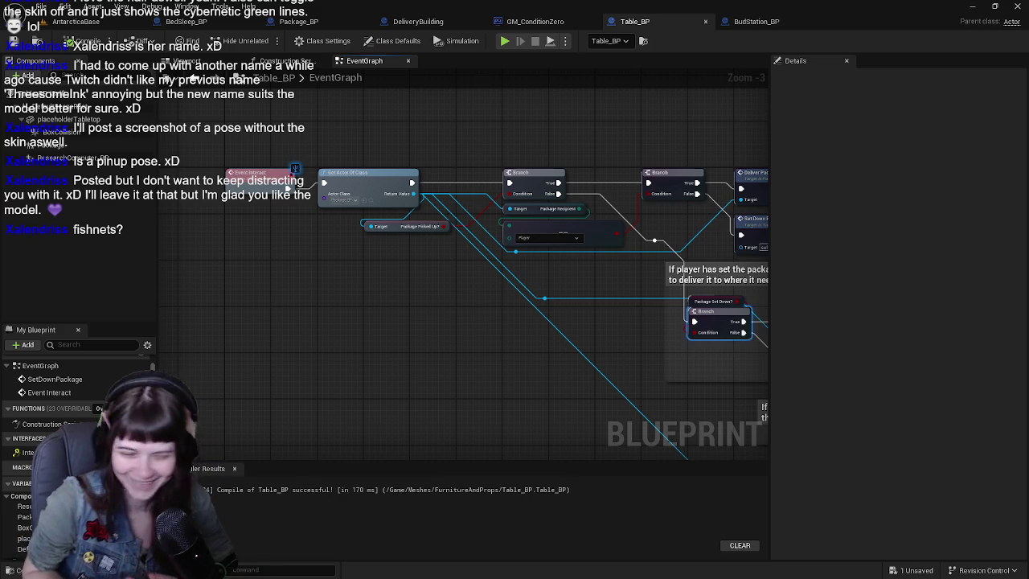
Step: Pan and zoom around the graph back to the Event Interact node
drag(211, 210, 198, 285)
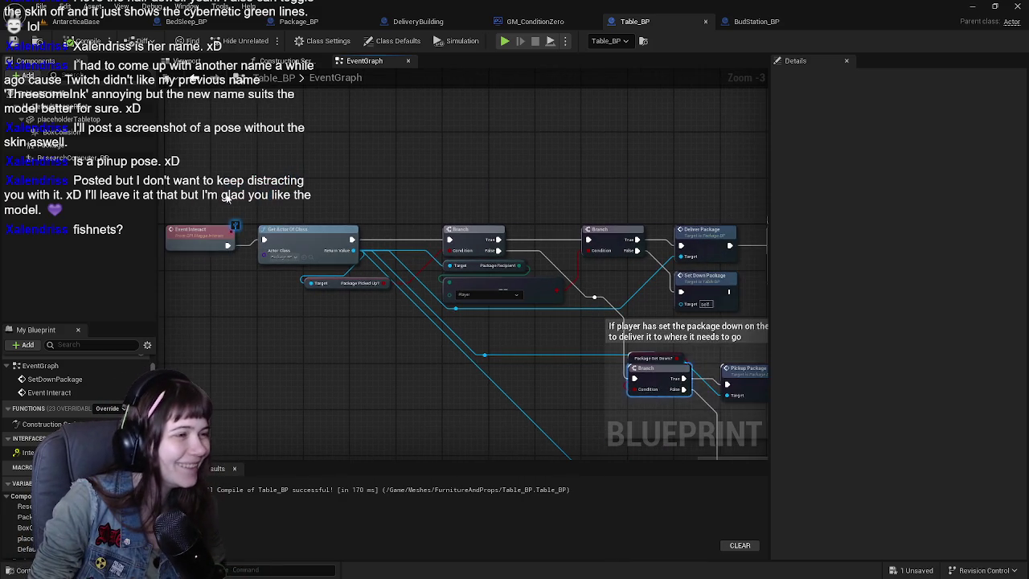
scroll(257, 192, down, 3)
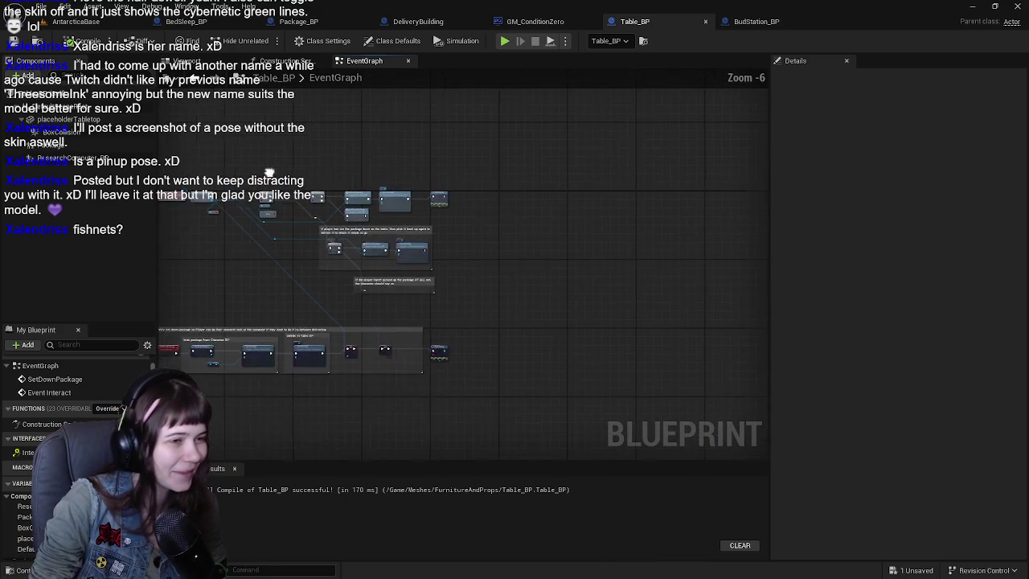
scroll(431, 203, up, 2)
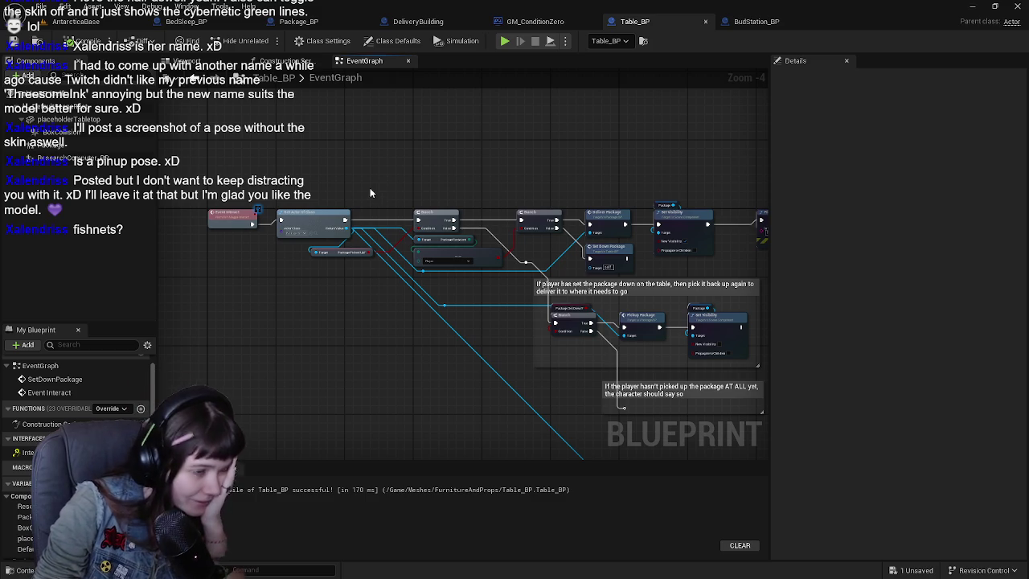
scroll(408, 153, up, 1)
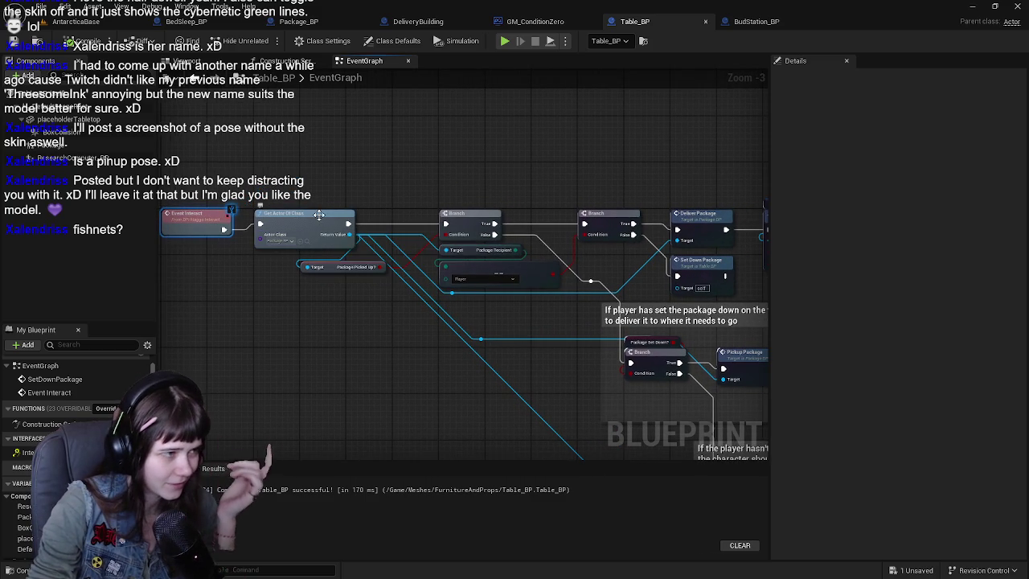
drag(410, 184, 541, 239)
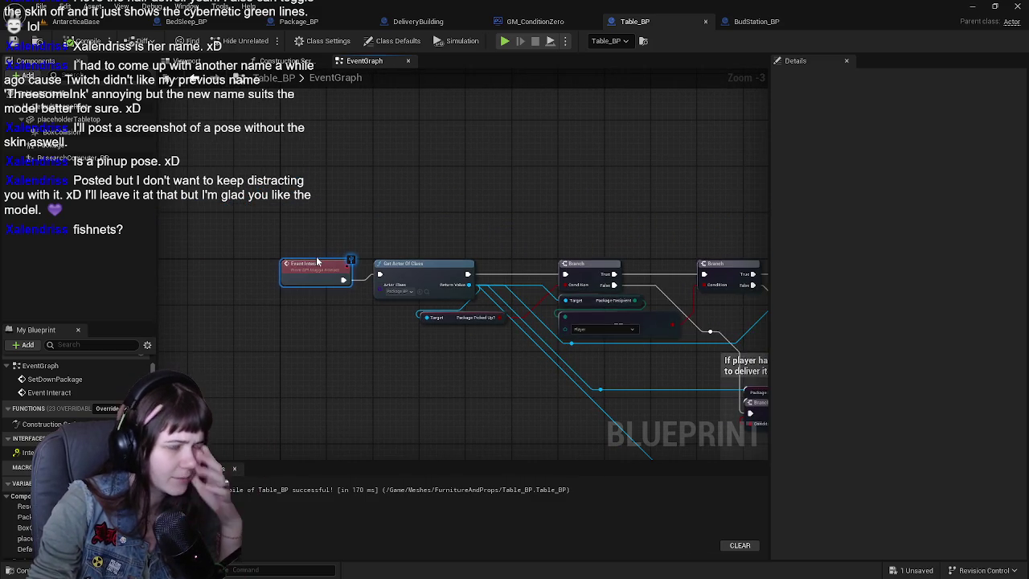
scroll(317, 263, down, 3)
scroll(314, 241, up, 2)
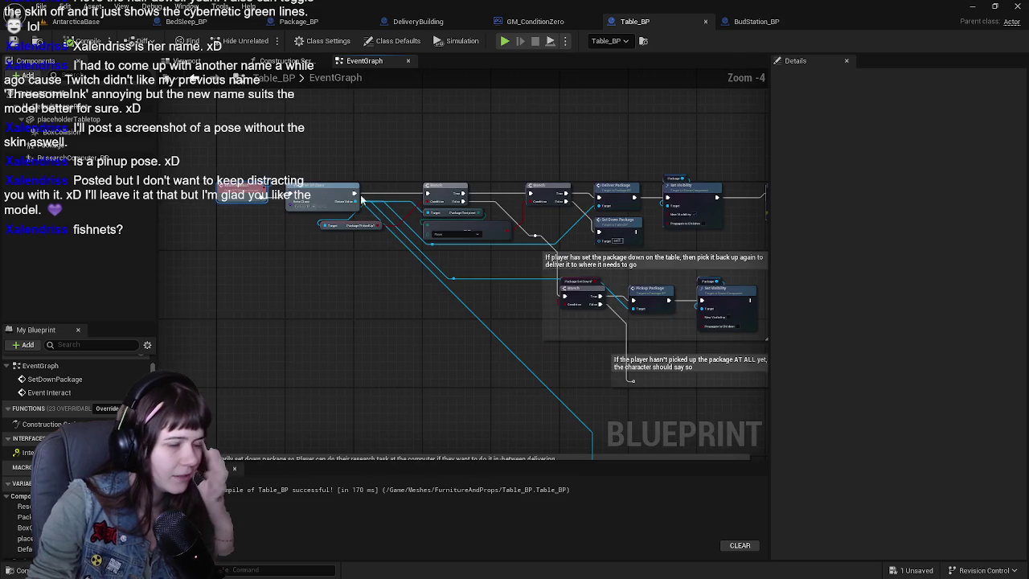
scroll(483, 260, up, 1)
Step: Drag the pickup-again and not-picked-up comment boxes right and down
mouse_move(482, 260)
mouse_down()
mouse_move(306, 244)
mouse_move(635, 410)
mouse_move(604, 381)
mouse_up()
scroll(605, 382, down, 2)
scroll(569, 345, up, 1)
drag(569, 346, 439, 279)
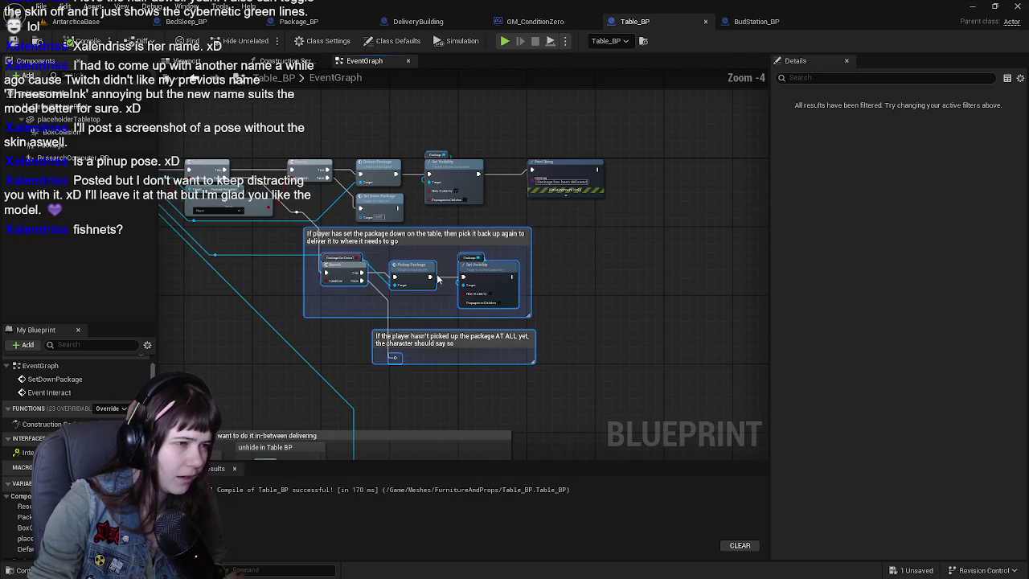
drag(342, 263, 543, 287)
scroll(474, 285, up, 1)
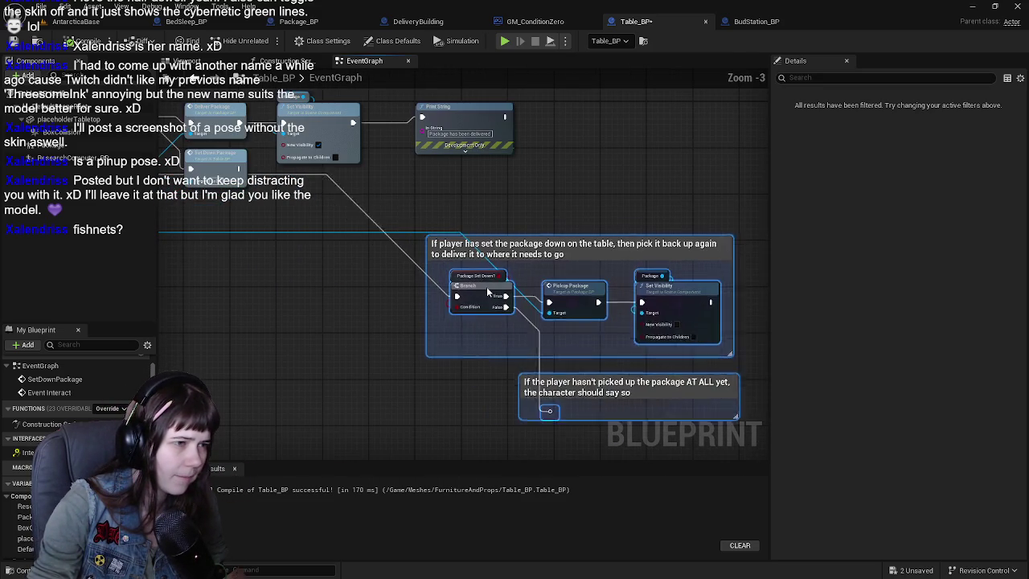
Step: Lower the Set Down Package node and tidy the blue wire with moved and new reroute points
drag(488, 296, 728, 343)
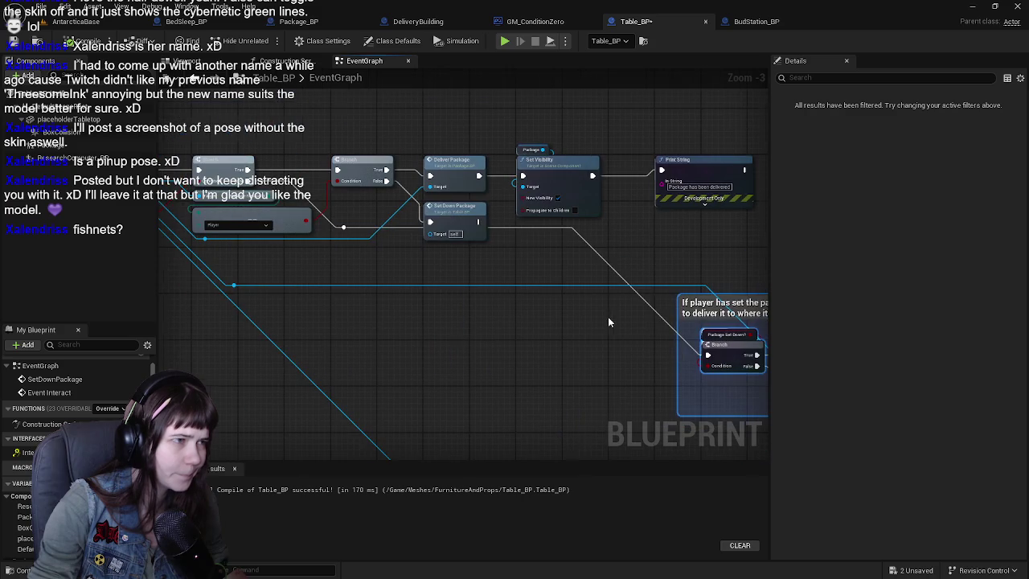
click(462, 245)
drag(463, 245, 462, 270)
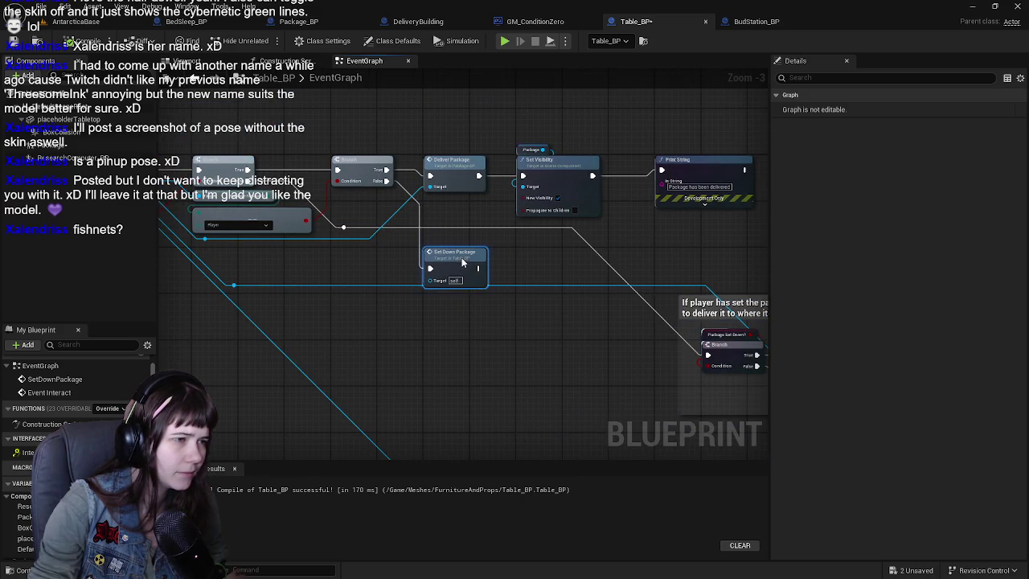
scroll(379, 249, down, 1)
click(343, 254)
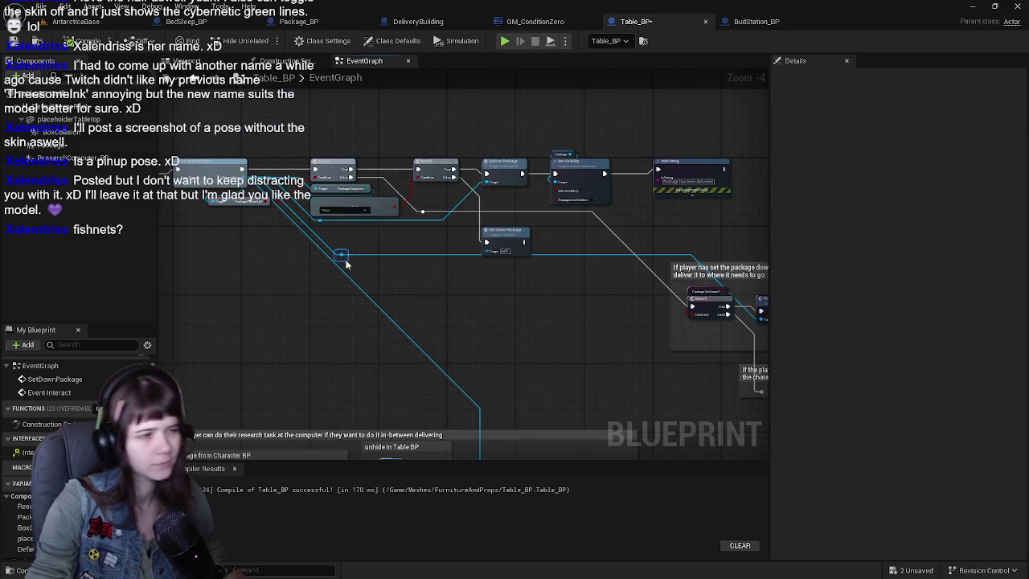
mouse_move(342, 254)
mouse_down()
mouse_move(661, 345)
mouse_move(691, 313)
mouse_up()
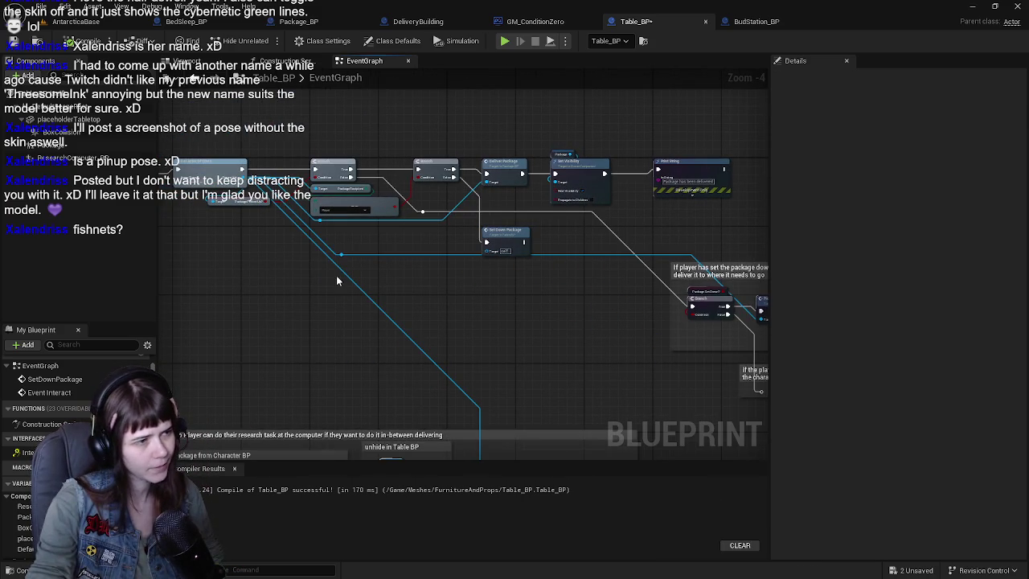
drag(343, 262, 652, 360)
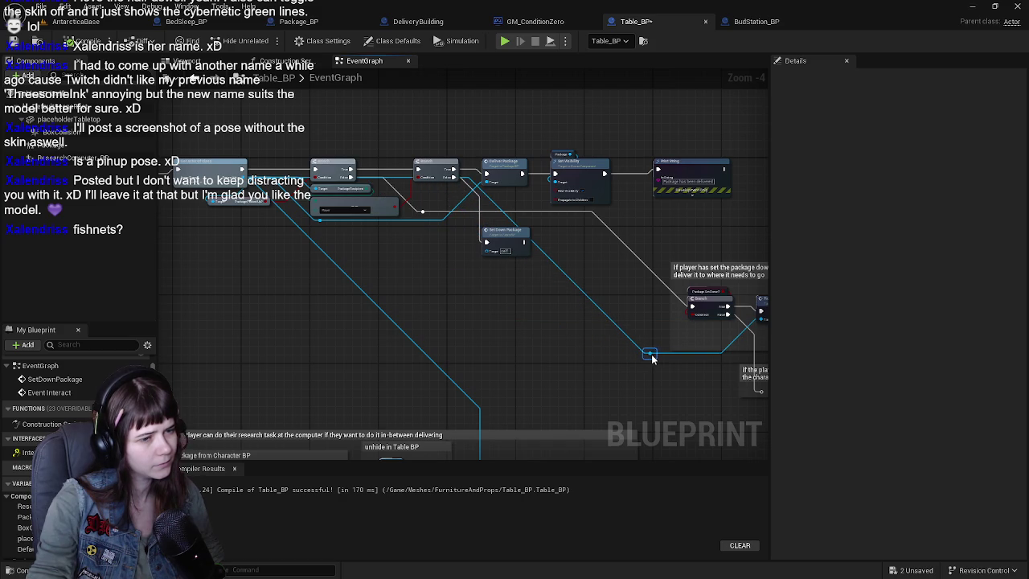
double_click(541, 252)
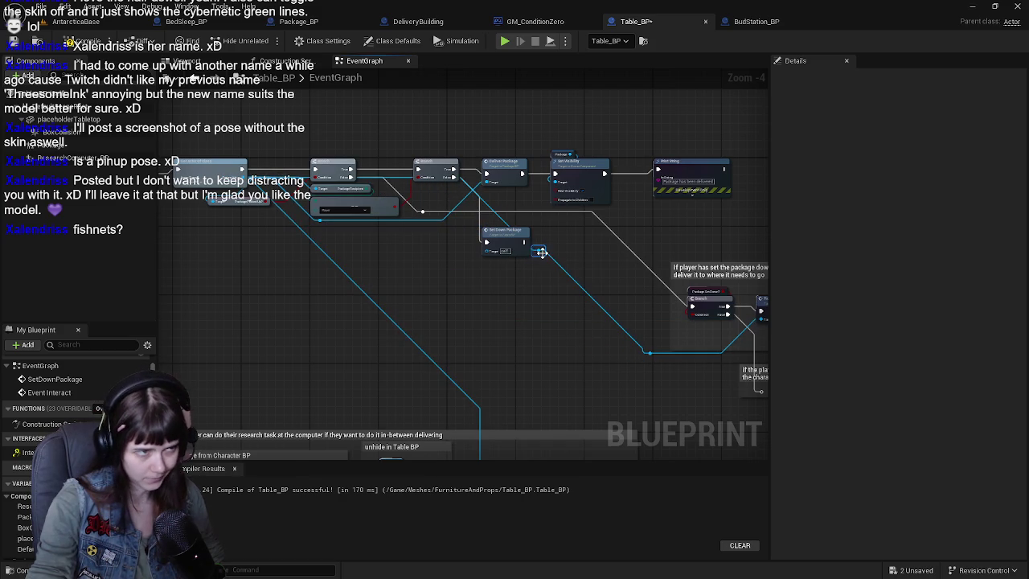
drag(545, 258, 382, 291)
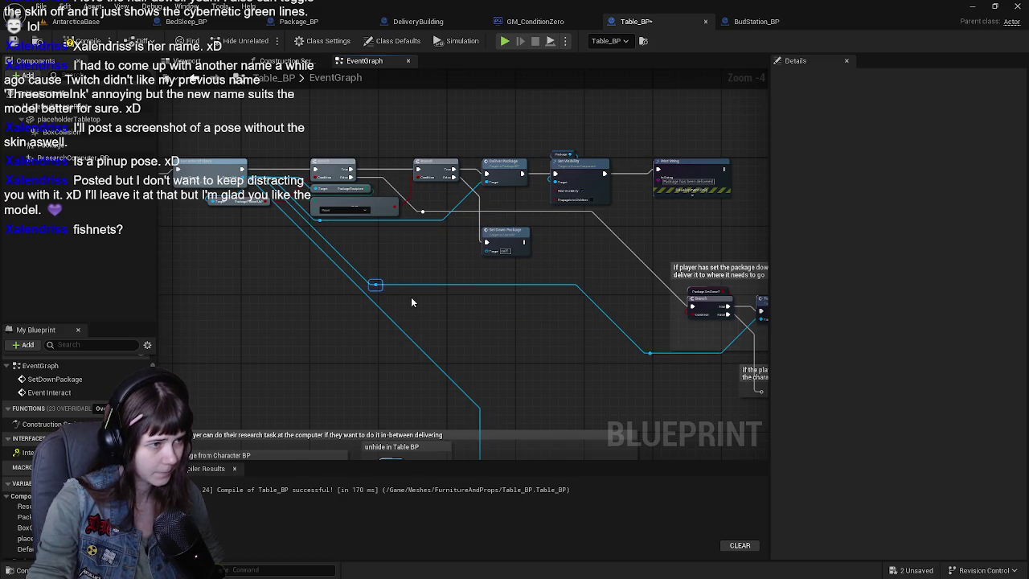
click(394, 292)
Step: Select both comment boxes, try moving them left, then undo the move
scroll(453, 270, up, 1)
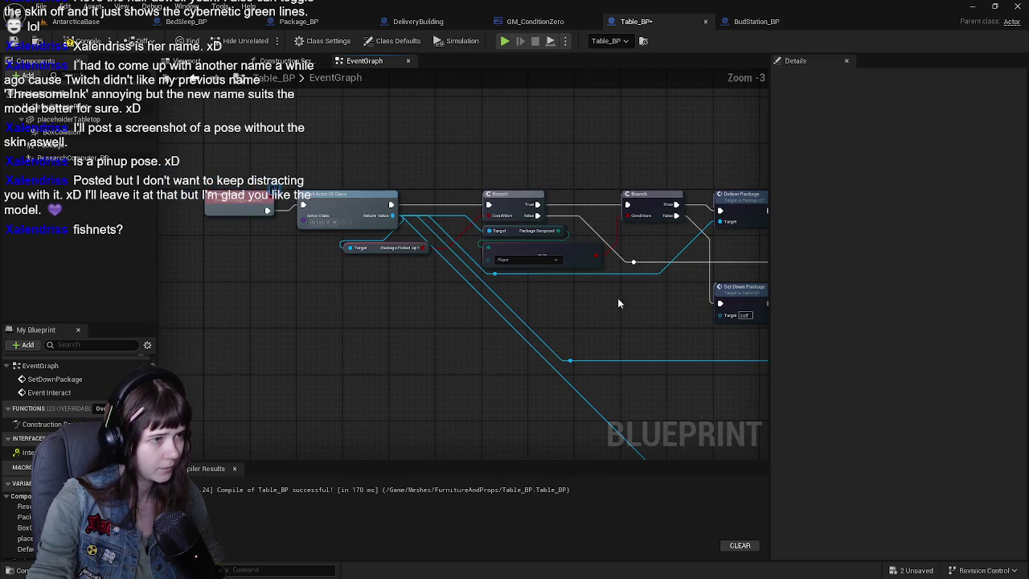
scroll(281, 177, down, 2)
scroll(253, 156, up, 1)
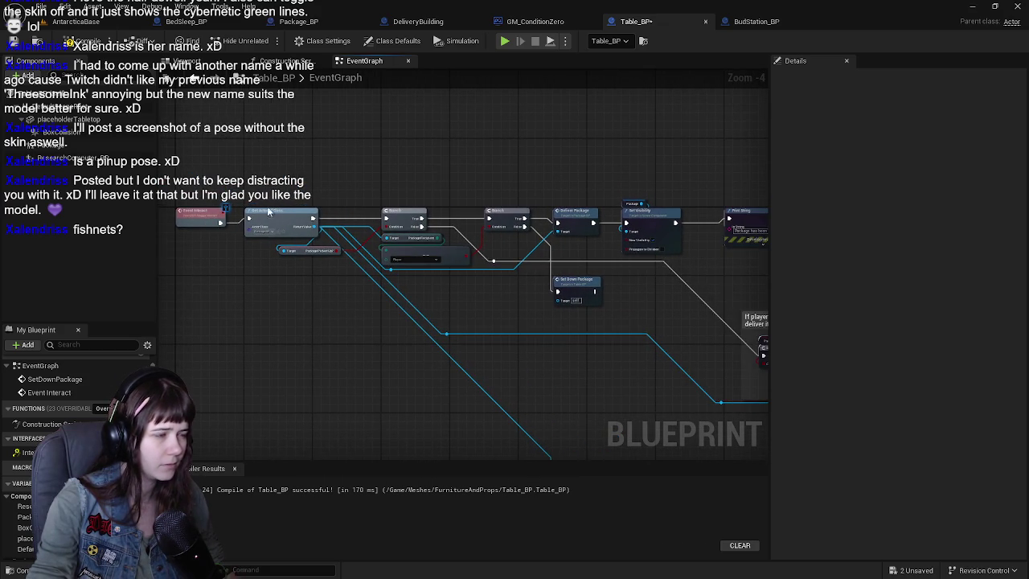
mouse_move(292, 257)
mouse_down()
mouse_move(372, 280)
mouse_move(359, 230)
mouse_up()
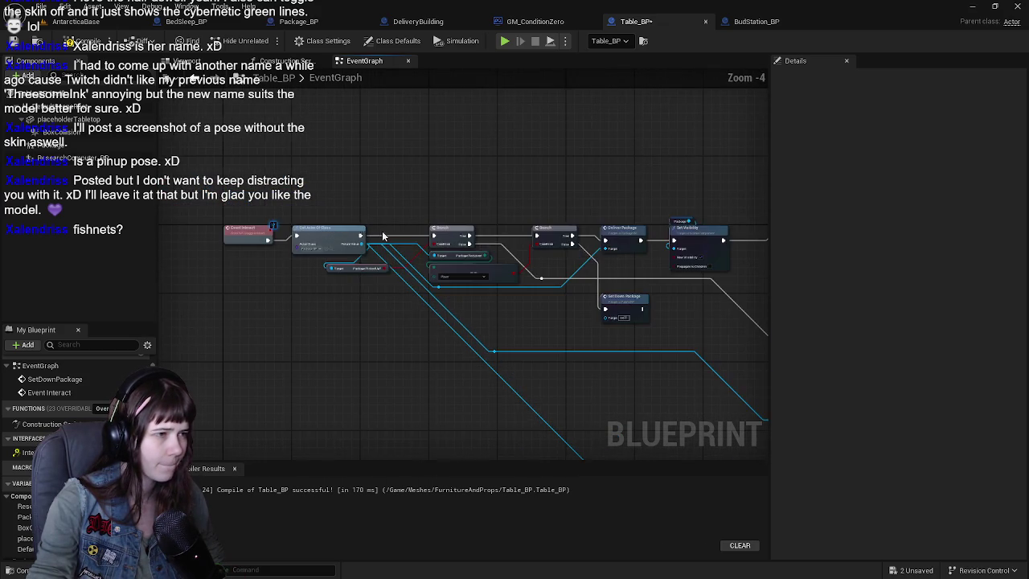
scroll(498, 299, down, 2)
scroll(482, 303, up, 1)
drag(484, 303, 523, 341)
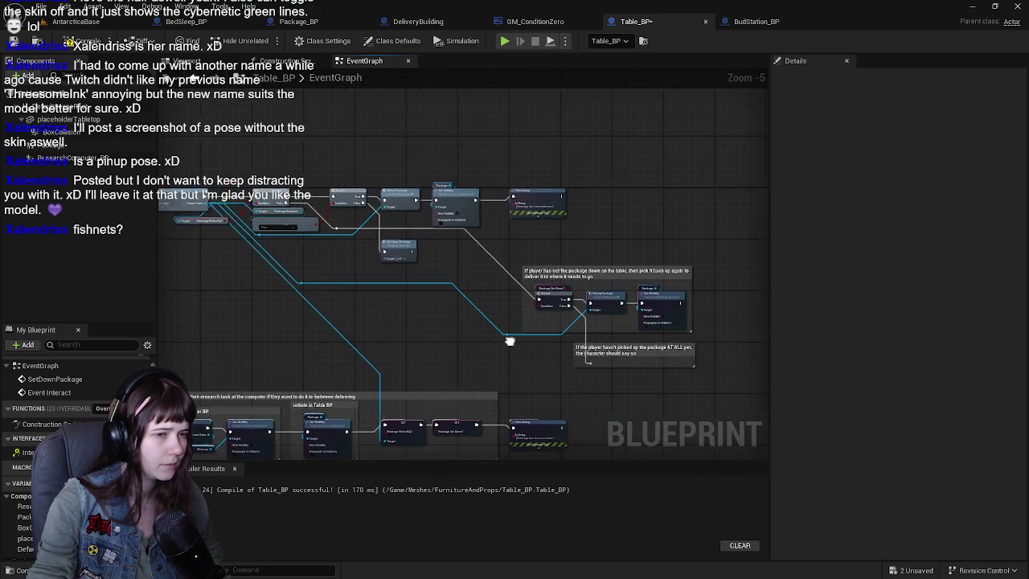
scroll(524, 341, up, 1)
mouse_move(491, 241)
mouse_down()
mouse_move(707, 335)
mouse_move(751, 379)
mouse_up()
mouse_move(553, 287)
mouse_down()
mouse_move(518, 287)
mouse_move(593, 293)
mouse_move(518, 229)
mouse_up()
key(ctrl+z)
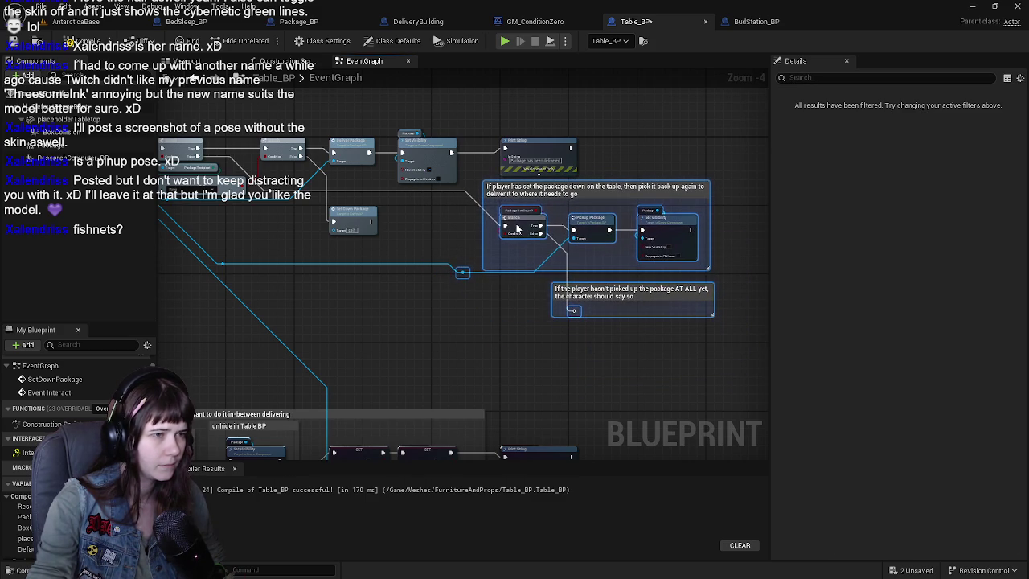
Step: Marquee-select all the table interaction nodes and wrap them in a new comment with C
scroll(554, 288, up, 1)
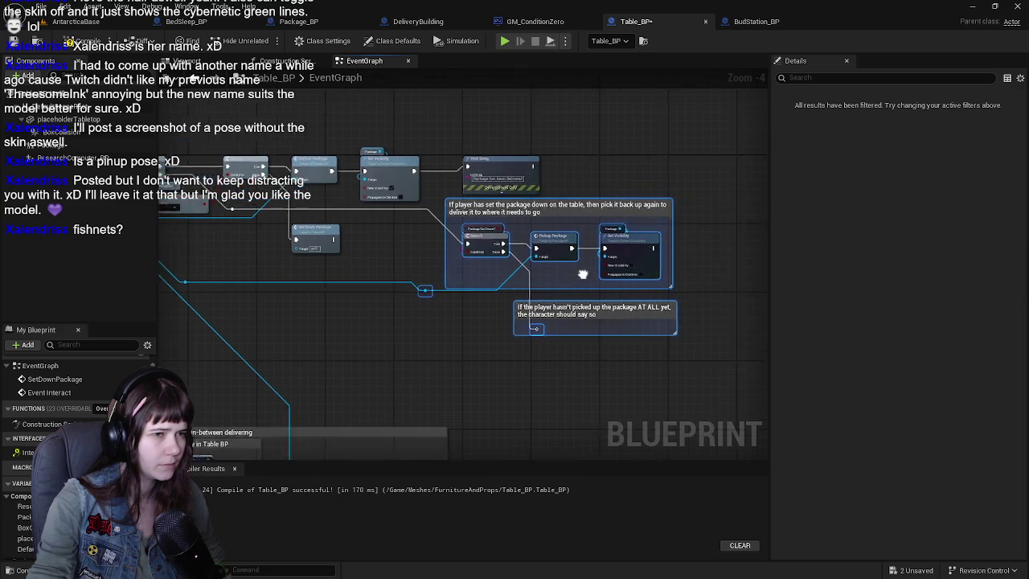
scroll(555, 288, up, 1)
click(515, 229)
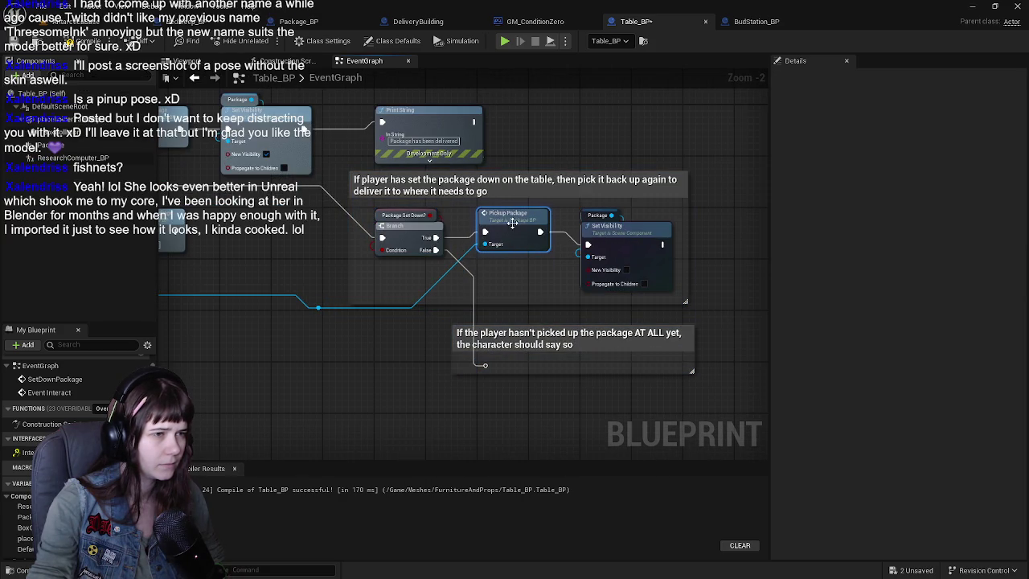
scroll(522, 310, down, 1)
scroll(492, 371, down, 1)
drag(492, 372, 569, 372)
mouse_move(249, 218)
mouse_down()
mouse_move(689, 368)
mouse_move(677, 373)
mouse_up()
scroll(677, 379, down, 1)
key(c)
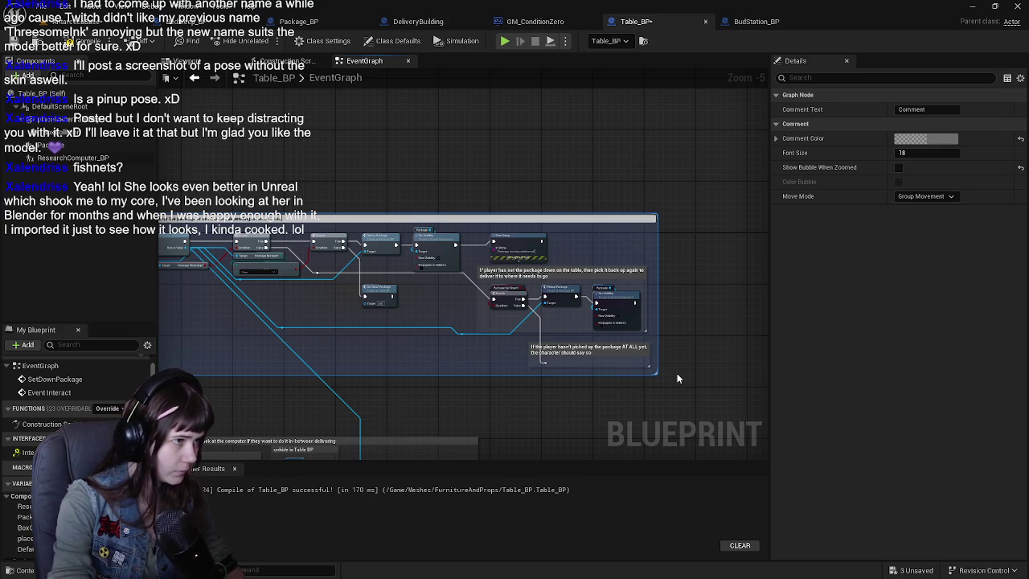
Step: Select the outer comment box and compile and save Table_BP
click(677, 378)
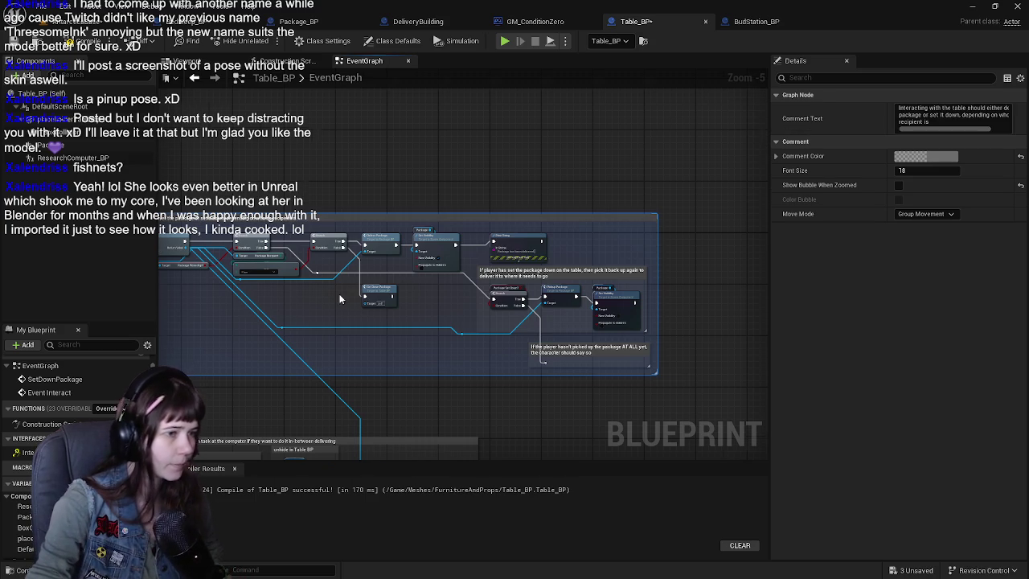
scroll(391, 224, up, 3)
drag(391, 224, 449, 242)
click(77, 44)
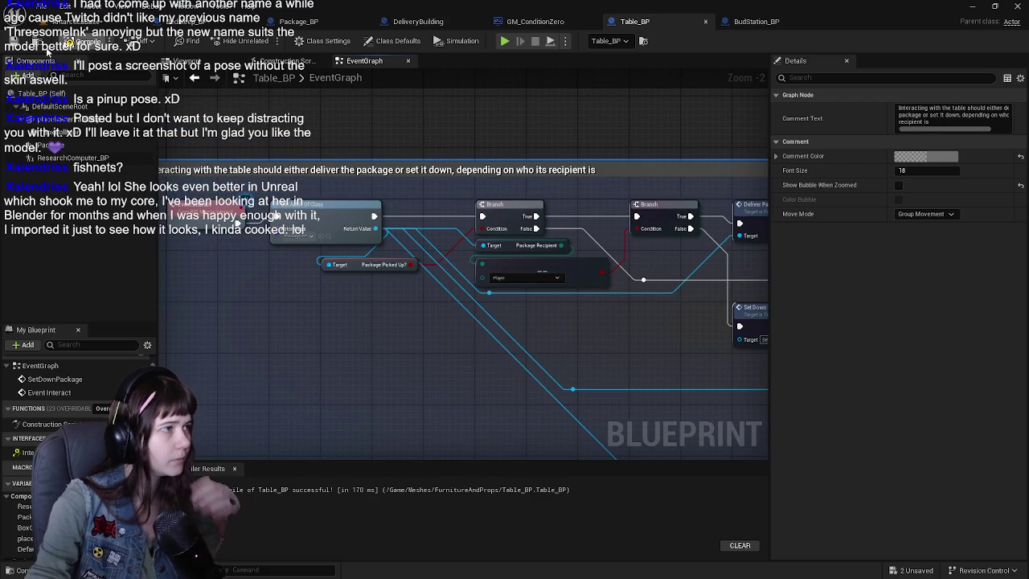
scroll(445, 293, down, 1)
Step: Select the Deliver Package, Set Down Package and Print String nodes with their comments and move them right
mouse_move(493, 294)
mouse_down()
mouse_move(430, 297)
mouse_move(521, 306)
mouse_up()
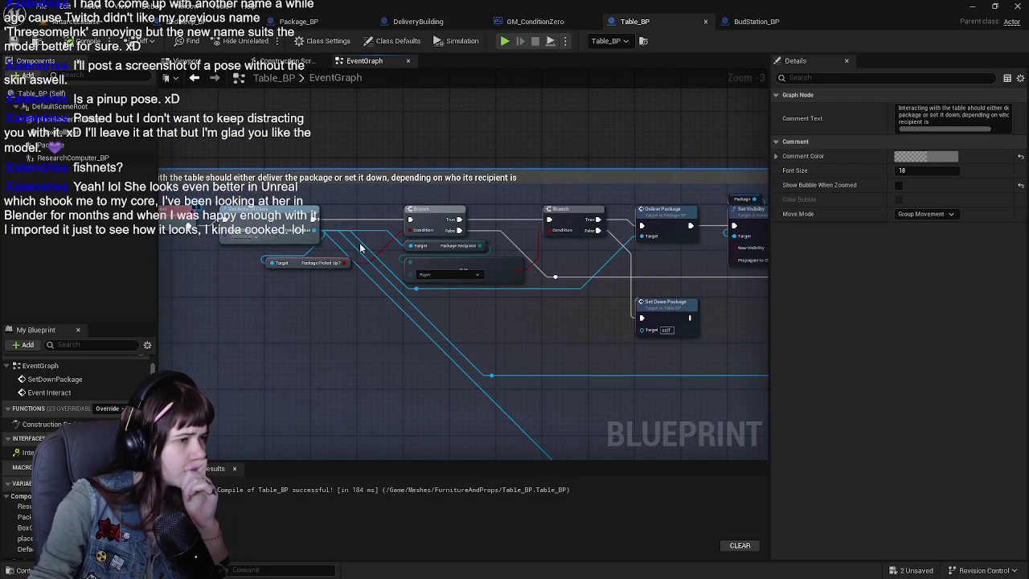
mouse_move(304, 237)
mouse_down()
mouse_move(384, 244)
mouse_move(520, 209)
mouse_up()
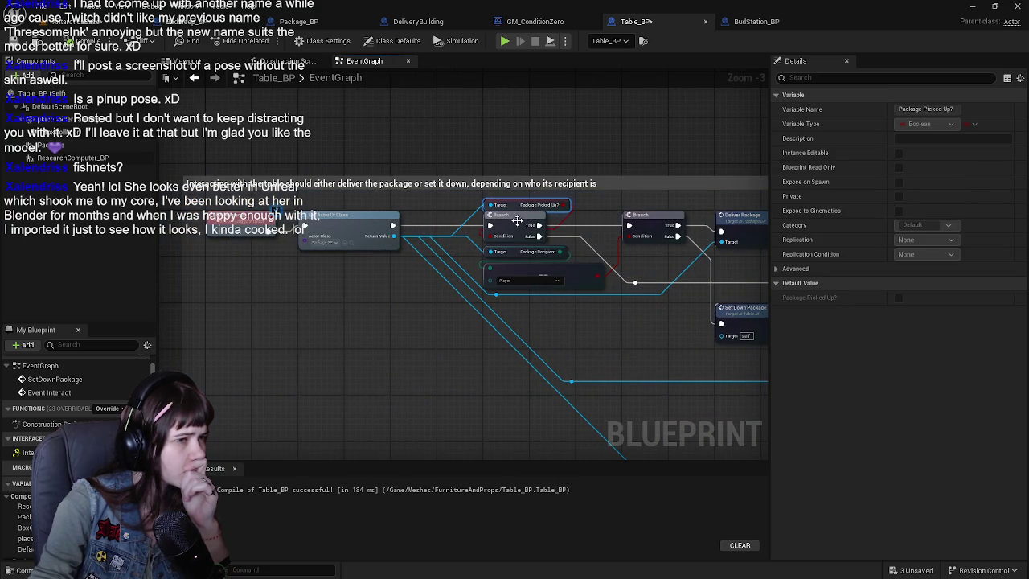
drag(597, 240, 365, 240)
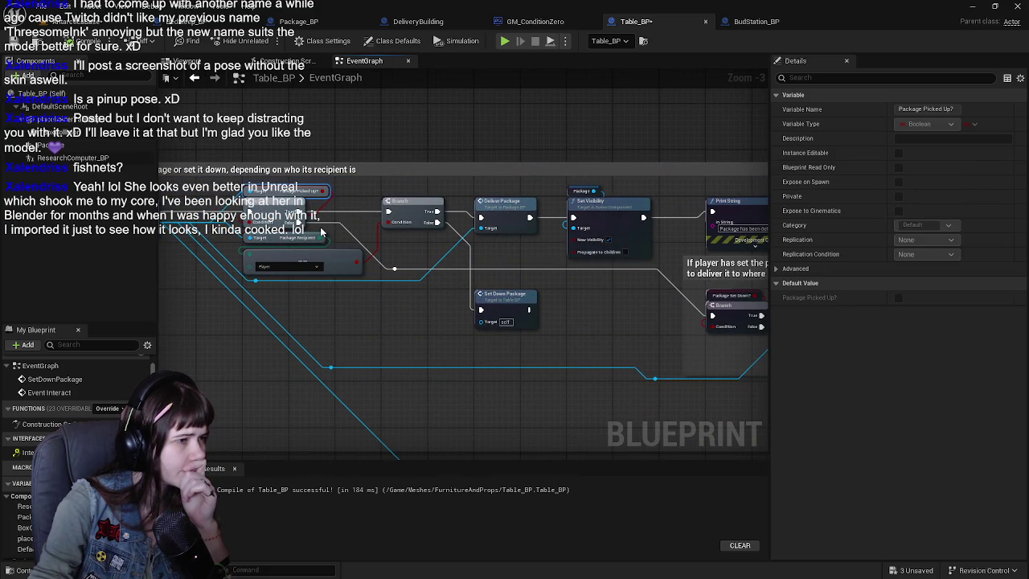
click(320, 232)
scroll(448, 250, down, 1)
drag(447, 250, 399, 246)
mouse_move(294, 226)
mouse_down()
mouse_move(672, 406)
mouse_move(648, 392)
mouse_up()
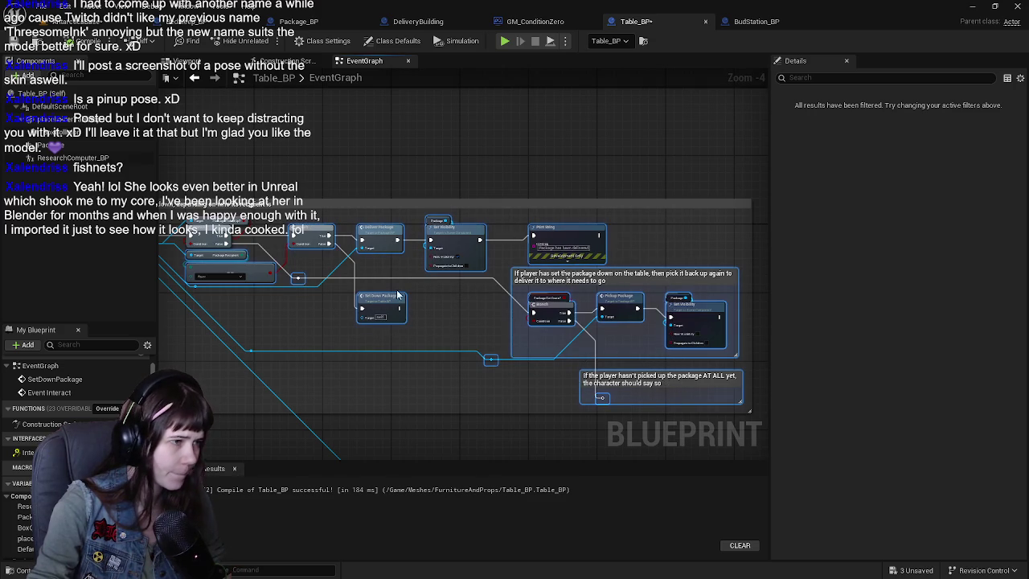
drag(400, 294, 555, 307)
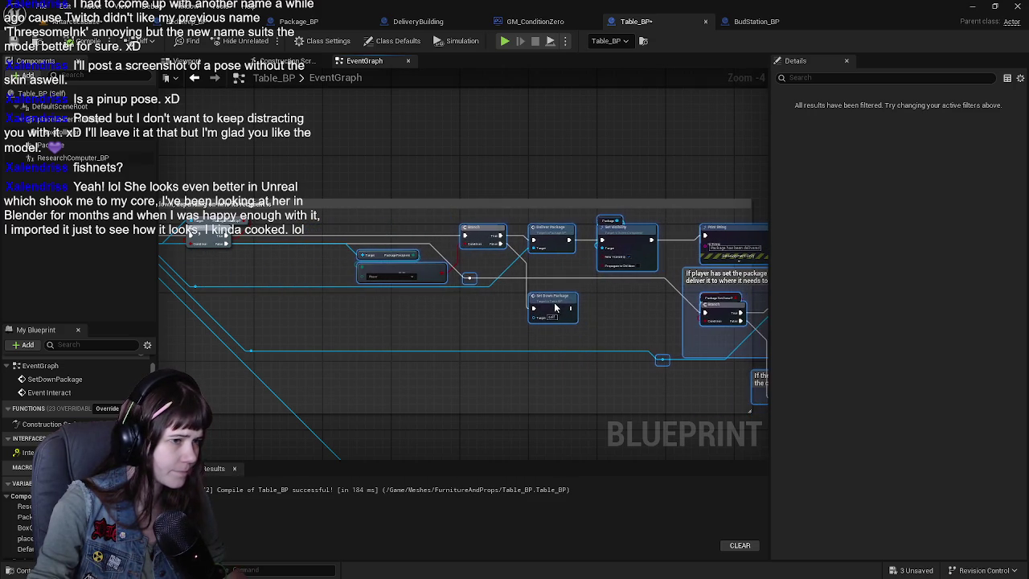
Step: Shift the Branch node left and space Get Actor Of Class and Branch evenly
scroll(577, 314, up, 1)
scroll(273, 228, up, 1)
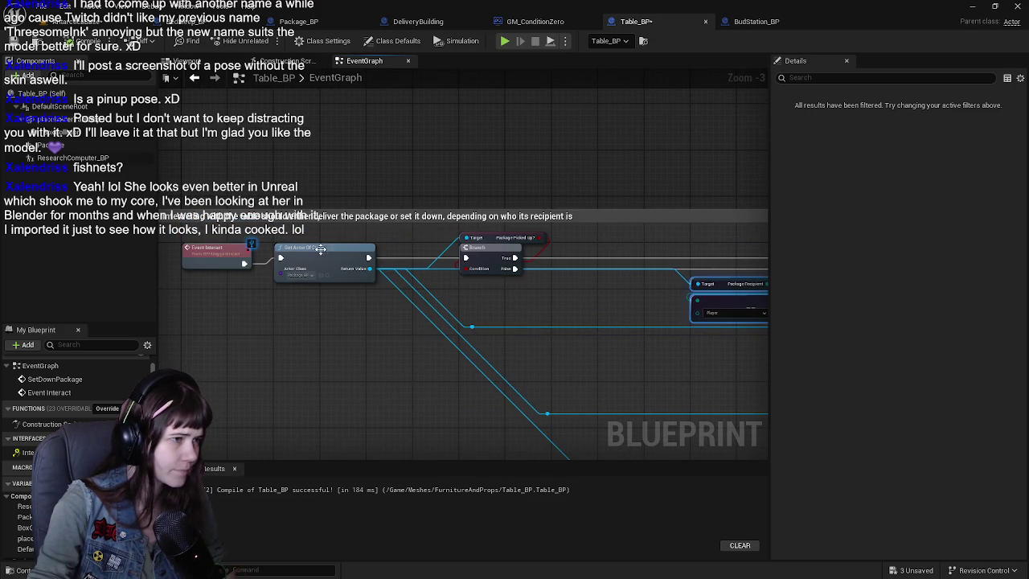
drag(479, 256, 438, 252)
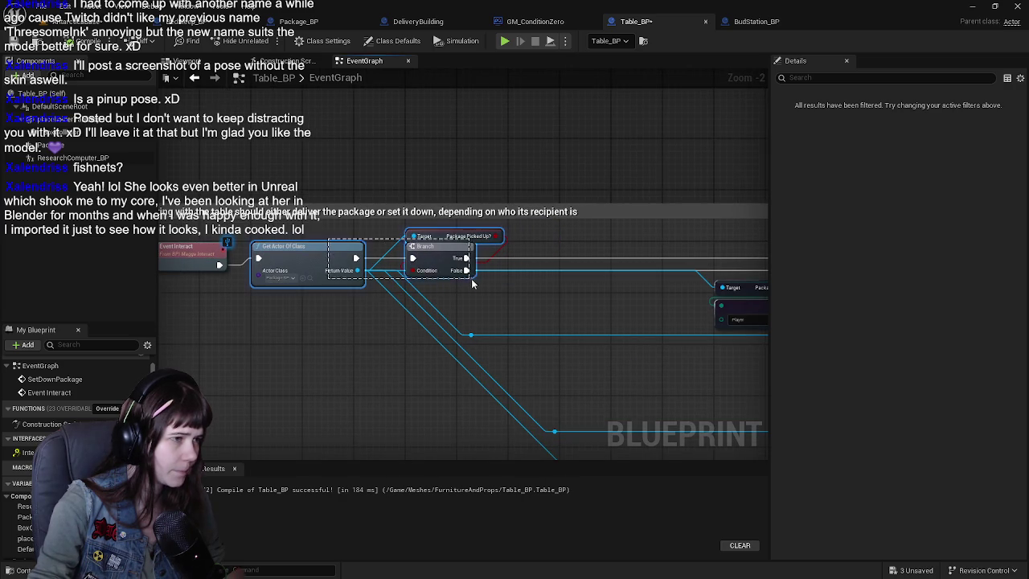
mouse_move(316, 247)
mouse_down()
mouse_move(367, 247)
mouse_move(320, 249)
mouse_up()
Step: Wrap Get Actor Of Class and Branch in a 'picked up from the Delivery Building?' comment
key(c)
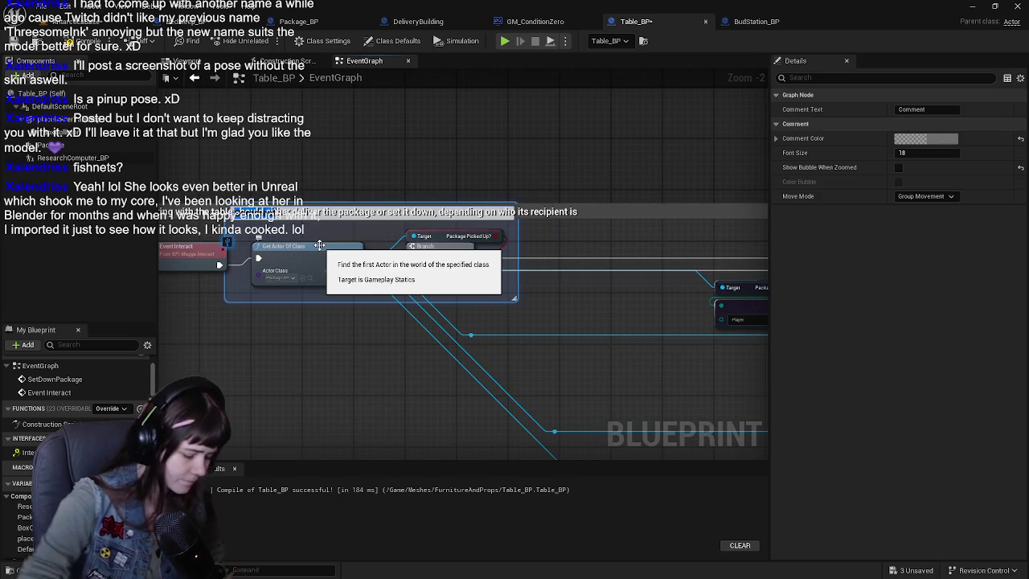
text(picke)
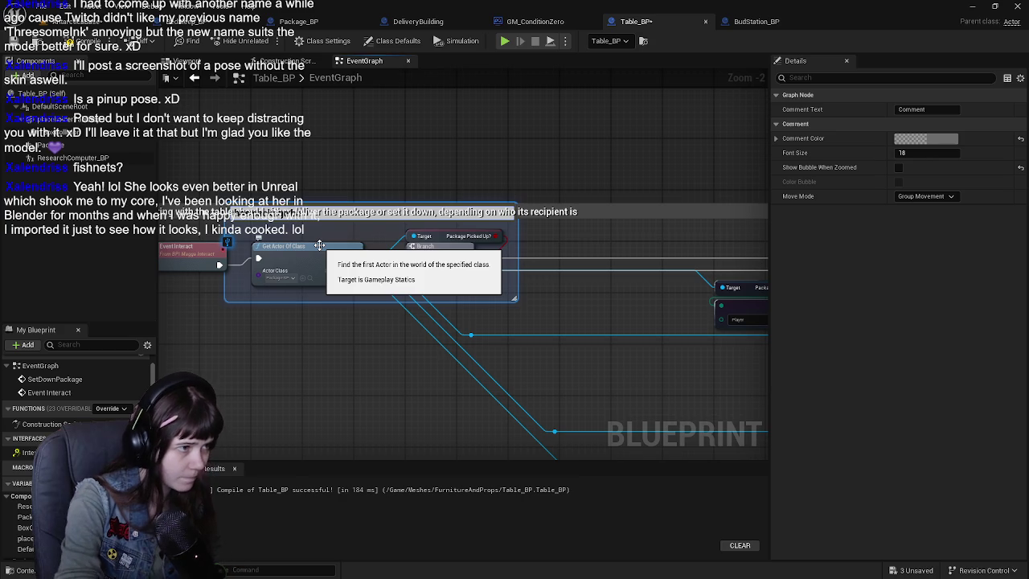
text(d up)
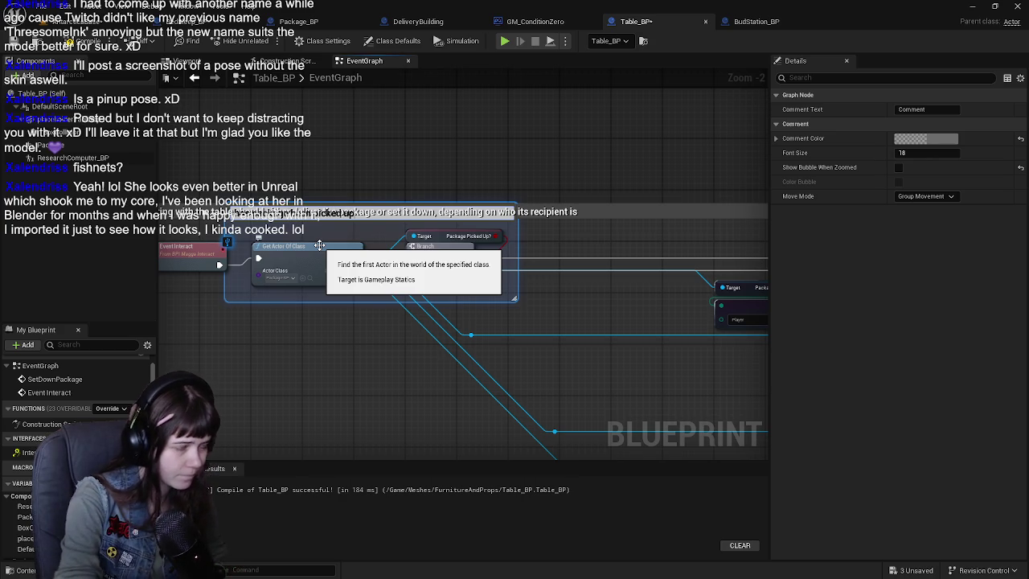
text( from the Deliver)
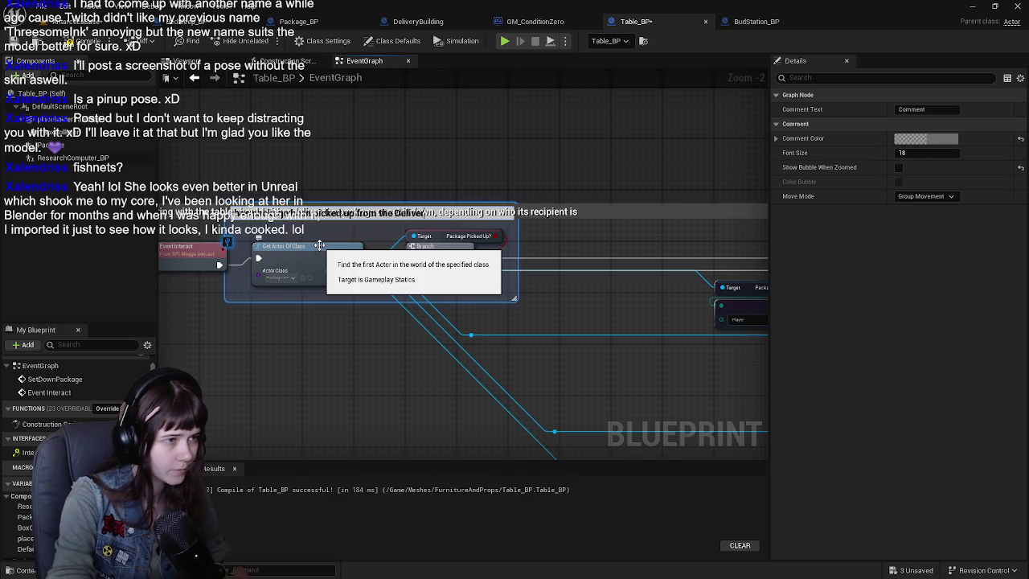
text(y Building?)
key(Return)
click(383, 259)
mouse_move(383, 259)
mouse_down()
mouse_move(438, 274)
mouse_move(245, 252)
mouse_move(321, 265)
mouse_move(468, 265)
mouse_move(591, 320)
mouse_up()
Step: Rearrange the Branch, Package Recipient, Player and reroute nodes into a tidier layout
scroll(378, 261, down, 1)
mouse_move(479, 217)
mouse_down()
mouse_move(562, 289)
mouse_move(631, 320)
mouse_up()
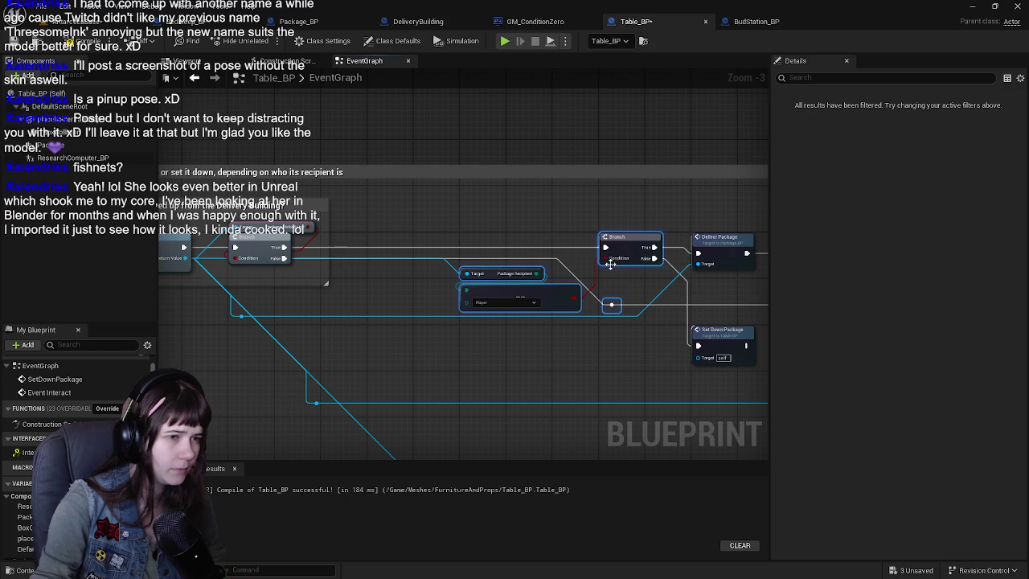
mouse_move(526, 232)
mouse_down()
mouse_move(542, 305)
mouse_move(519, 310)
mouse_move(541, 310)
mouse_up()
drag(648, 252, 542, 259)
click(562, 314)
mouse_move(579, 321)
mouse_down()
mouse_move(454, 348)
mouse_move(374, 345)
mouse_move(377, 403)
mouse_move(394, 400)
mouse_up()
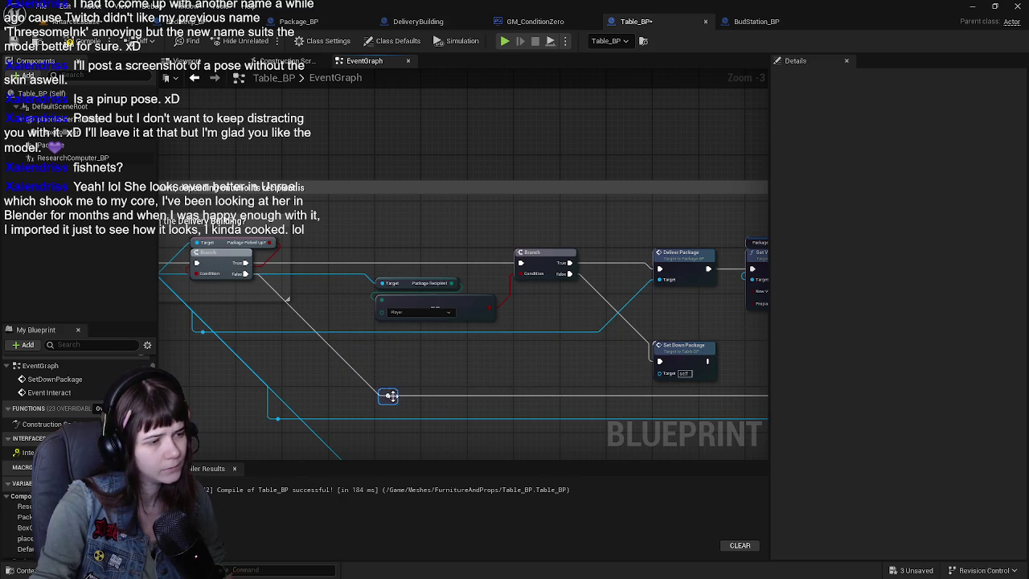
Step: Comment the recipient check 'Is the package's recipient the Player?'
drag(425, 258, 552, 324)
key(c)
text(Is the recipi)
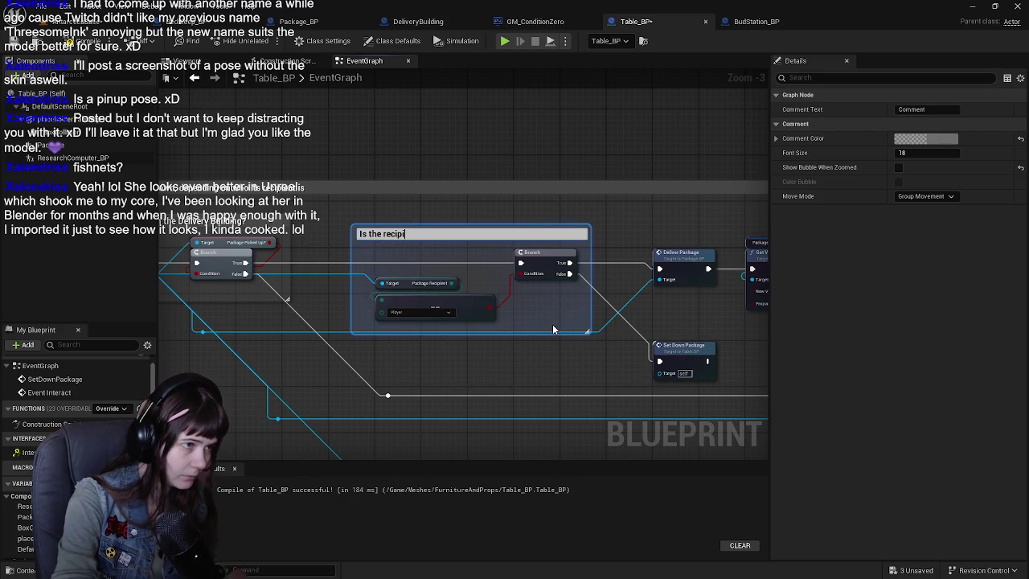
text(en)
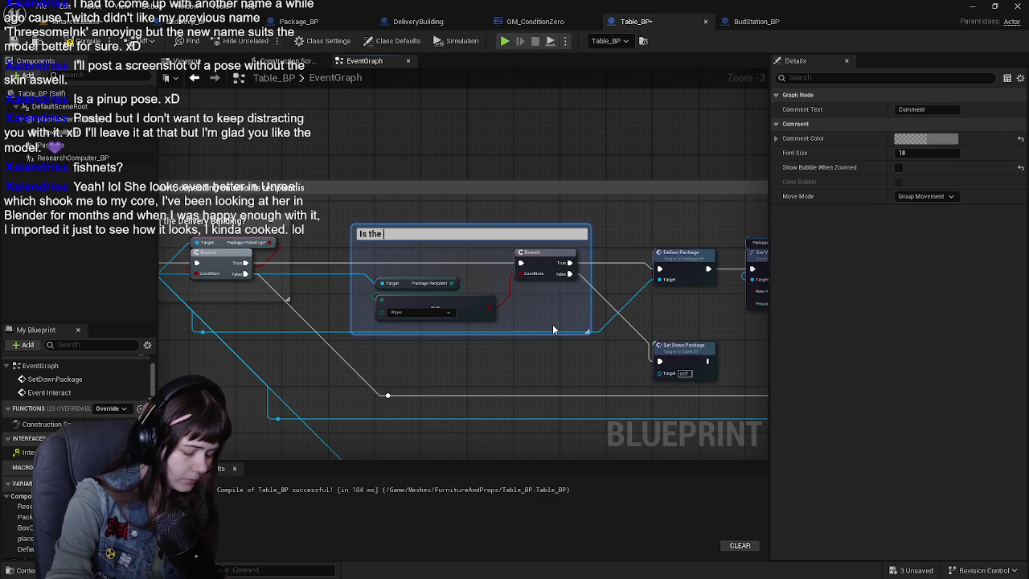
text(ge's recip)
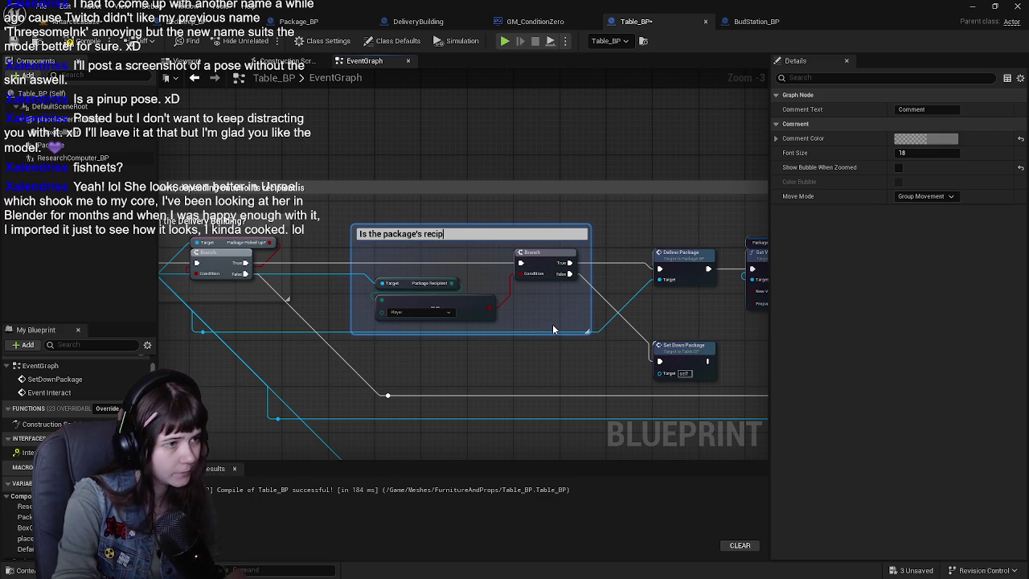
text(ient the Player)
key(Return)
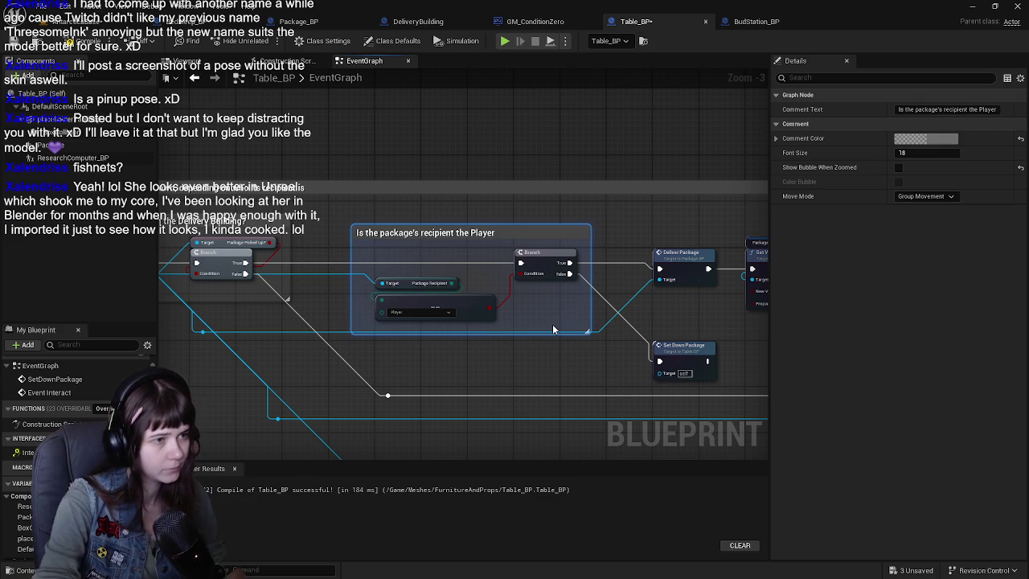
double_click(502, 233)
text(?)
key(Return)
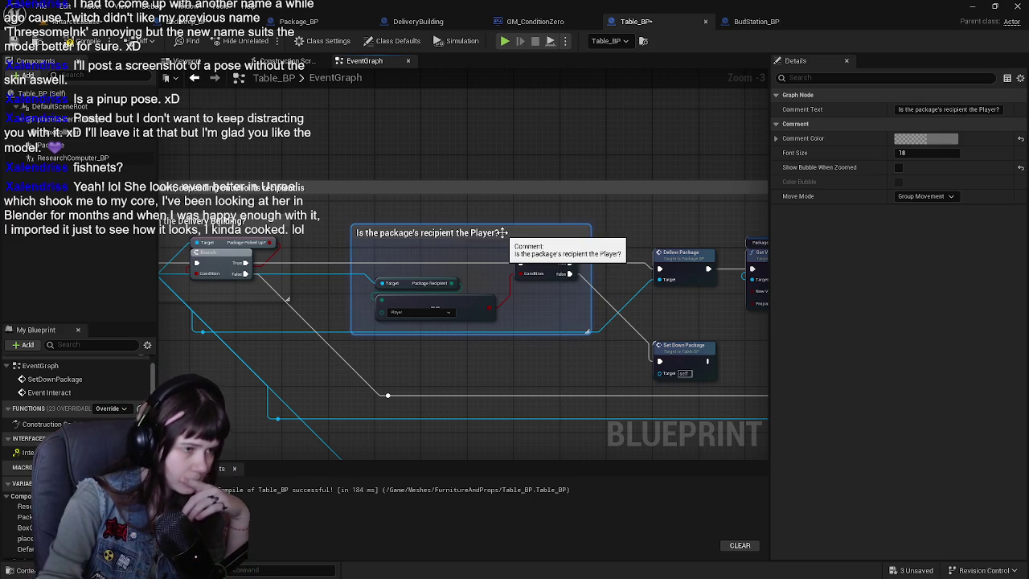
Step: Wrap Deliver Package, Set Visibility and Print String in a 'Deliver the package if the recipient = Player' comment
drag(502, 232, 357, 263)
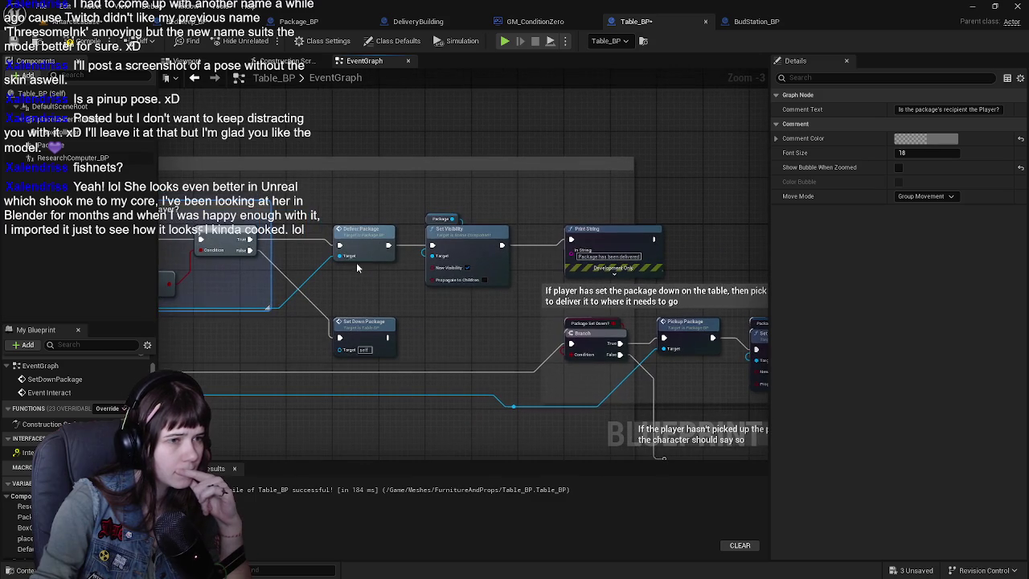
drag(342, 202, 602, 278)
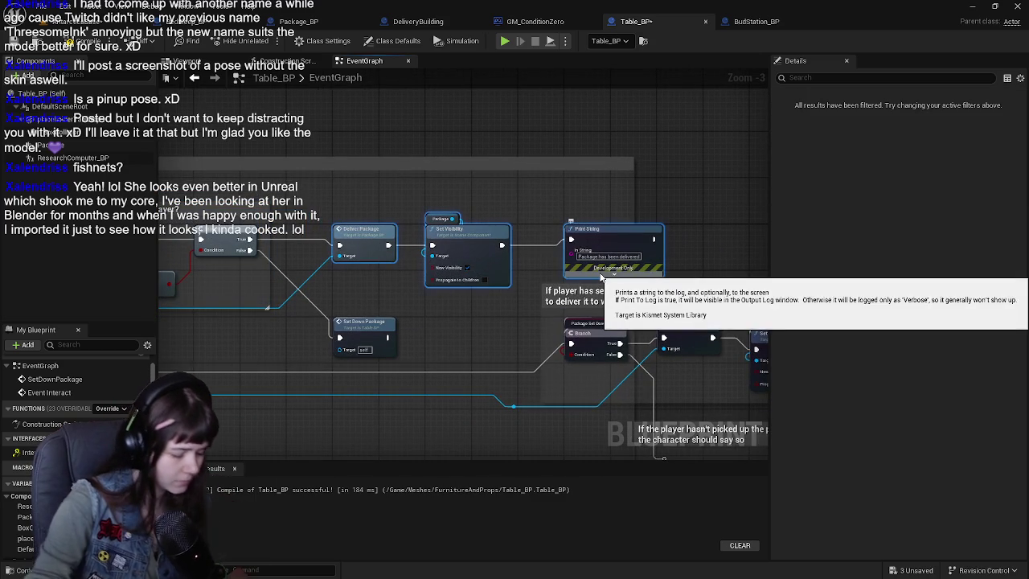
text(cD)
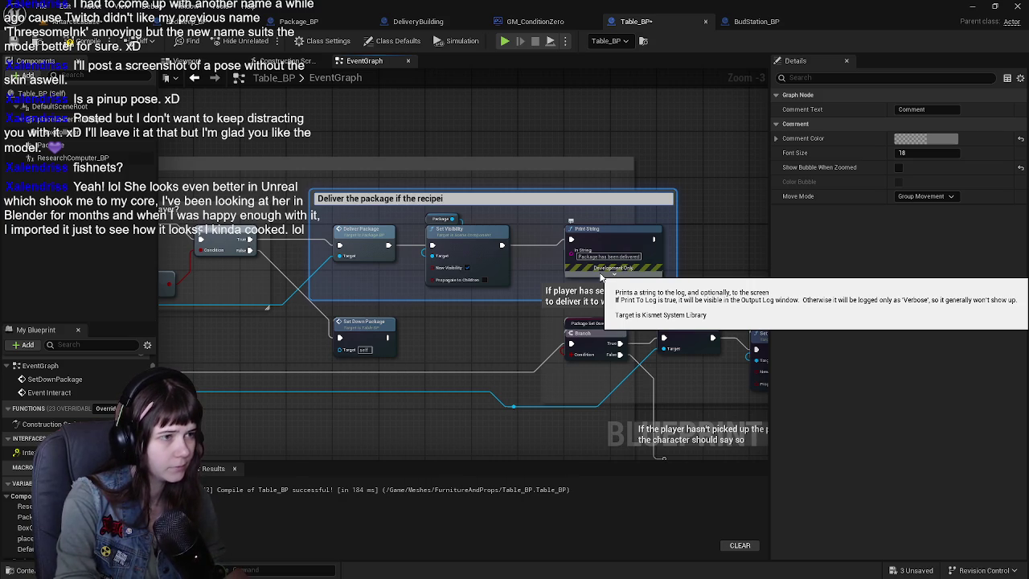
text(layer)
key(Return)
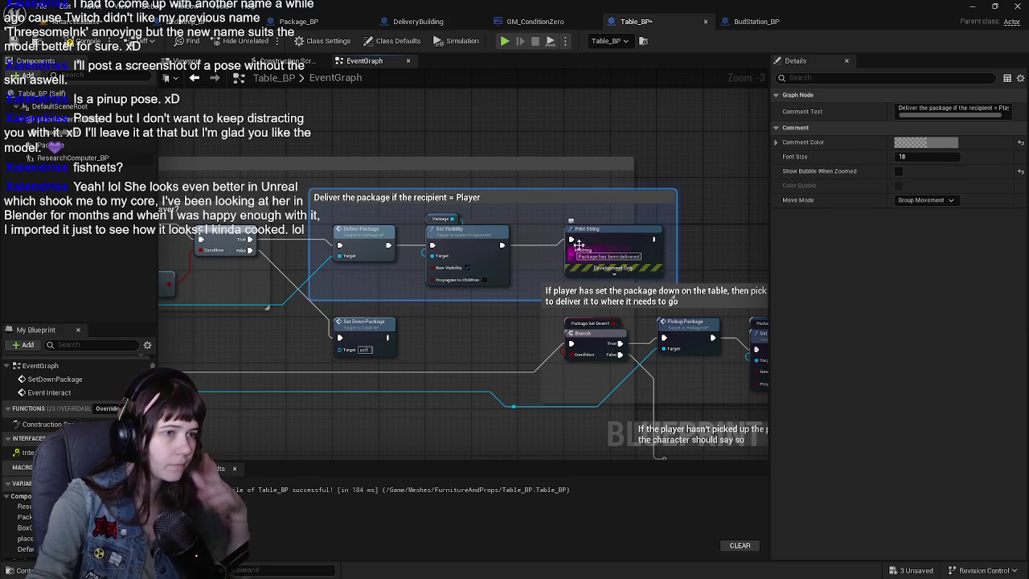
Step: Select Set Down Package and start a comment titled 'If the package…'
mouse_move(364, 257)
mouse_down()
mouse_move(416, 285)
mouse_move(583, 301)
mouse_up()
drag(432, 320, 499, 272)
drag(402, 303, 563, 365)
scroll(496, 231, up, 2)
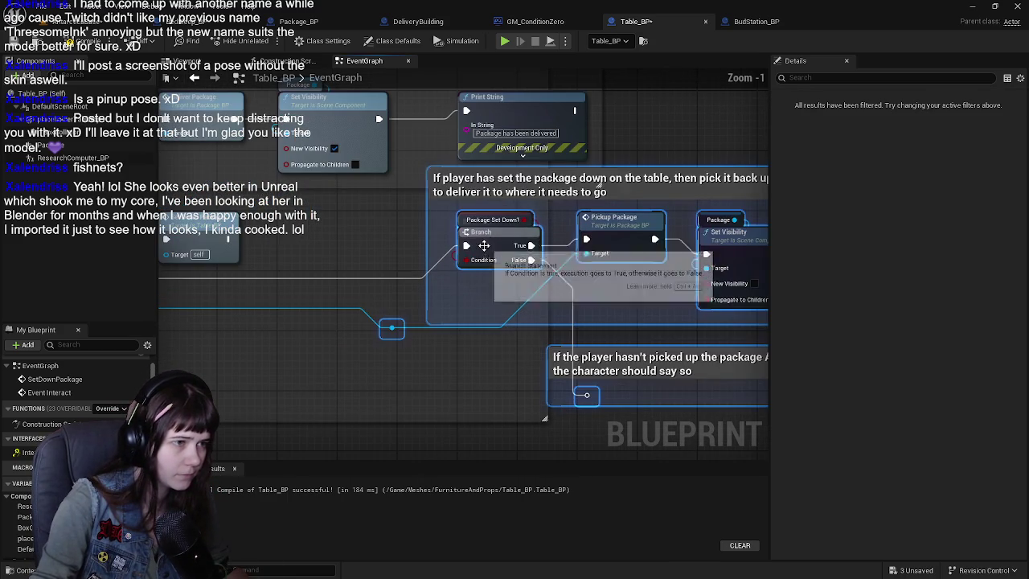
scroll(492, 283, down, 1)
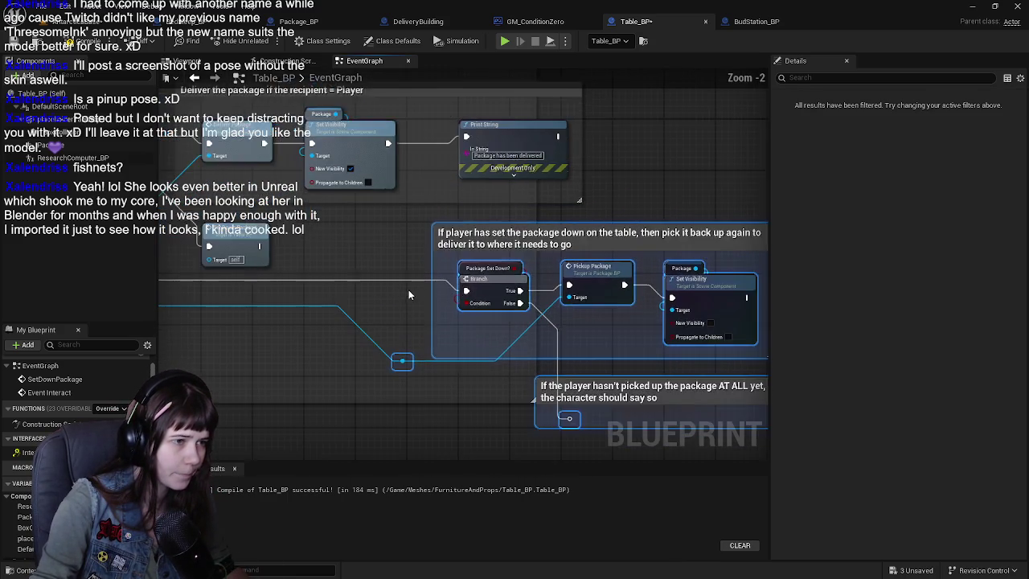
click(419, 280)
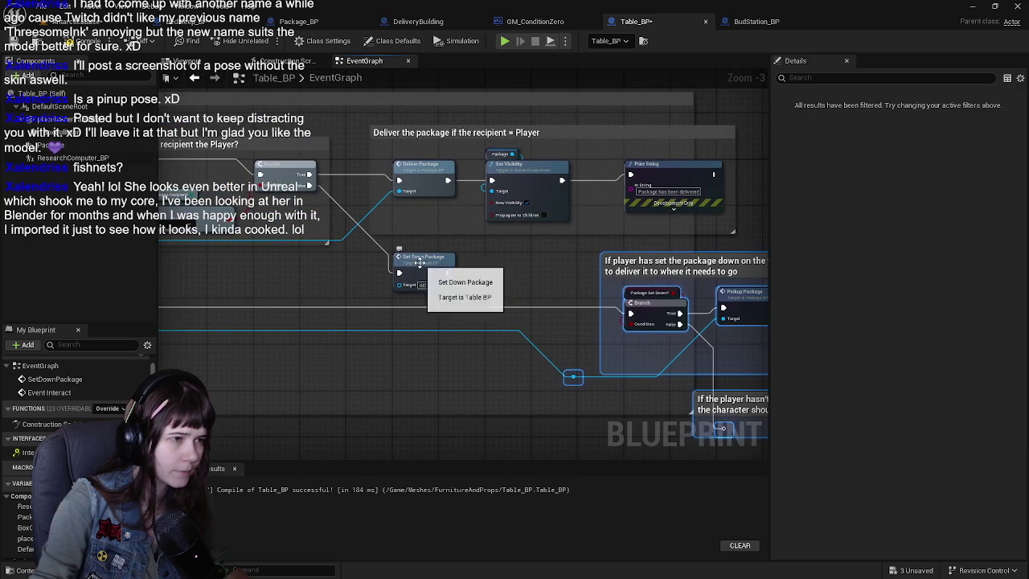
text(c)
text(If the package)
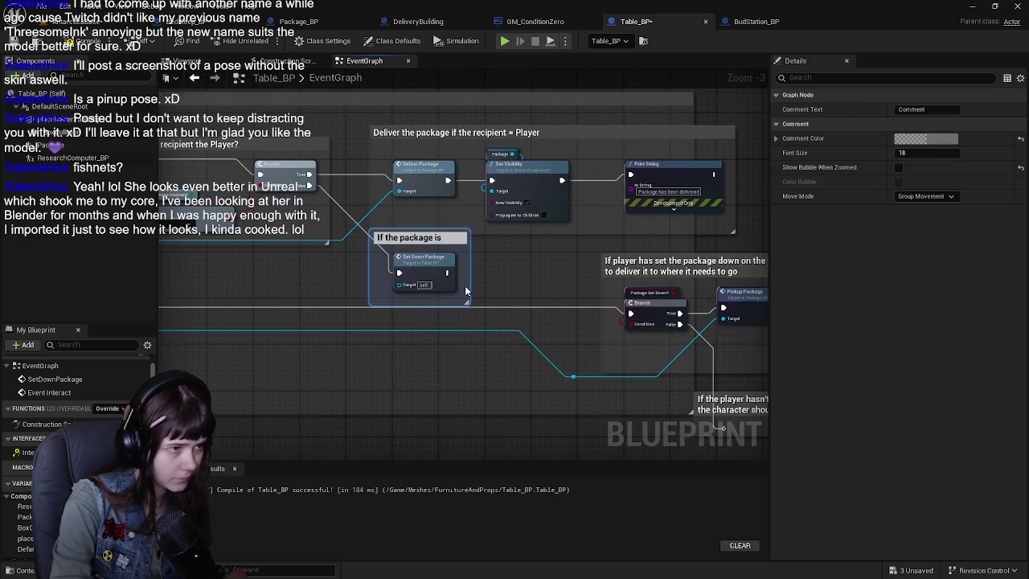
Step: Retitle the comment 'If the Player is not the package's recipient, then just set it down'
key(BackSpace)
key(BackSpace)
key(BackSpace)
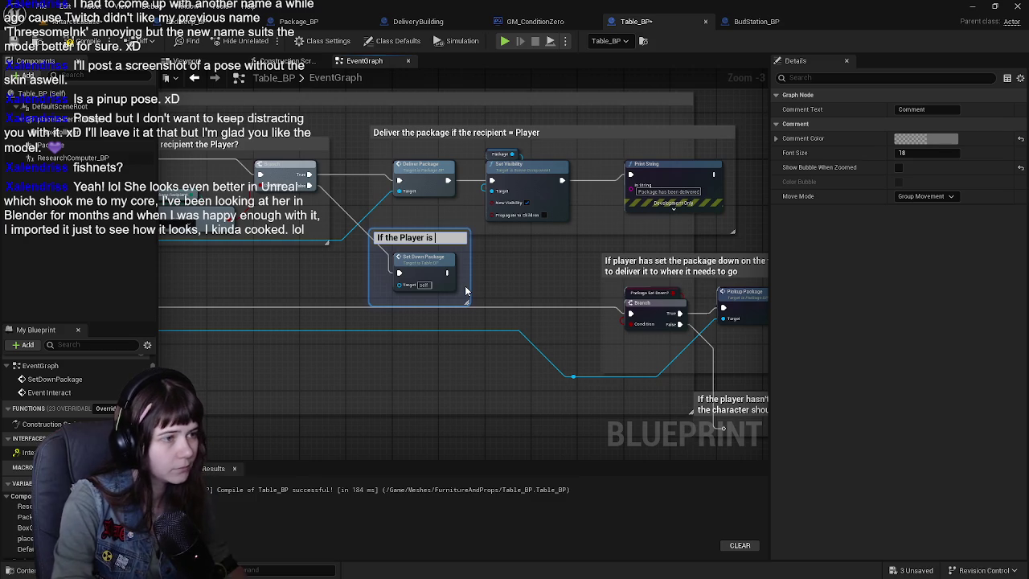
text(he package's recipient, th)
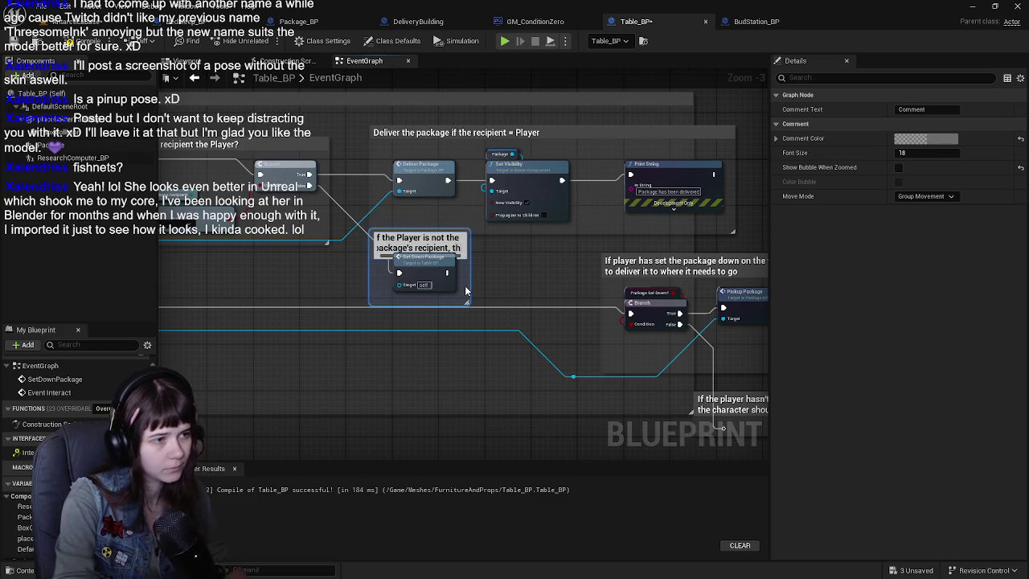
key(BackSpace)
key(BackSpace)
text(hen)
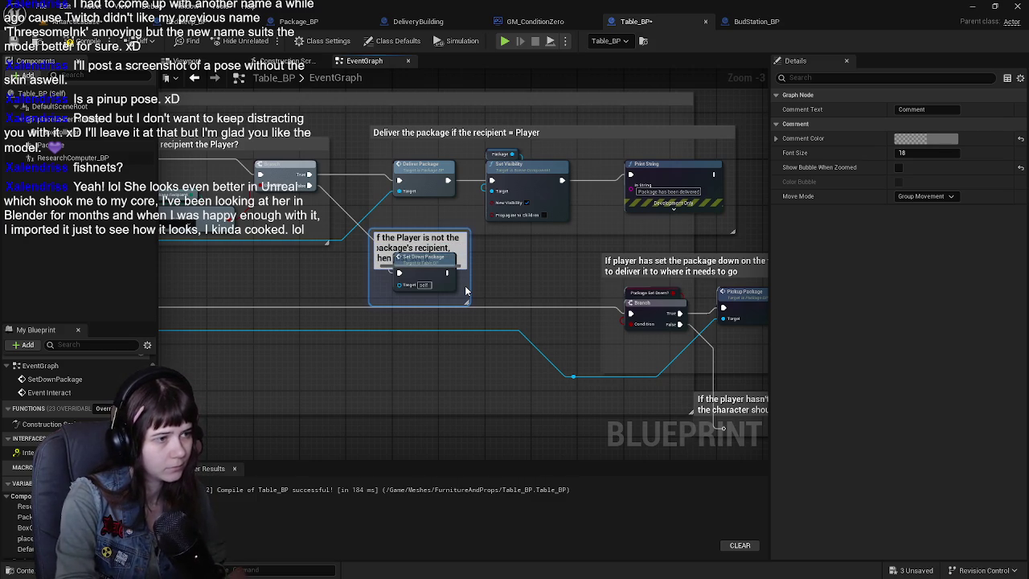
text( emp)
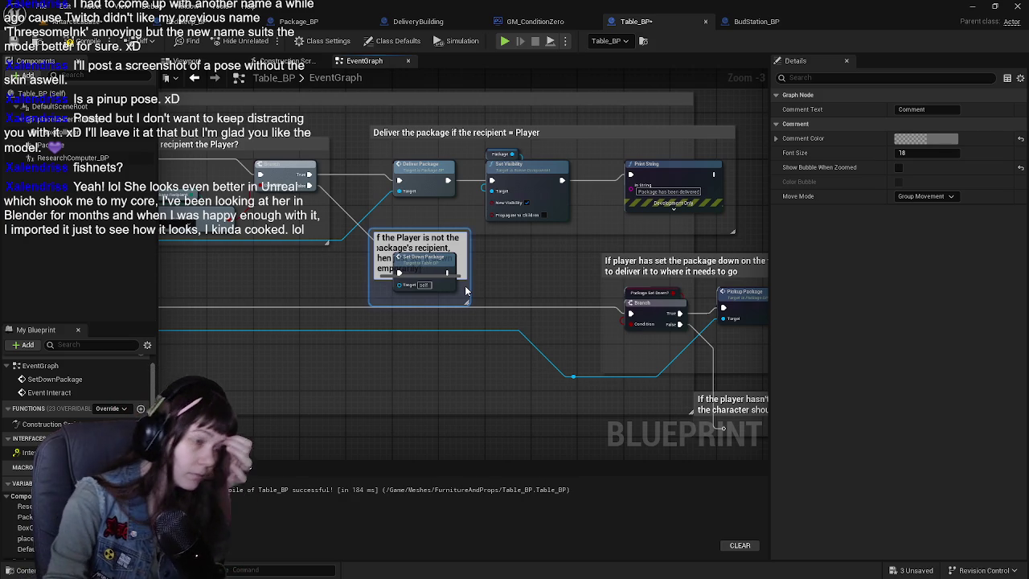
key(BackSpace)
key(BackSpace)
key(BackSpace)
text(just set it down)
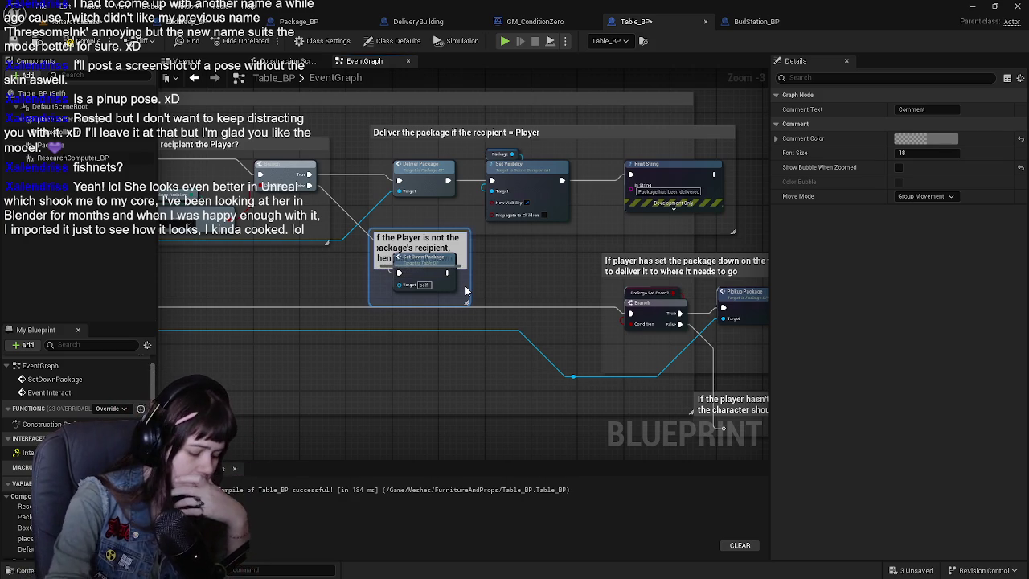
key(Return)
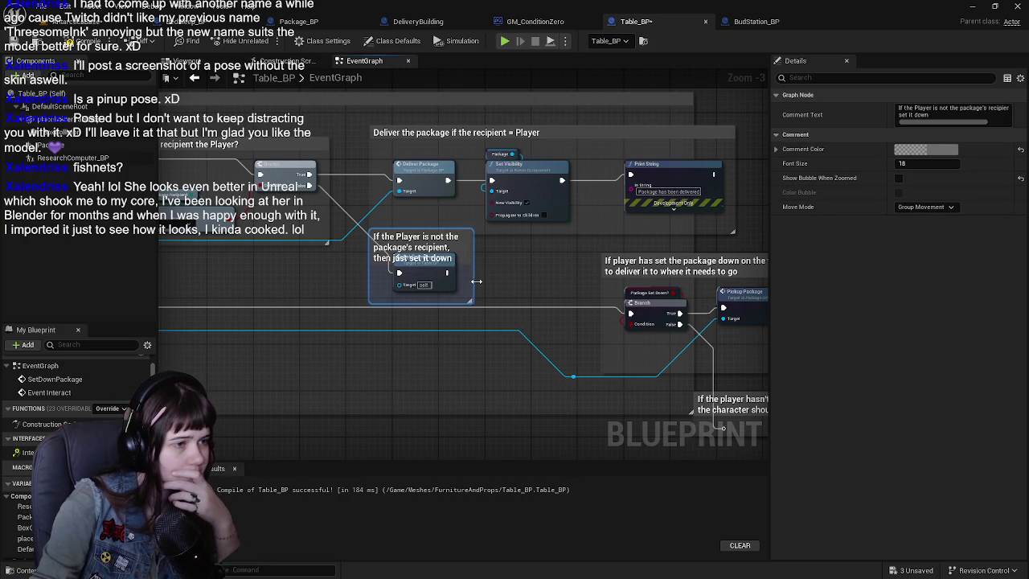
Step: Widen the comment to fit two lines and move Set Down Package with its comment lower
drag(470, 281, 593, 282)
scroll(474, 235, up, 3)
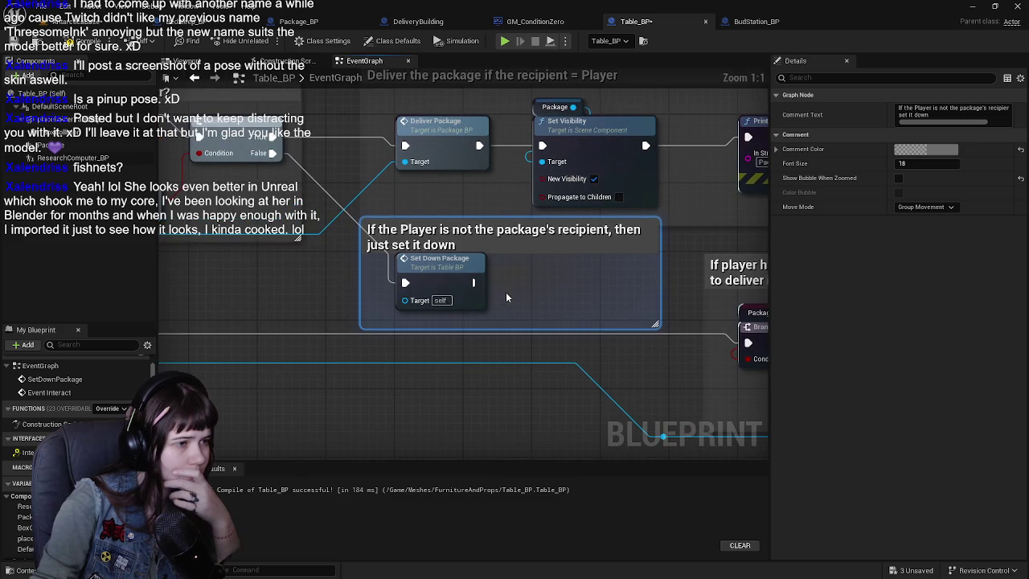
click(432, 268)
drag(432, 268, 435, 344)
scroll(287, 292, down, 5)
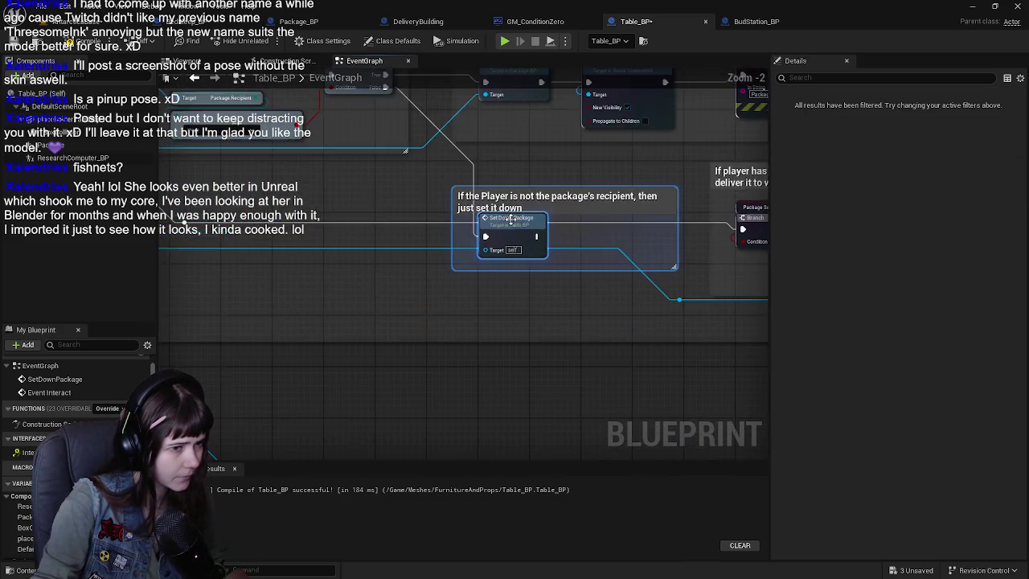
scroll(482, 316, up, 5)
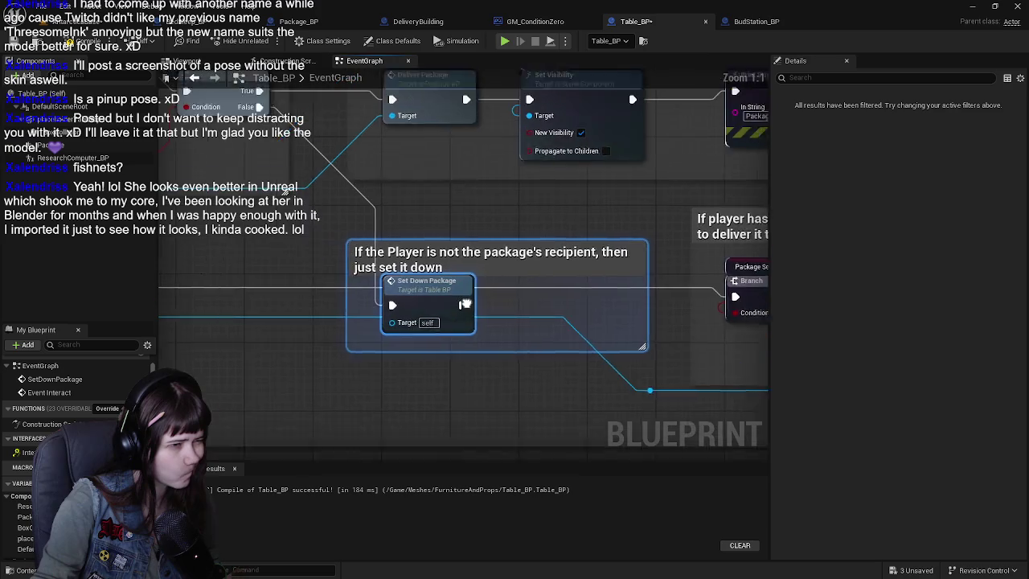
click(527, 263)
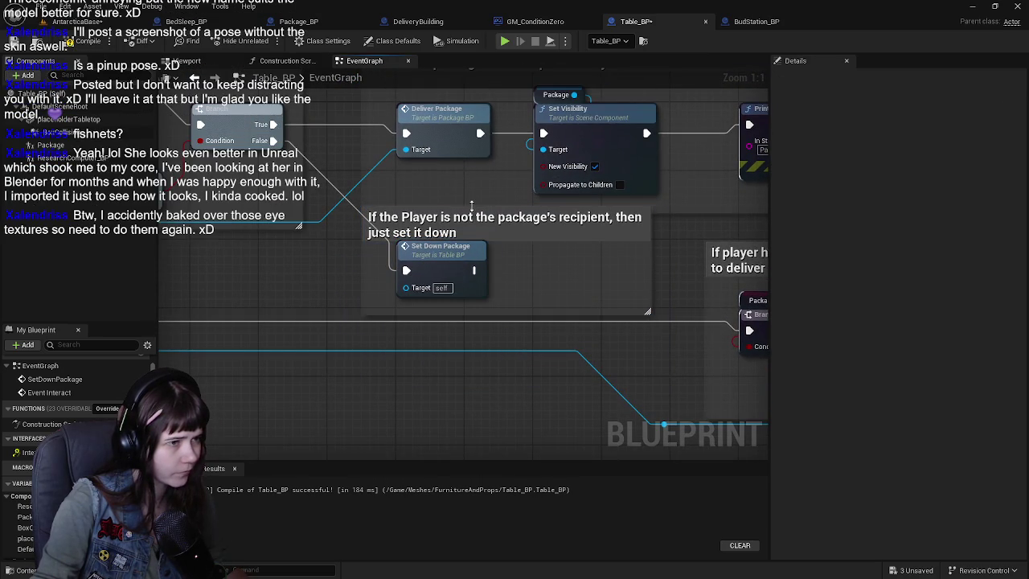
Step: Survey the zoomed-out graph and undo an accidental move of the pick-it-back-up comment group
drag(542, 275, 715, 252)
scroll(715, 252, down, 2)
mouse_move(611, 257)
mouse_down()
mouse_move(650, 269)
mouse_move(129, 265)
mouse_up()
scroll(429, 261, down, 2)
mouse_move(391, 239)
mouse_down()
mouse_move(630, 370)
mouse_move(724, 361)
mouse_up()
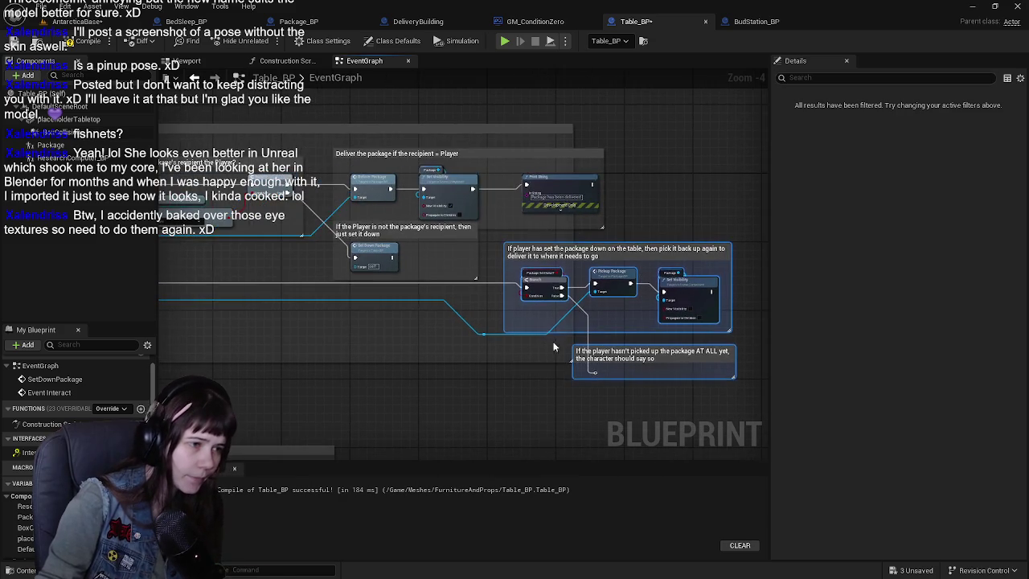
drag(555, 334, 310, 331)
scroll(309, 331, up, 1)
key(ctrl+z)
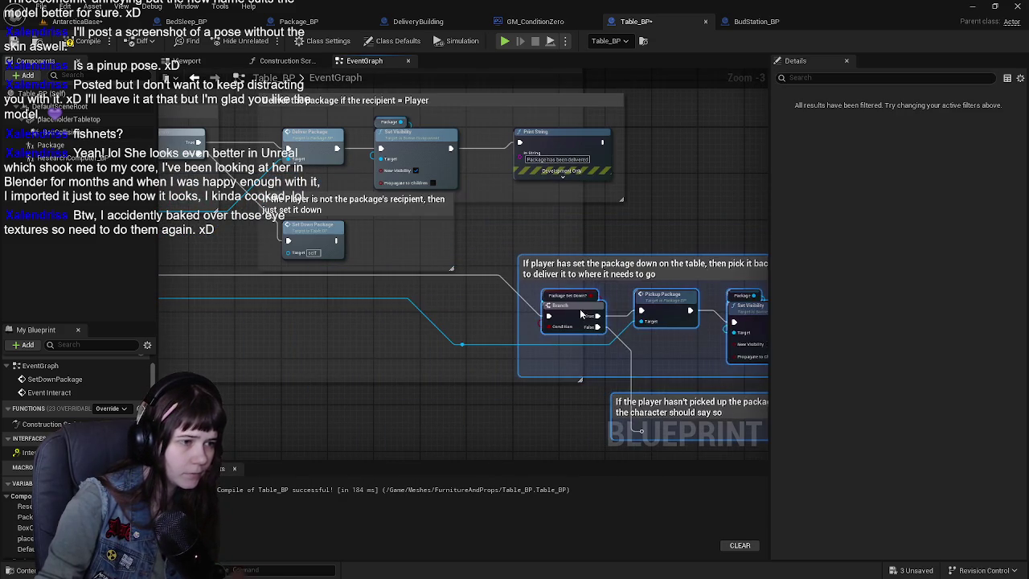
click(447, 329)
Step: Reposition the reroute point on the blue wire beside the pick-it-back-up comment
scroll(475, 354, down, 1)
mouse_move(475, 353)
mouse_down()
mouse_move(543, 357)
mouse_move(533, 376)
mouse_move(593, 323)
mouse_move(438, 311)
mouse_move(405, 323)
mouse_move(377, 295)
mouse_move(540, 304)
mouse_up()
scroll(532, 376, up, 1)
click(487, 259)
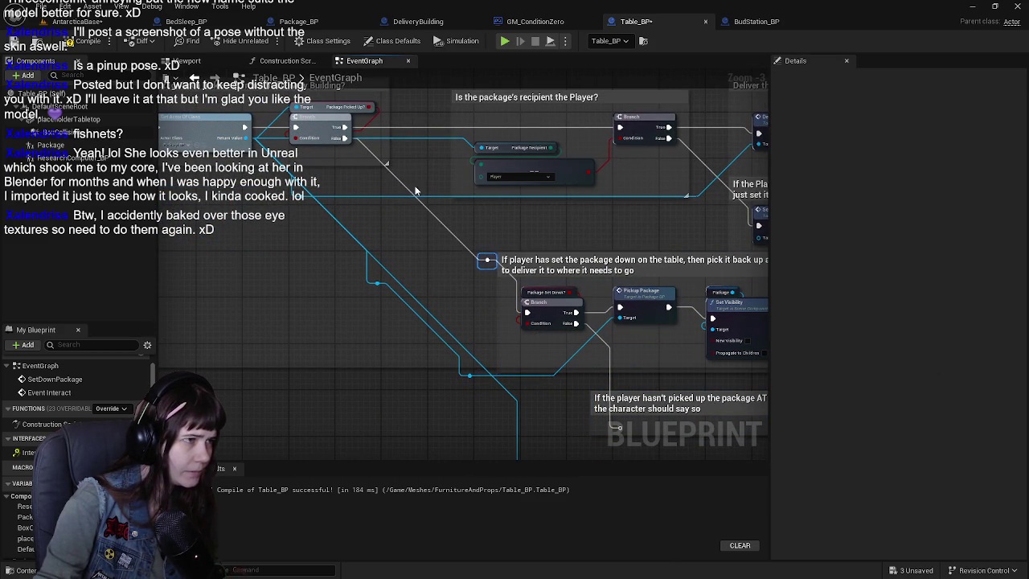
mouse_move(487, 261)
mouse_down()
mouse_move(379, 243)
mouse_move(408, 223)
mouse_up()
drag(345, 138, 524, 300)
mouse_move(431, 241)
mouse_down()
mouse_move(217, 201)
mouse_move(513, 319)
mouse_up()
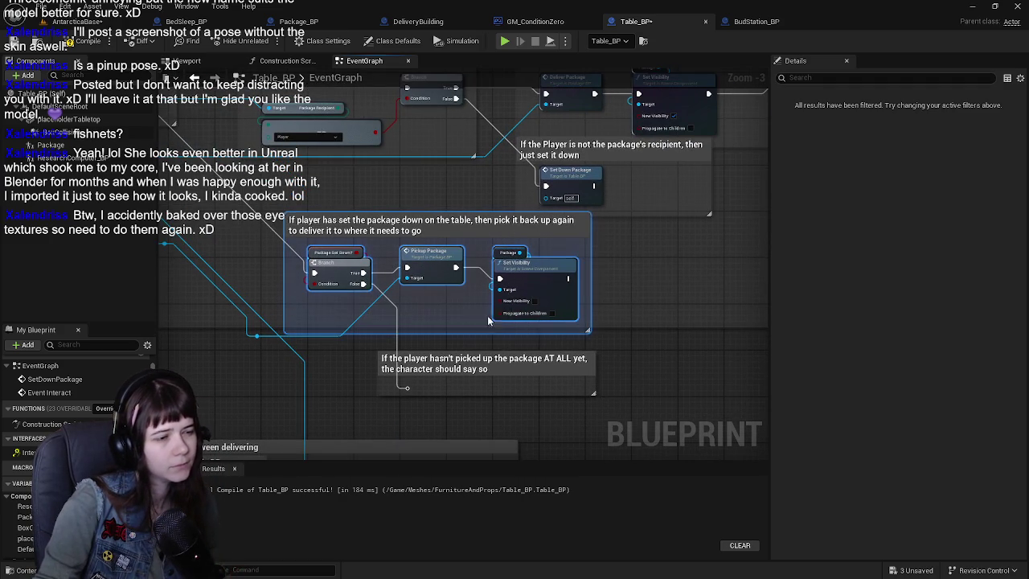
scroll(514, 346, up, 1)
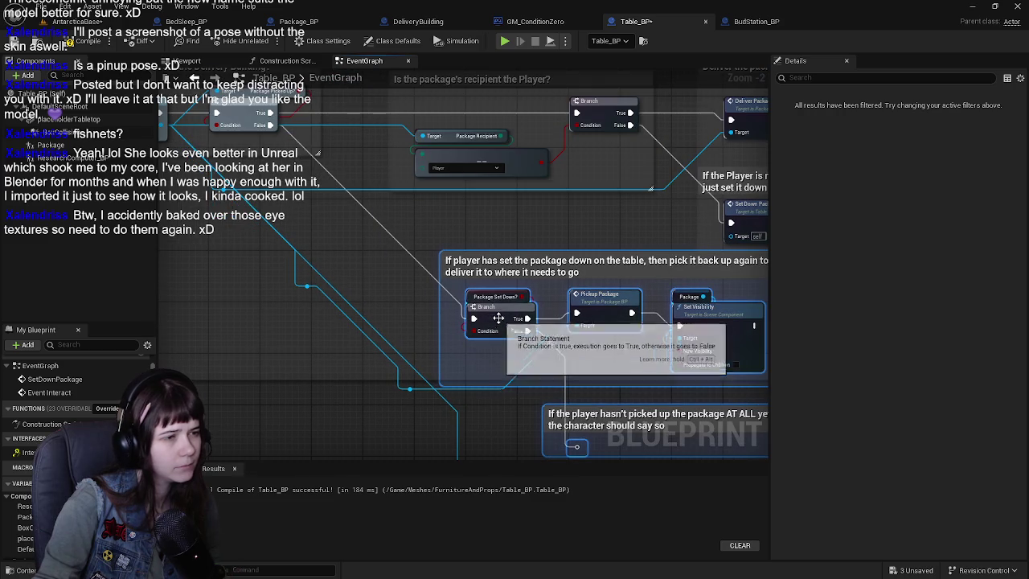
mouse_move(496, 337)
mouse_down()
mouse_move(362, 287)
mouse_move(305, 200)
mouse_move(252, 200)
mouse_move(441, 272)
mouse_up()
Step: Delete the lower reroute point and reconnect the wire into Pickup Package's Target
click(464, 395)
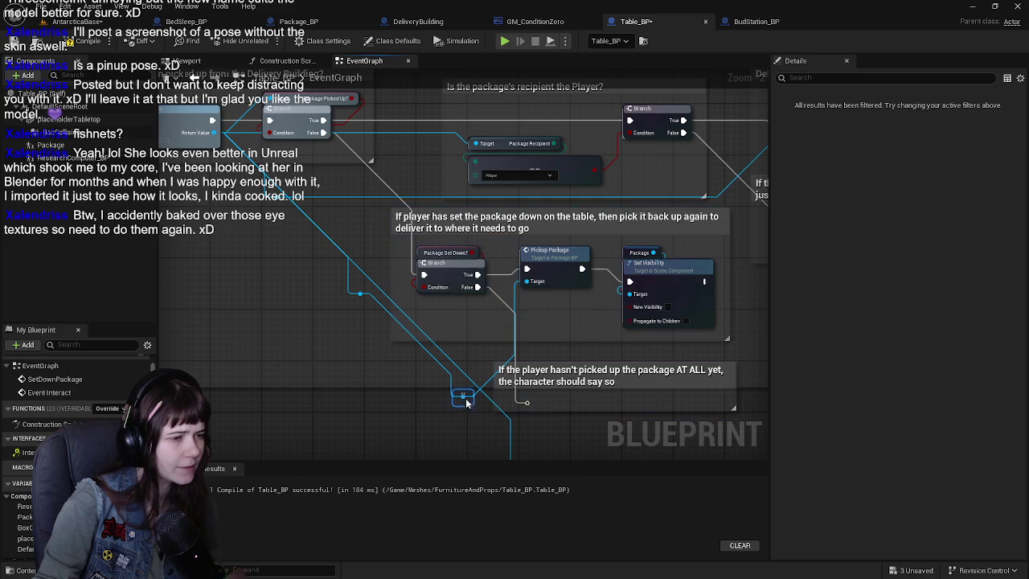
drag(470, 401, 340, 324)
key(Delete)
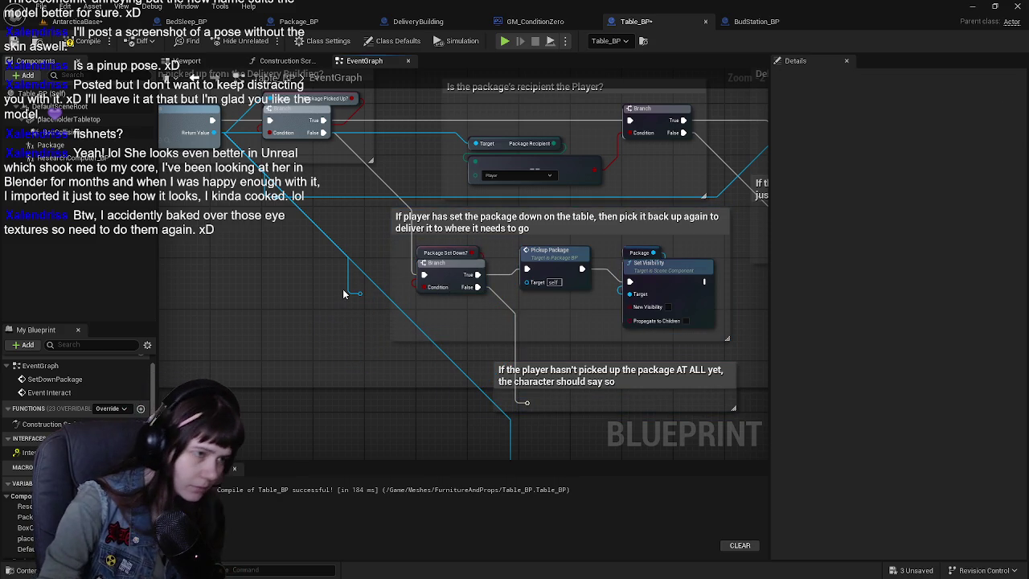
drag(360, 293, 527, 282)
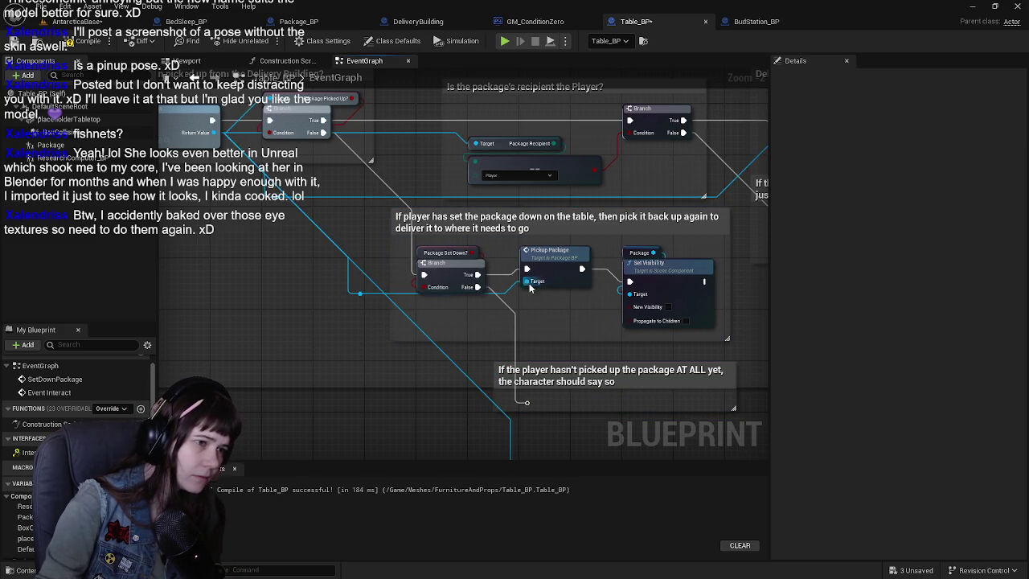
Step: Nudge the remaining reroute points to straighten the wires up to the Event Interact nodes
drag(393, 333, 347, 355)
mouse_move(308, 240)
mouse_down()
mouse_move(369, 229)
mouse_move(372, 258)
mouse_move(129, 285)
mouse_move(375, 217)
mouse_move(341, 304)
mouse_up()
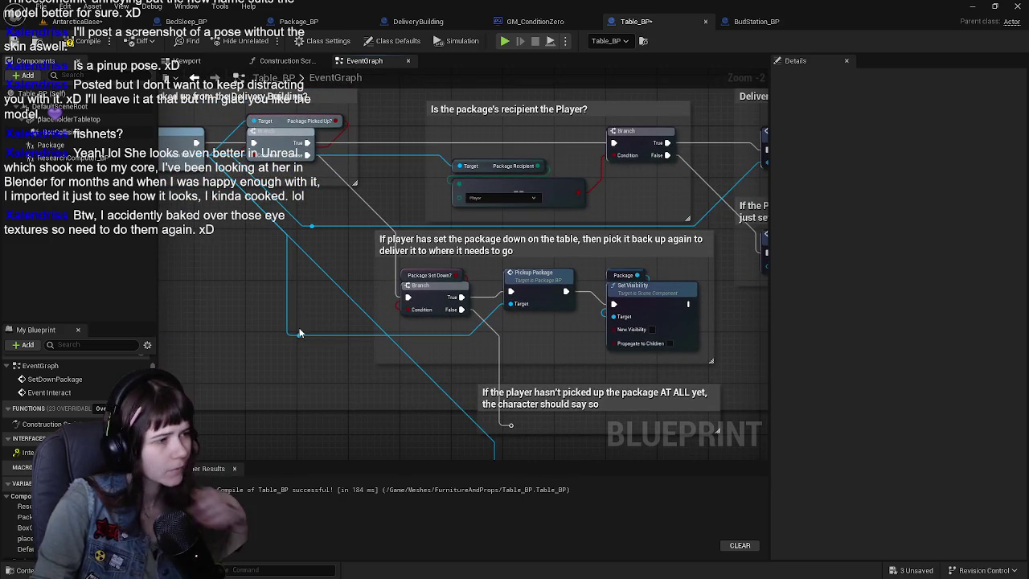
mouse_move(306, 341)
mouse_down()
mouse_move(359, 344)
mouse_move(366, 128)
mouse_move(391, 260)
mouse_move(449, 306)
mouse_move(452, 338)
mouse_move(292, 325)
mouse_move(337, 348)
mouse_up()
click(384, 297)
mouse_move(383, 297)
mouse_down()
mouse_move(356, 362)
mouse_move(415, 359)
mouse_up()
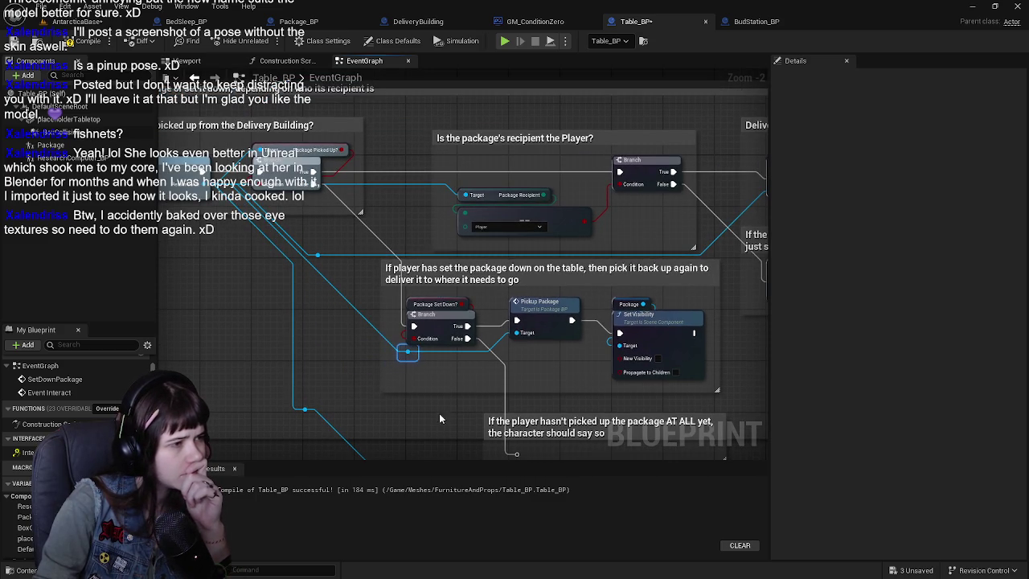
drag(447, 447, 440, 402)
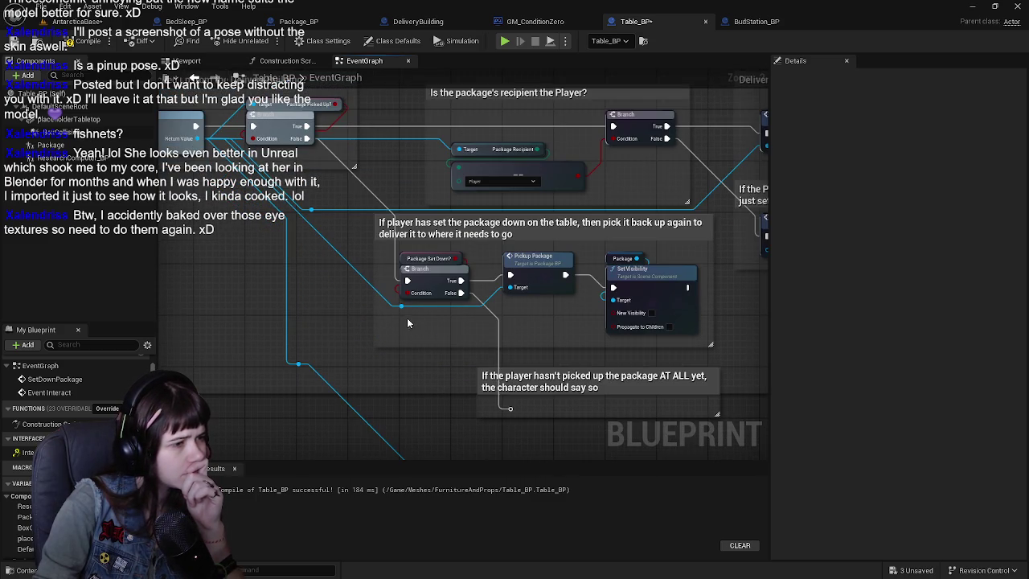
drag(403, 312, 409, 322)
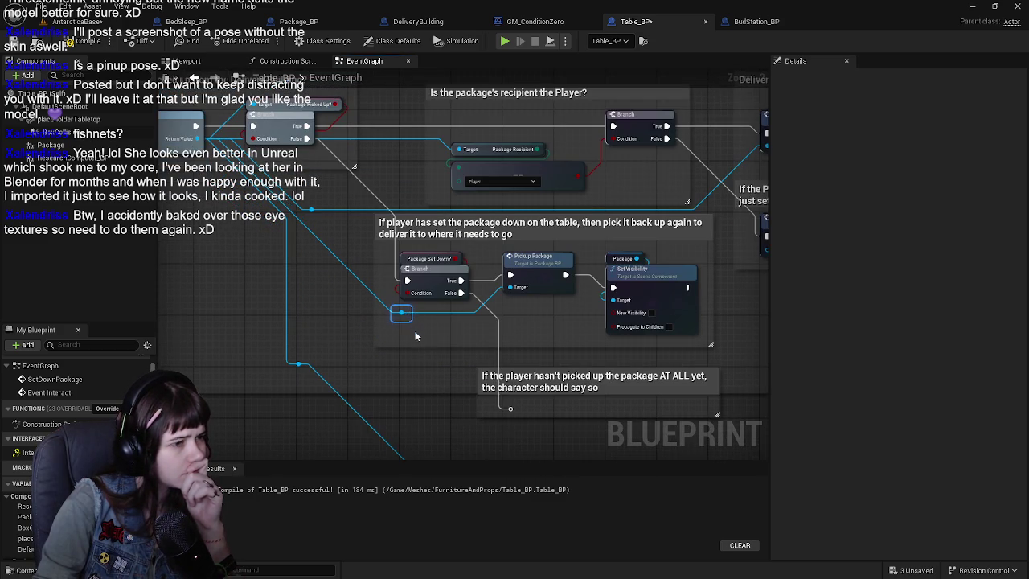
scroll(361, 370, down, 1)
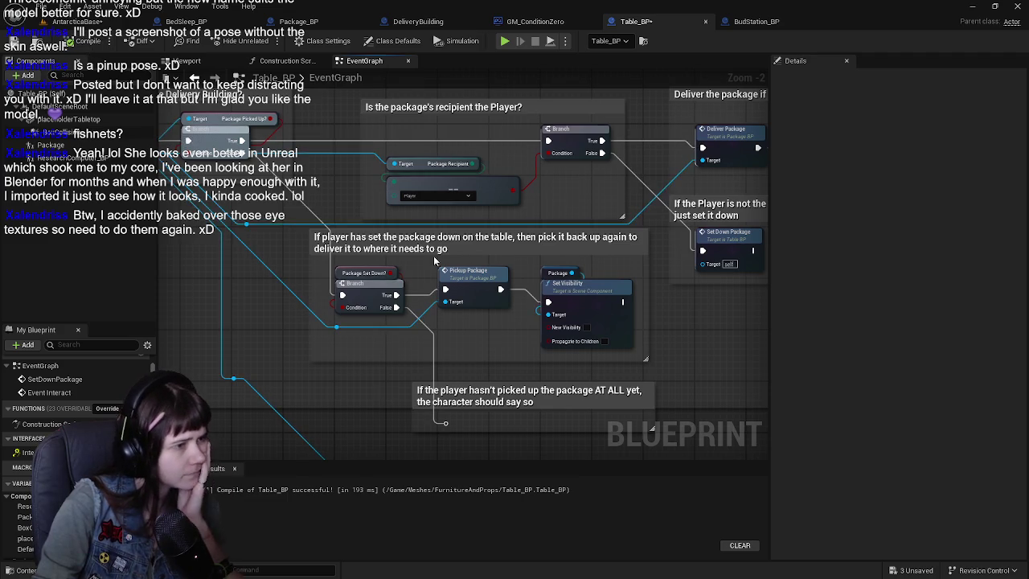
drag(361, 370, 200, 273)
mouse_move(565, 245)
mouse_down()
mouse_move(375, 364)
mouse_move(593, 361)
mouse_up()
drag(183, 322, 591, 317)
Step: Save Table_BP and view the table in the AntarcticaBase level
mouse_move(323, 306)
mouse_down()
mouse_move(582, 309)
mouse_move(493, 200)
mouse_move(407, 156)
mouse_move(381, 193)
mouse_move(563, 203)
mouse_move(517, 205)
mouse_up()
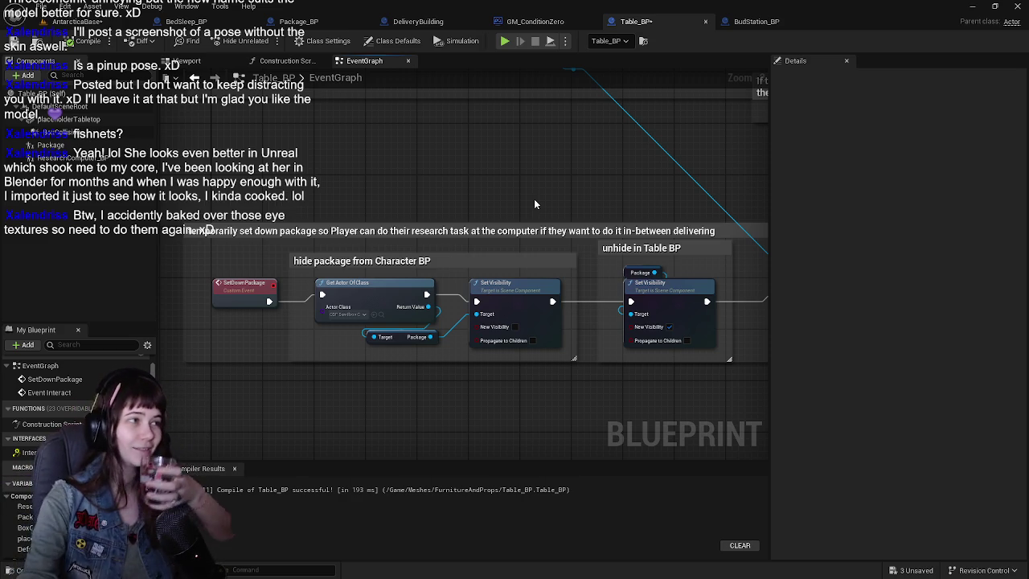
click(67, 21)
click(13, 42)
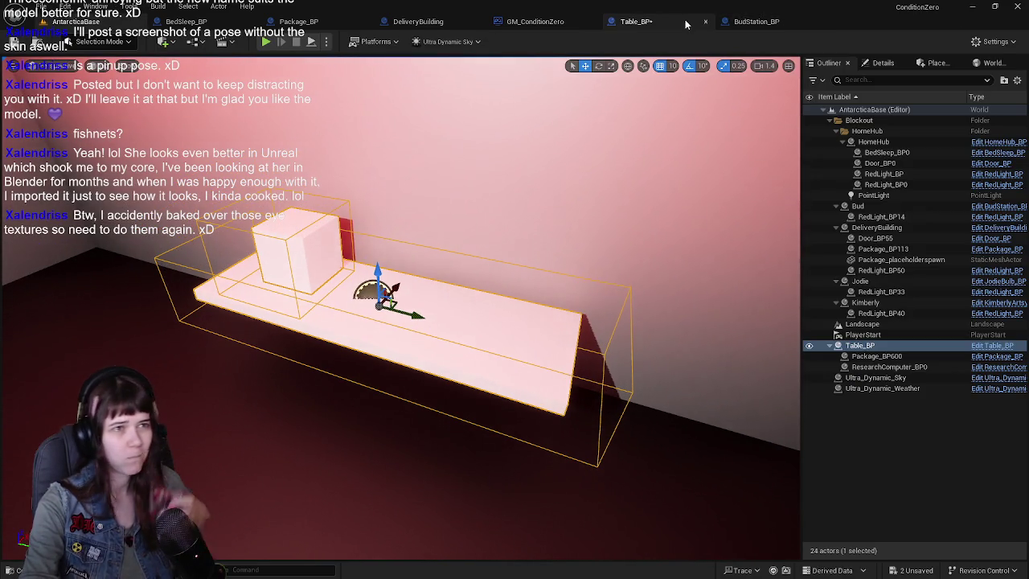
Step: Return to the Table_BP graph and bring the SET nodes into view
click(684, 23)
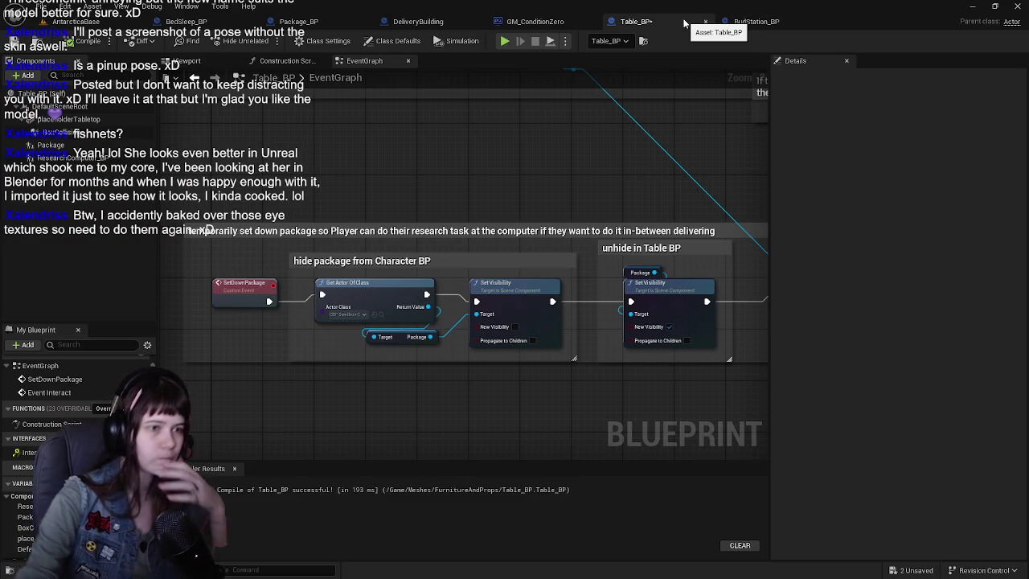
scroll(452, 198, down, 3)
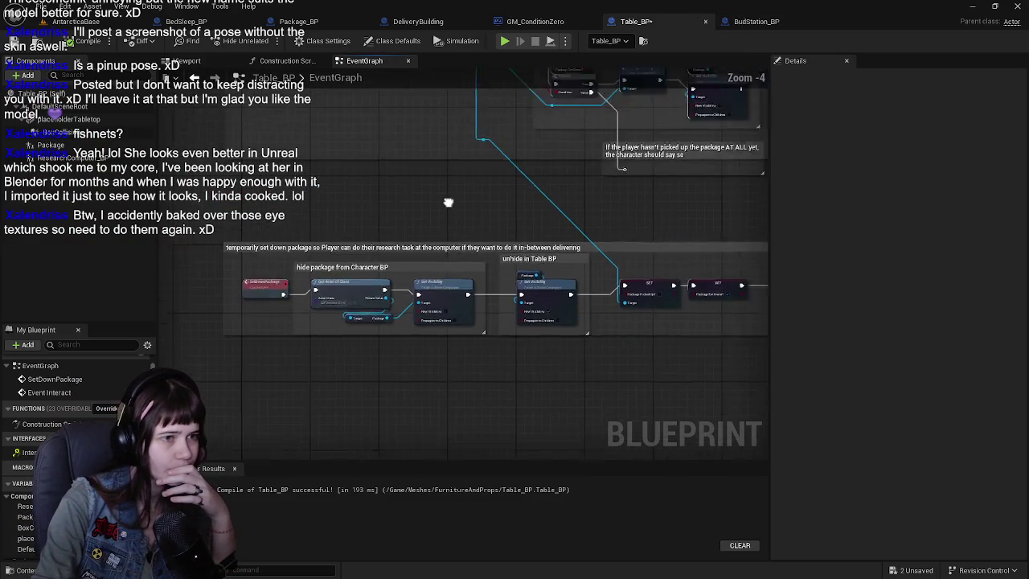
scroll(483, 207, up, 1)
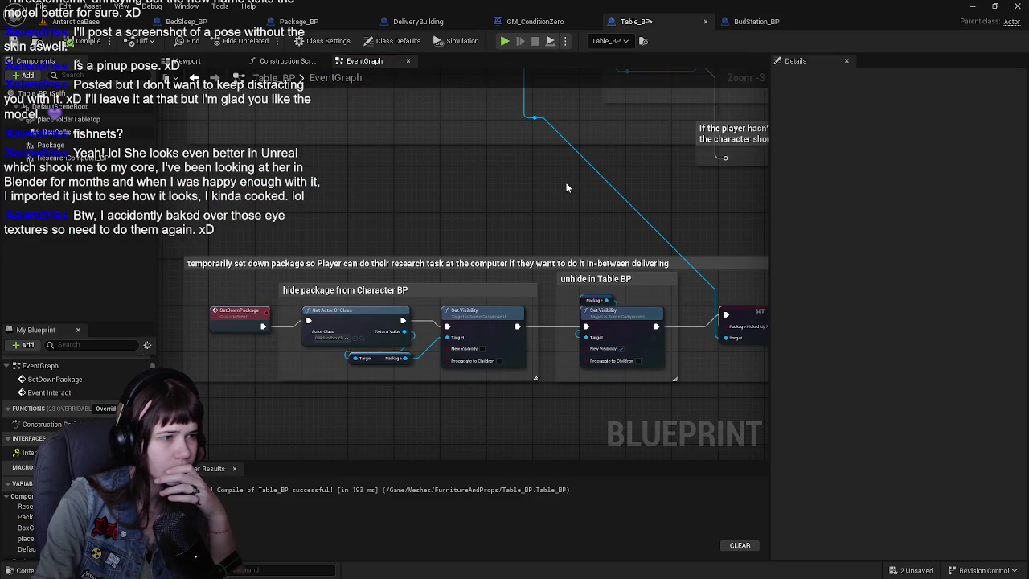
mouse_move(573, 181)
mouse_down()
mouse_move(434, 193)
mouse_move(524, 216)
mouse_move(482, 185)
mouse_move(426, 310)
mouse_move(399, 306)
mouse_move(346, 173)
mouse_move(364, 208)
mouse_up()
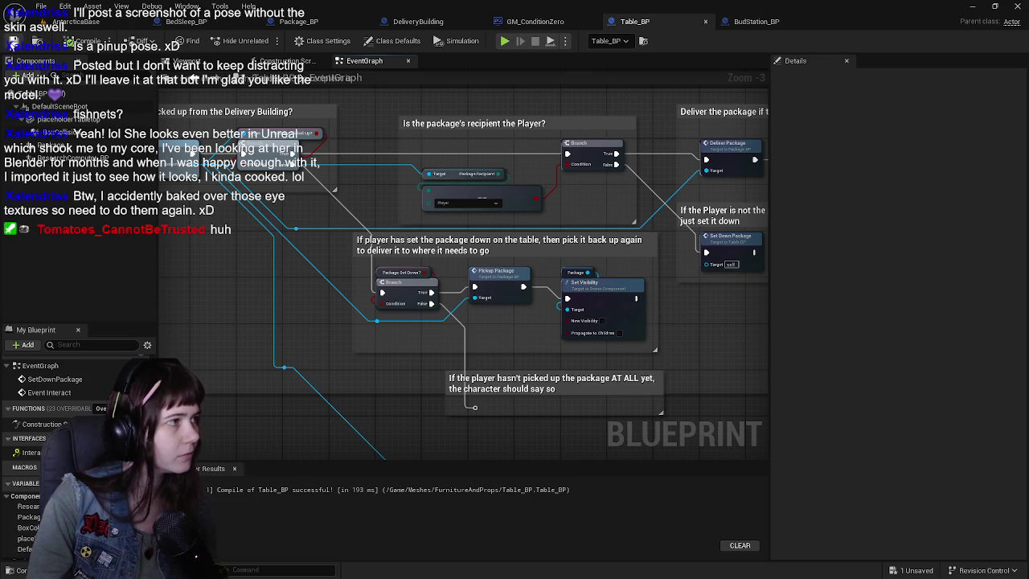
Step: Review the graph from Get Actor Of Class through Pickup Package, Print String and the recipient check
drag(352, 320, 537, 355)
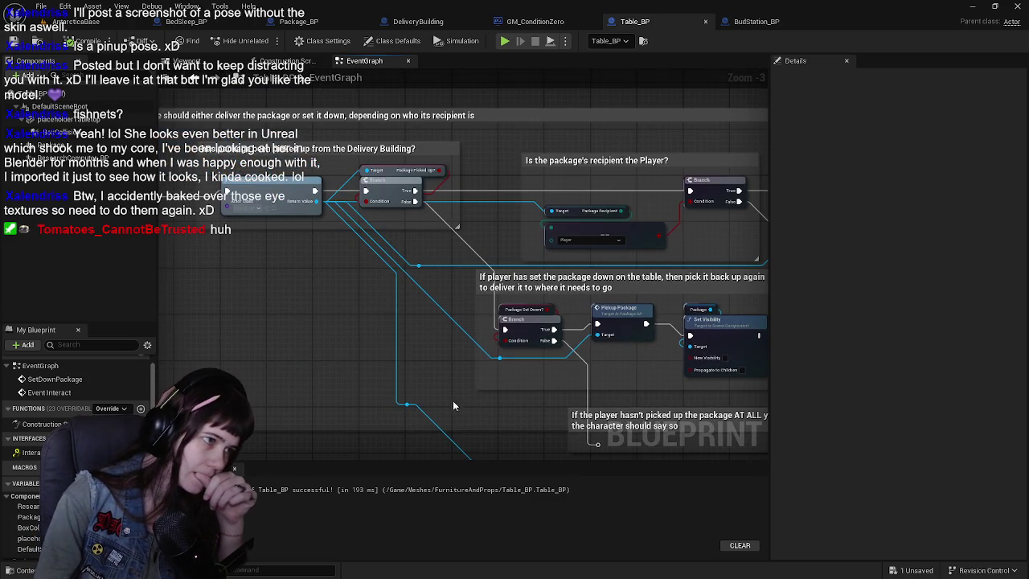
mouse_move(392, 291)
mouse_down()
mouse_move(475, 380)
mouse_move(357, 283)
mouse_move(255, 288)
mouse_up()
drag(193, 217, 313, 257)
scroll(313, 258, up, 1)
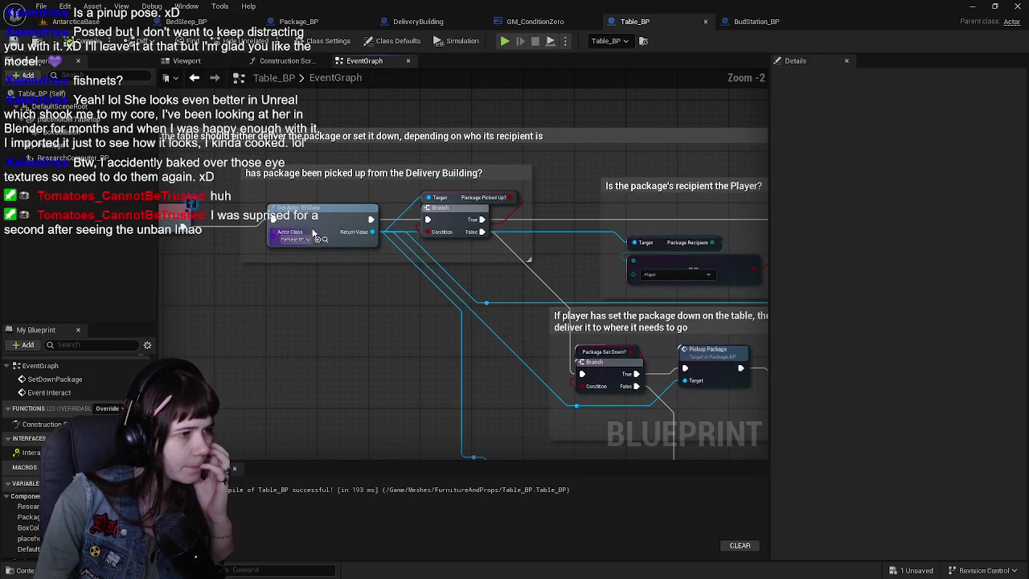
click(322, 227)
scroll(502, 320, down, 1)
mouse_move(502, 320)
mouse_down()
mouse_move(333, 285)
mouse_move(355, 283)
mouse_up()
mouse_move(700, 356)
mouse_down()
mouse_move(502, 341)
mouse_move(471, 356)
mouse_move(581, 363)
mouse_move(618, 417)
mouse_move(692, 354)
mouse_up()
scroll(411, 239, up, 1)
drag(494, 266, 470, 292)
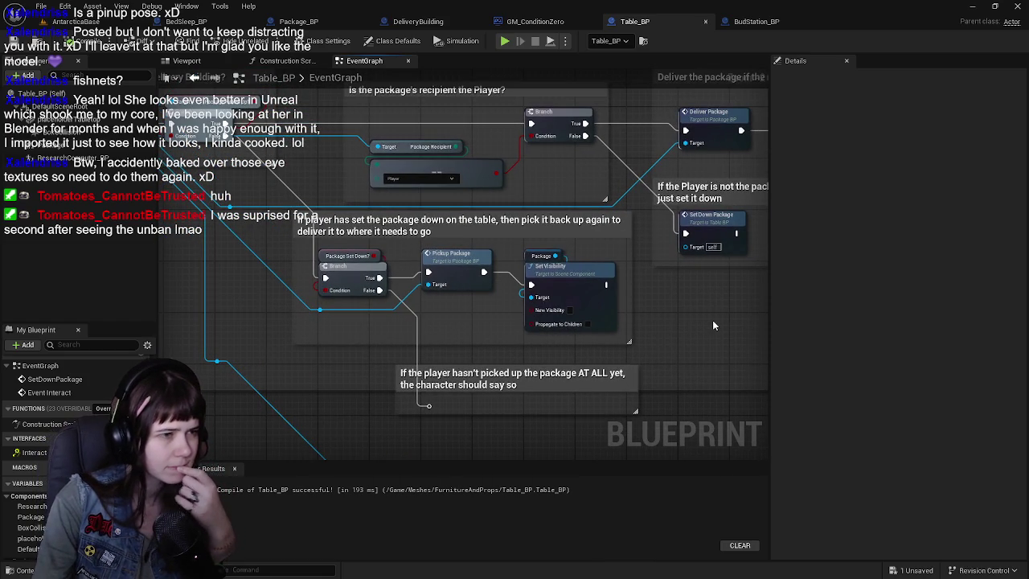
drag(557, 382, 569, 318)
drag(639, 295, 547, 330)
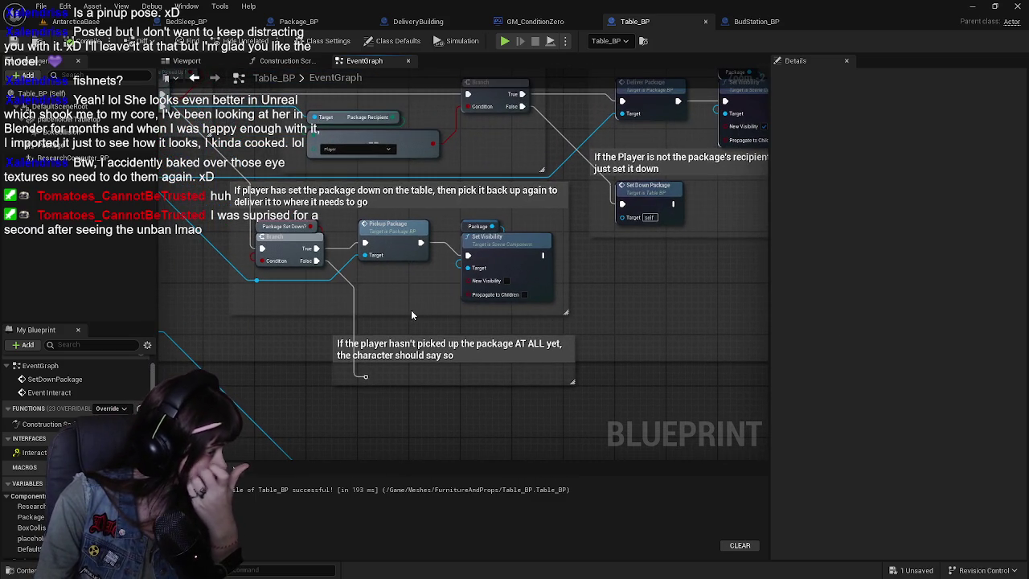
Step: Drag a wire from Set Down Package's exec output to list possible follow-up actions
scroll(427, 314, down, 1)
scroll(392, 297, up, 1)
scroll(392, 297, up, 1)
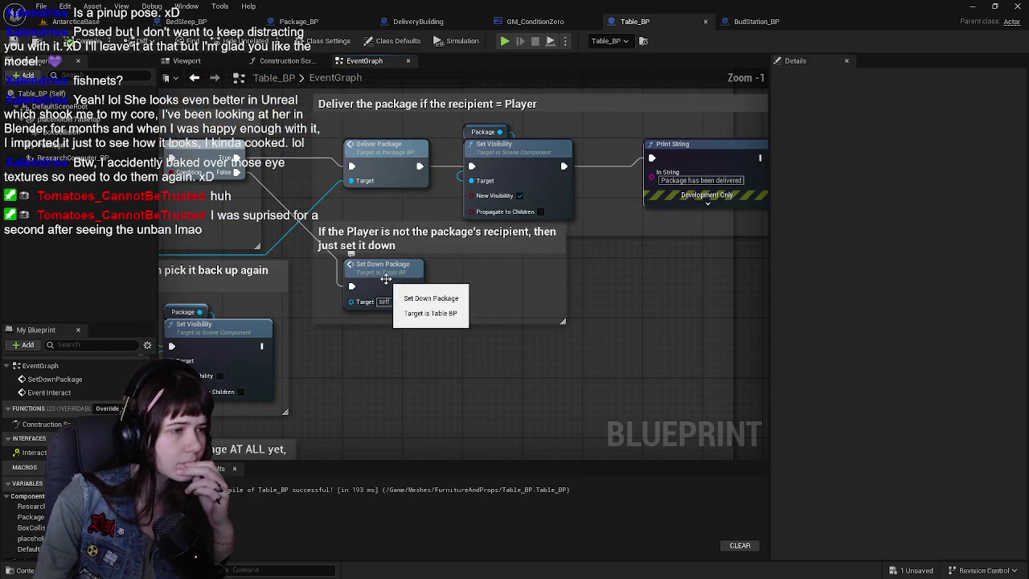
drag(412, 286, 474, 281)
Step: Add a Play Sound at Location node after Set Down Package and check the Package component
text(play)
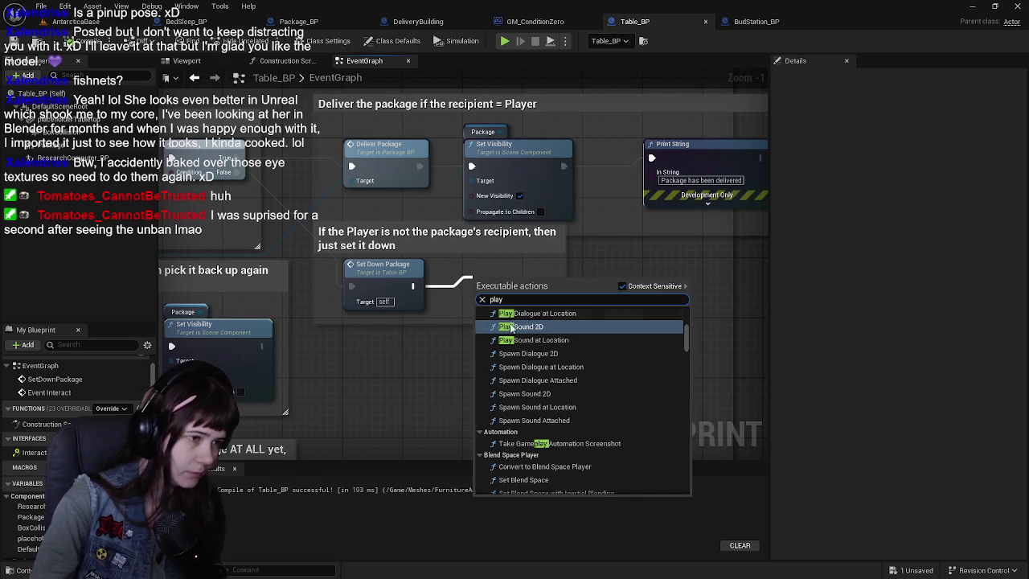
click(523, 339)
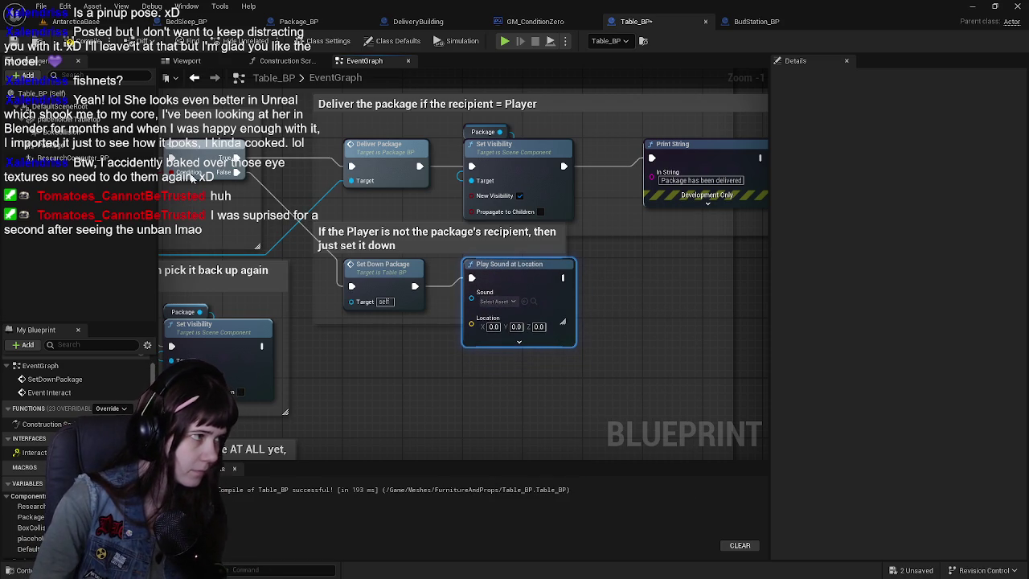
click(49, 143)
click(187, 60)
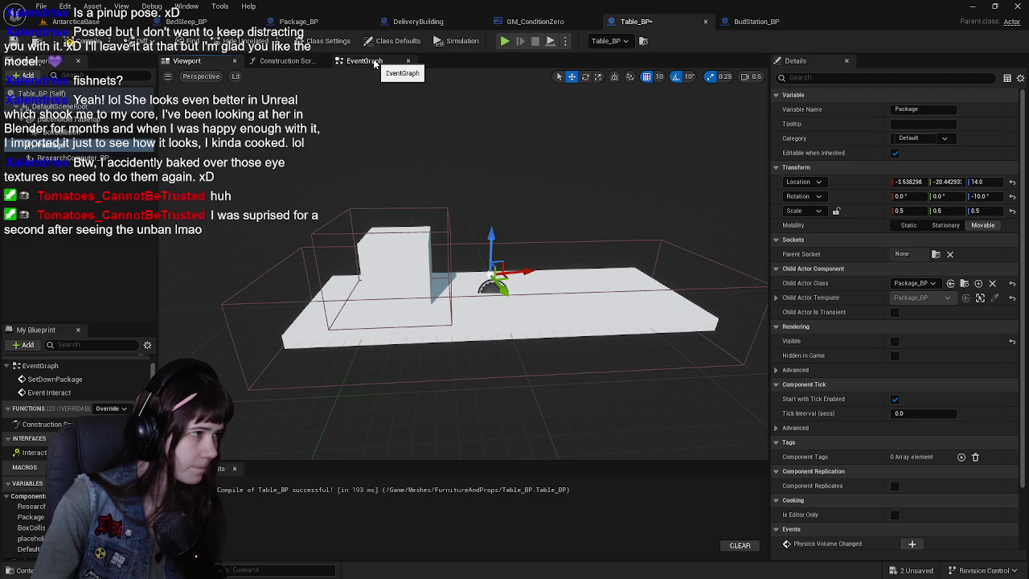
click(364, 61)
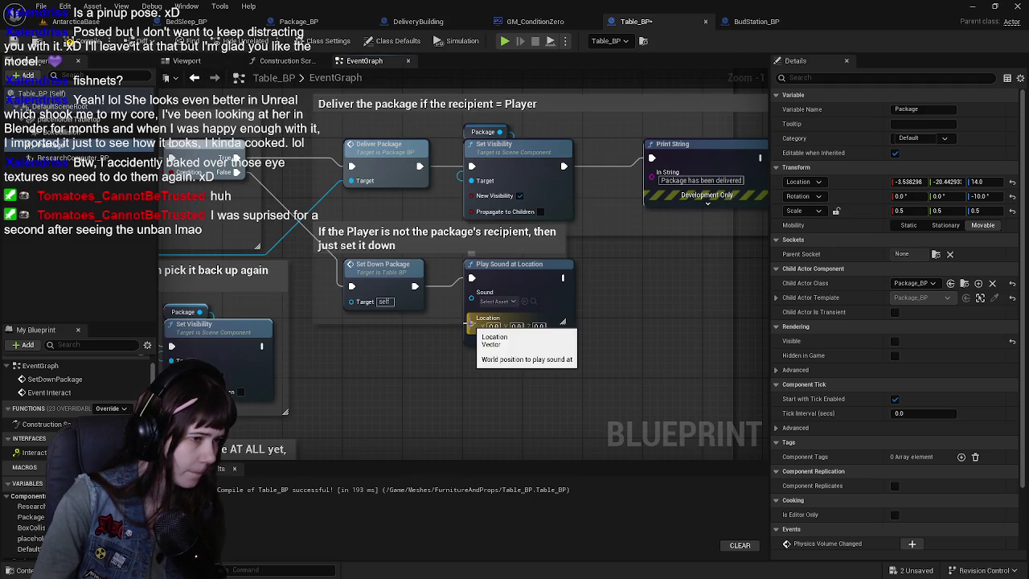
Step: Try a Get Player Character node, cancel the Get Location search, and delete it
right_click(355, 347)
text(get player)
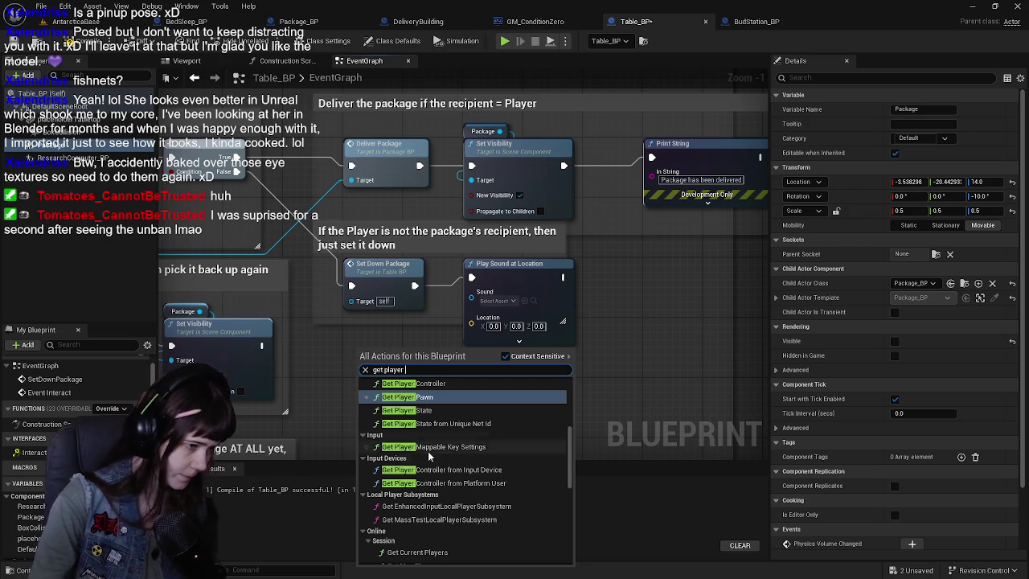
scroll(446, 450, up, 3)
click(446, 455)
mouse_move(408, 348)
mouse_down()
mouse_move(401, 333)
mouse_move(495, 376)
mouse_up()
text(get location)
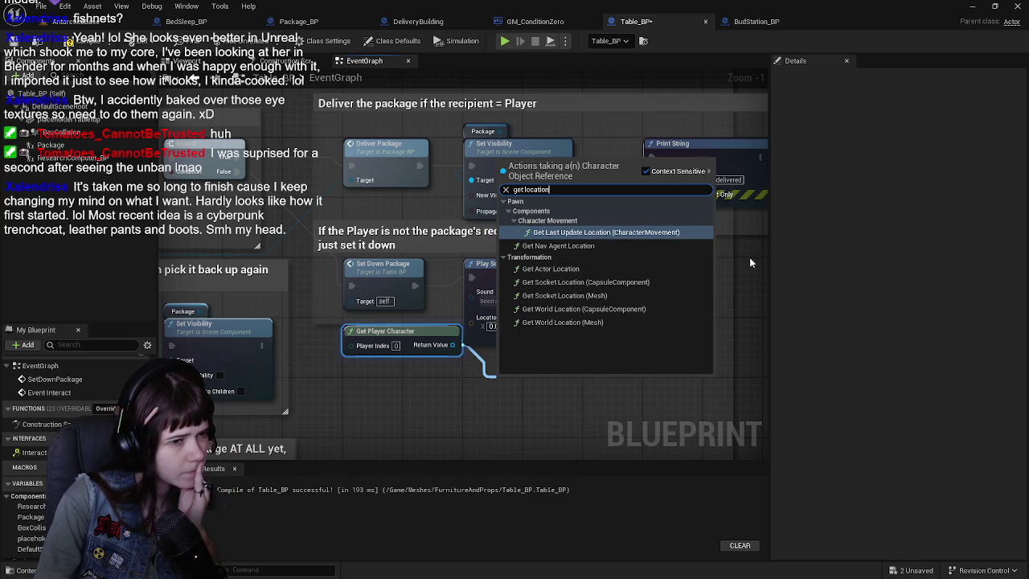
key(Escape)
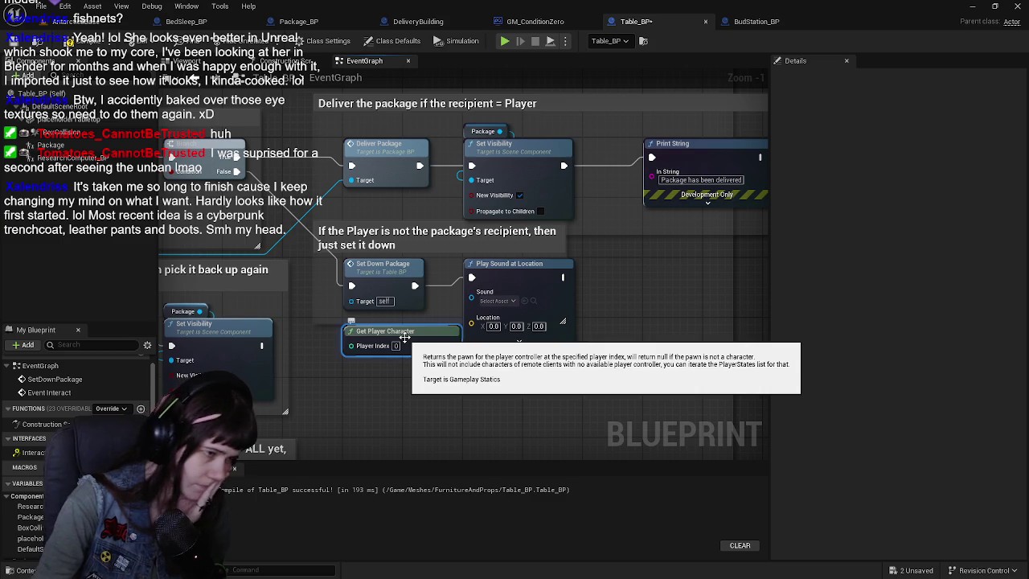
key(Delete)
drag(404, 342, 330, 361)
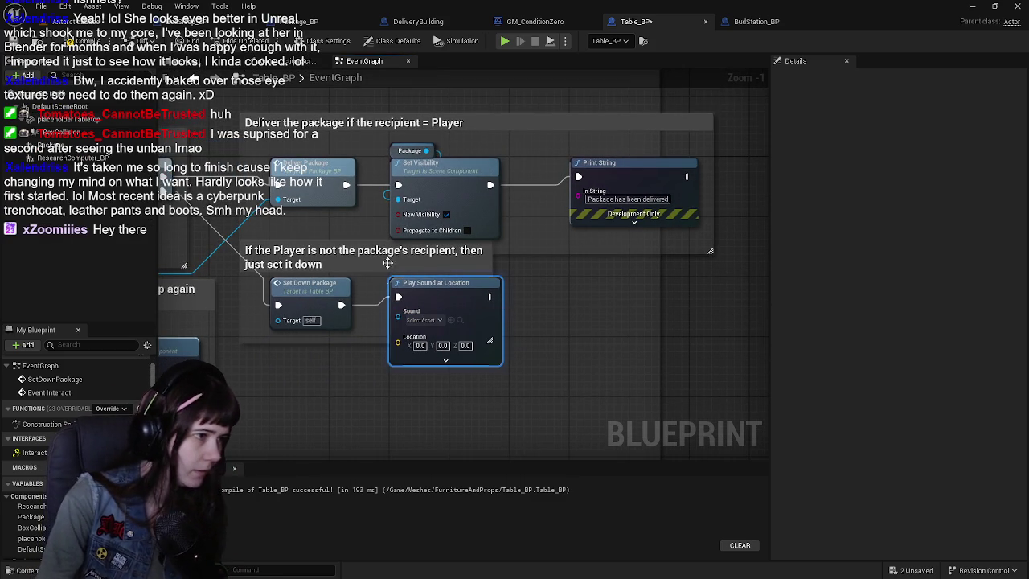
Step: Enlarge and lower the set-it-down comment, and move Play Sound at Location out of it
drag(368, 348, 369, 425)
scroll(370, 425, down, 1)
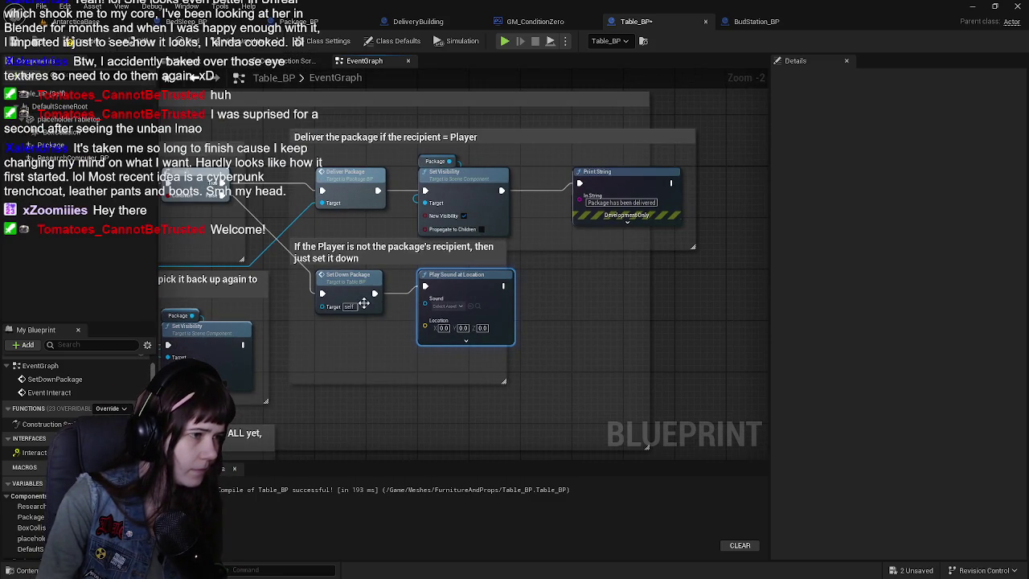
scroll(379, 299, up, 2)
click(425, 257)
mouse_move(424, 257)
mouse_down()
mouse_move(424, 243)
mouse_move(423, 292)
mouse_up()
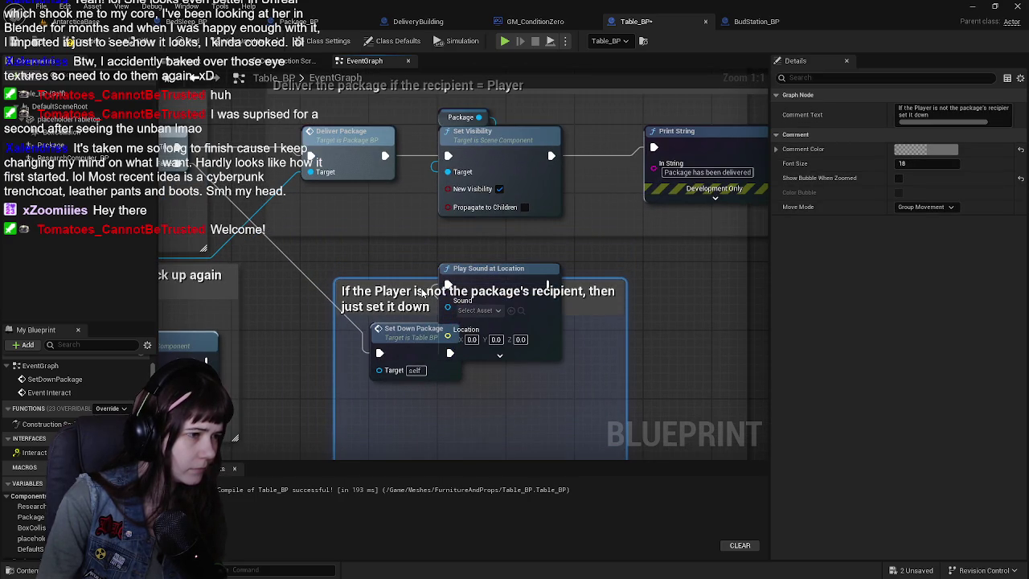
scroll(423, 294, down, 1)
mouse_move(412, 240)
mouse_down()
mouse_move(476, 312)
mouse_move(472, 304)
mouse_up()
Step: Wrap Play Sound at Location in a 'voice line for character setting down the package for a moment' comment
drag(529, 389, 611, 394)
drag(495, 246, 495, 231)
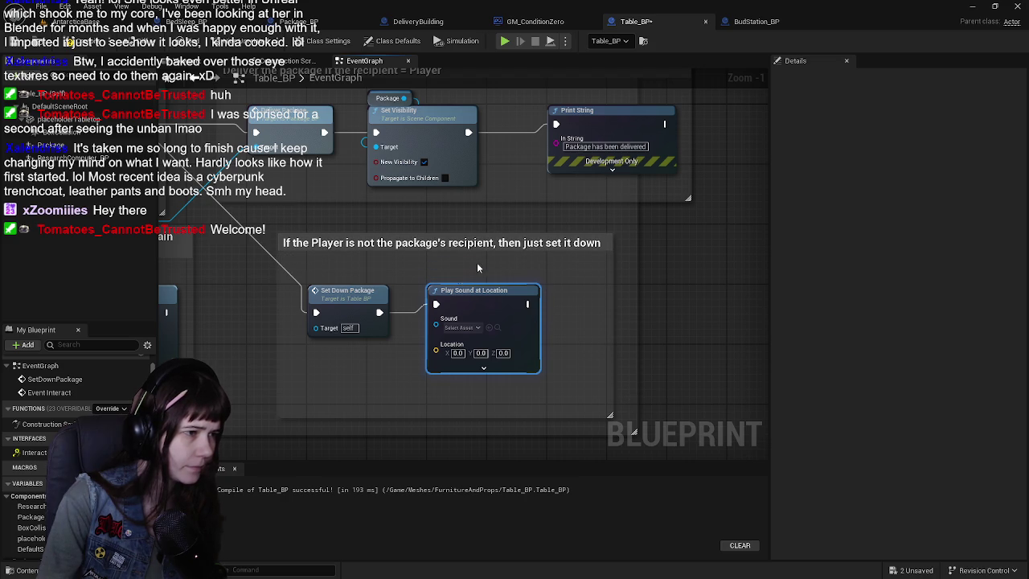
text(cvoice l)
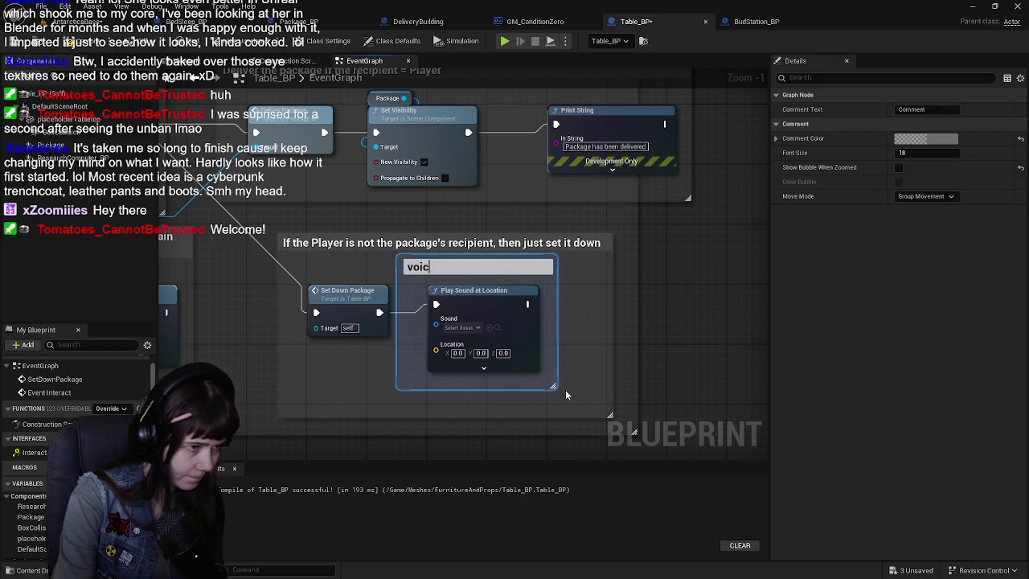
text(ine for )
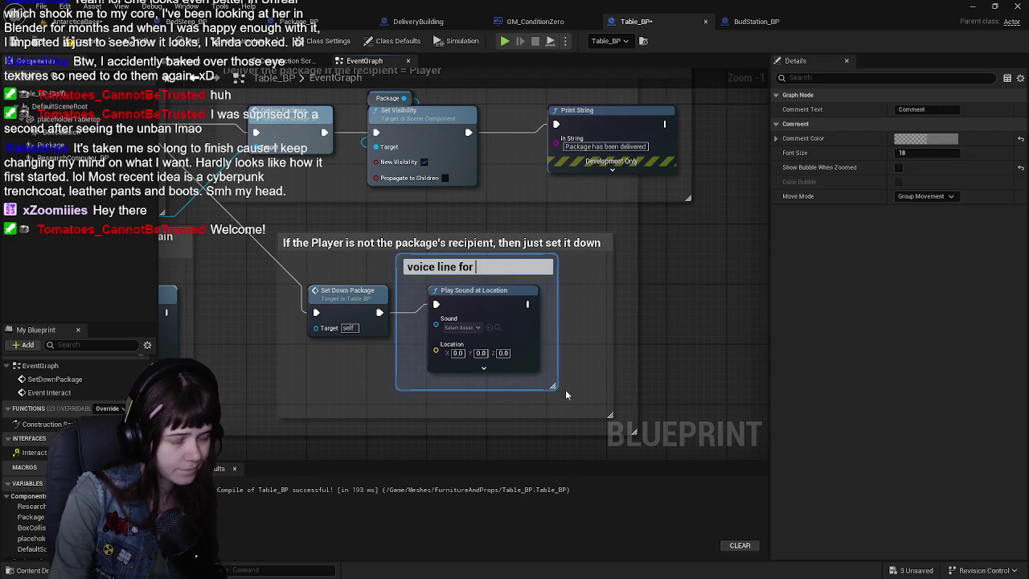
text(character sett)
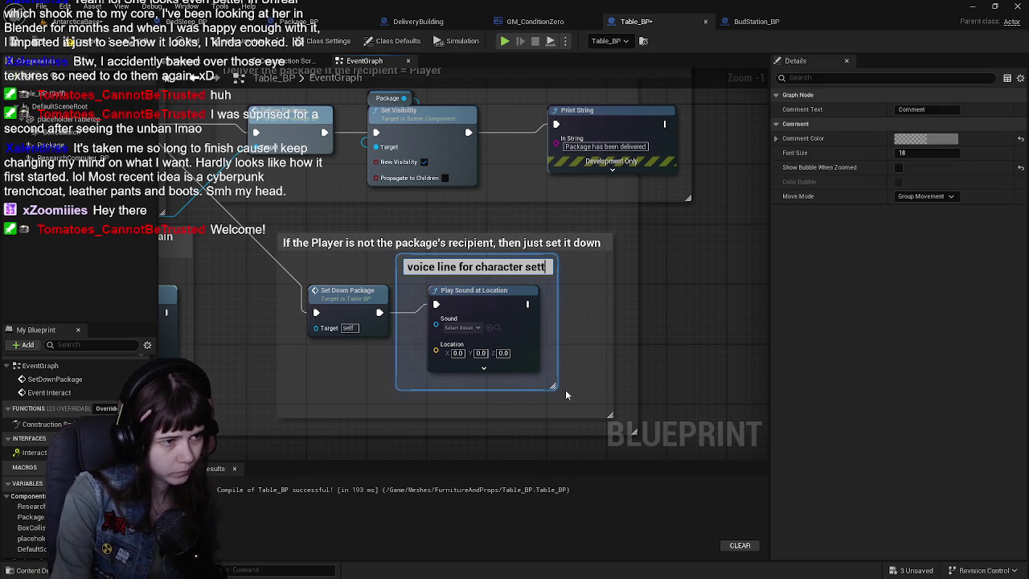
text(ing down the package for a)
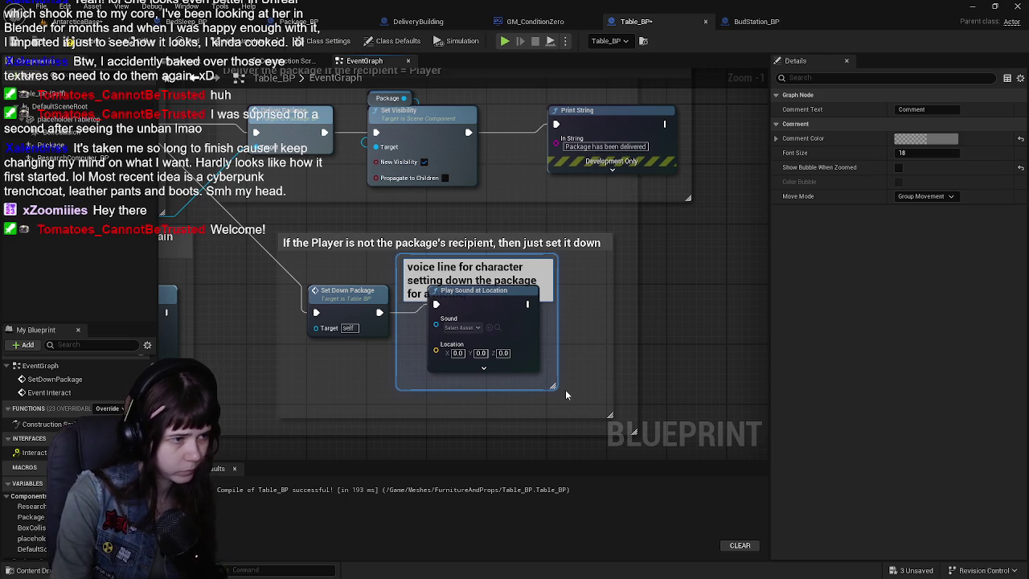
key(Return)
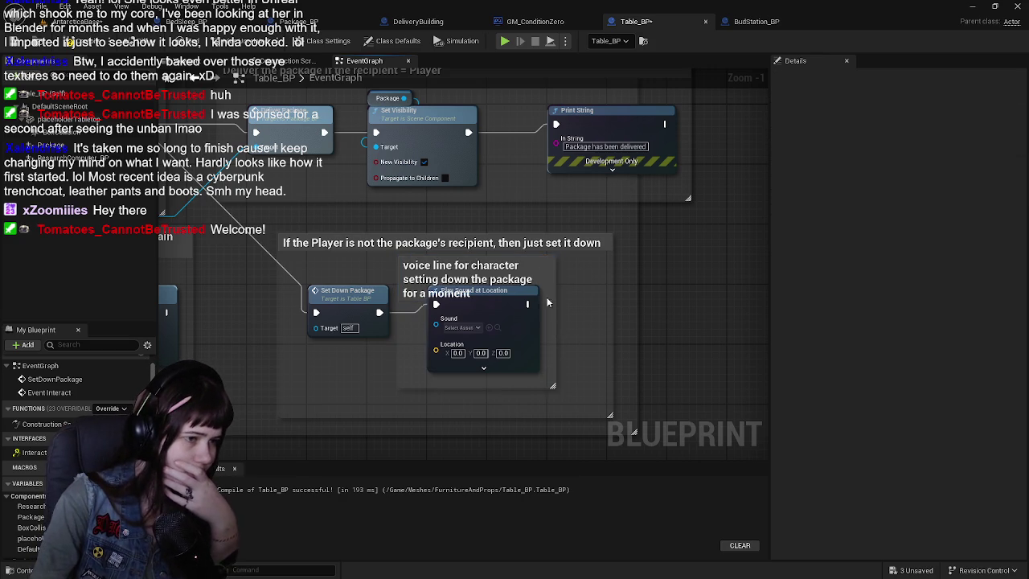
Step: Resize the voice line and set-it-down comments and center Play Sound at Location inside
drag(555, 316, 637, 325)
drag(617, 395, 670, 397)
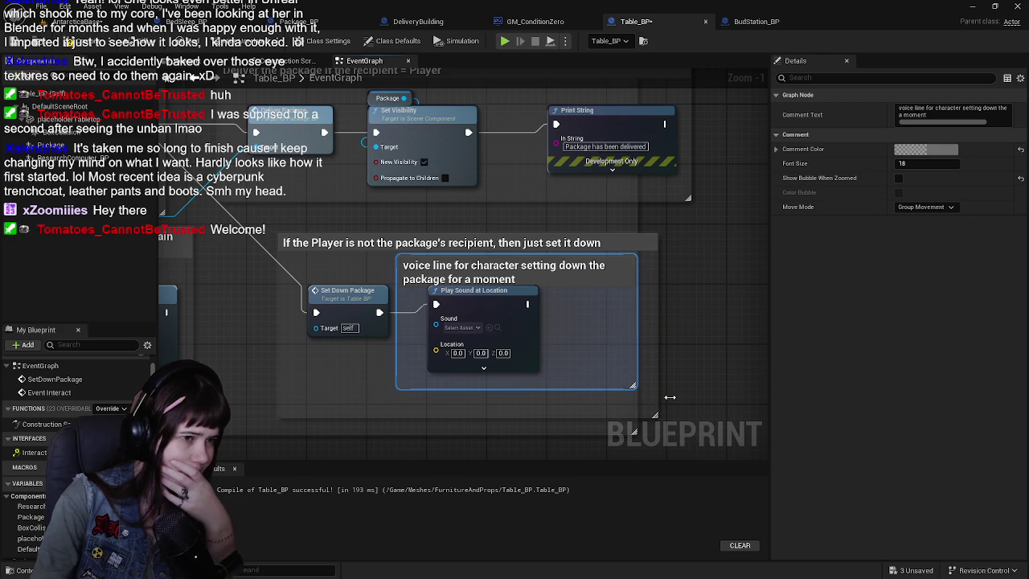
click(730, 244)
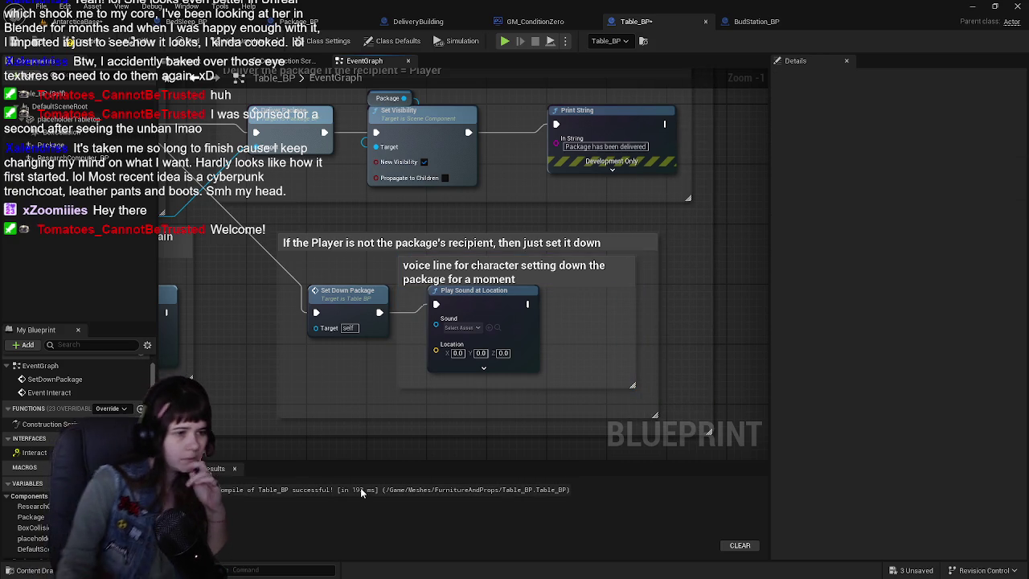
drag(397, 275, 407, 277)
drag(480, 312, 498, 322)
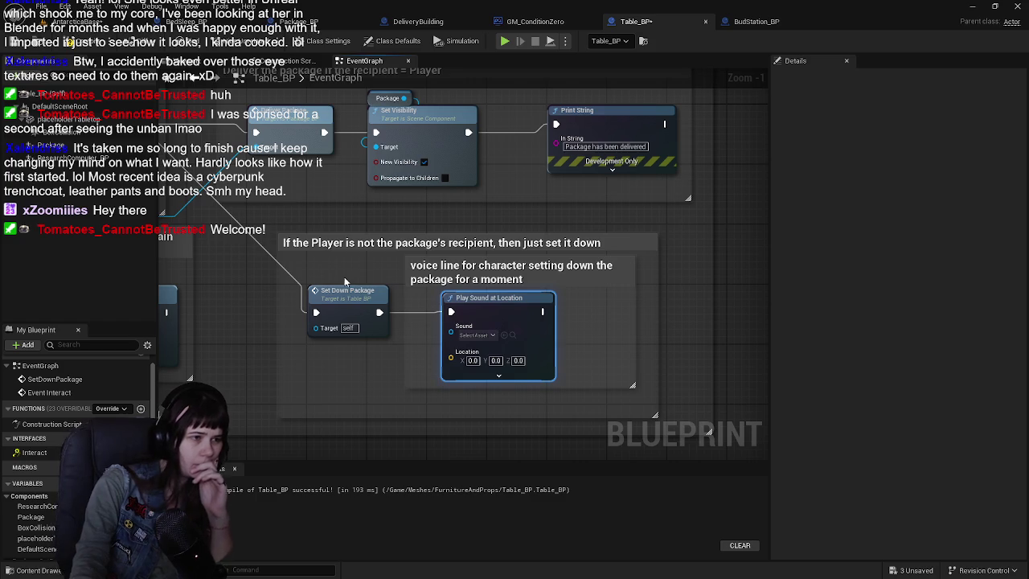
click(358, 285)
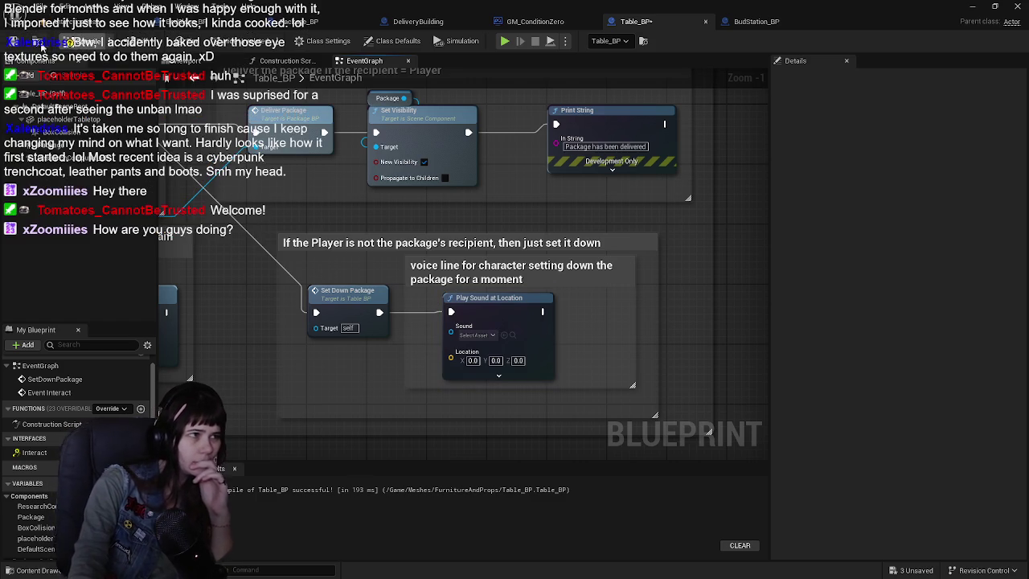
Step: Save Table_BP and all other changed packages
click(68, 44)
click(50, 22)
key(ctrl+s)
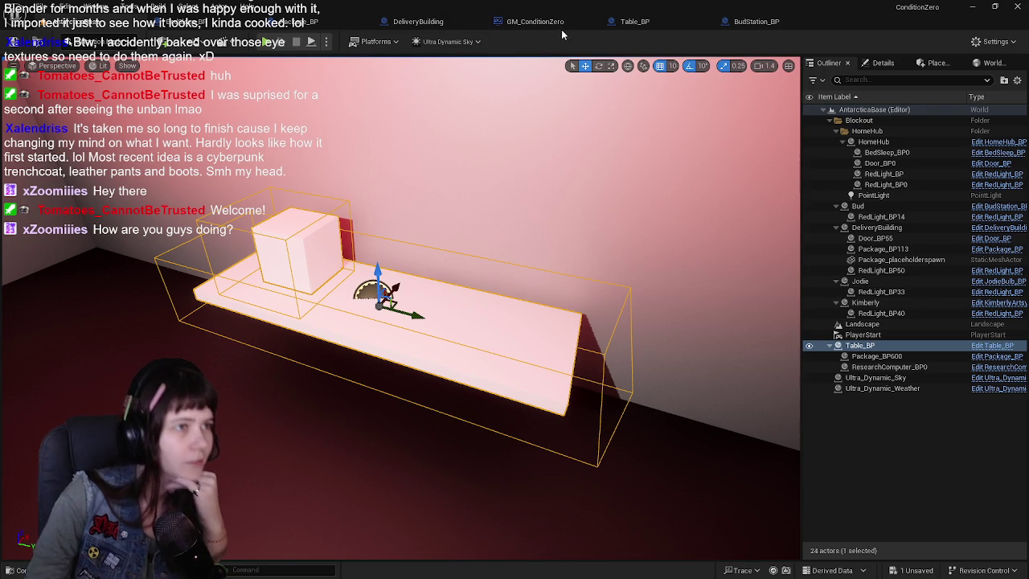
Step: Review Table_BP's event graph, nudging Play Sound at Location slightly left, up to the Package Picked Up branch
click(635, 22)
mouse_move(566, 252)
mouse_down()
mouse_move(550, 251)
mouse_move(561, 251)
mouse_up()
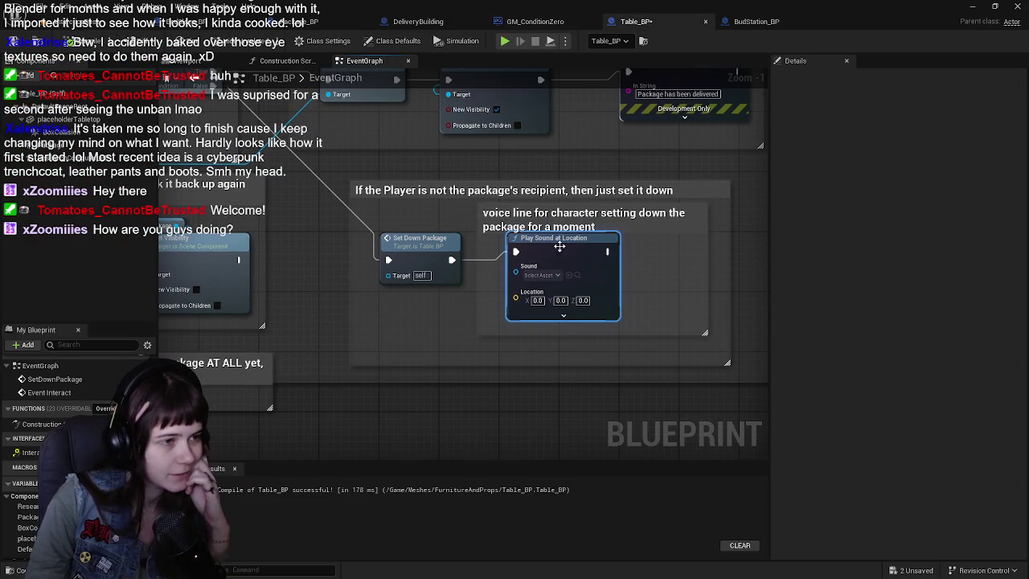
scroll(348, 266, down, 2)
mouse_move(356, 260)
mouse_down()
mouse_move(519, 203)
mouse_move(568, 223)
mouse_move(450, 245)
mouse_move(505, 291)
mouse_up()
scroll(568, 223, up, 1)
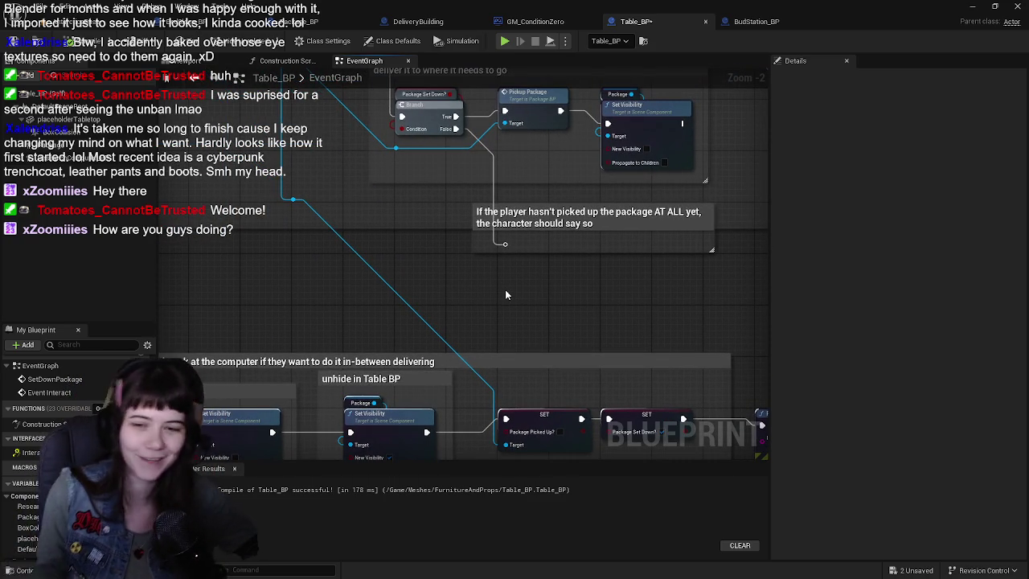
mouse_move(554, 229)
mouse_down()
mouse_move(378, 266)
mouse_move(494, 270)
mouse_move(449, 227)
mouse_move(485, 276)
mouse_move(458, 369)
mouse_move(459, 464)
mouse_up()
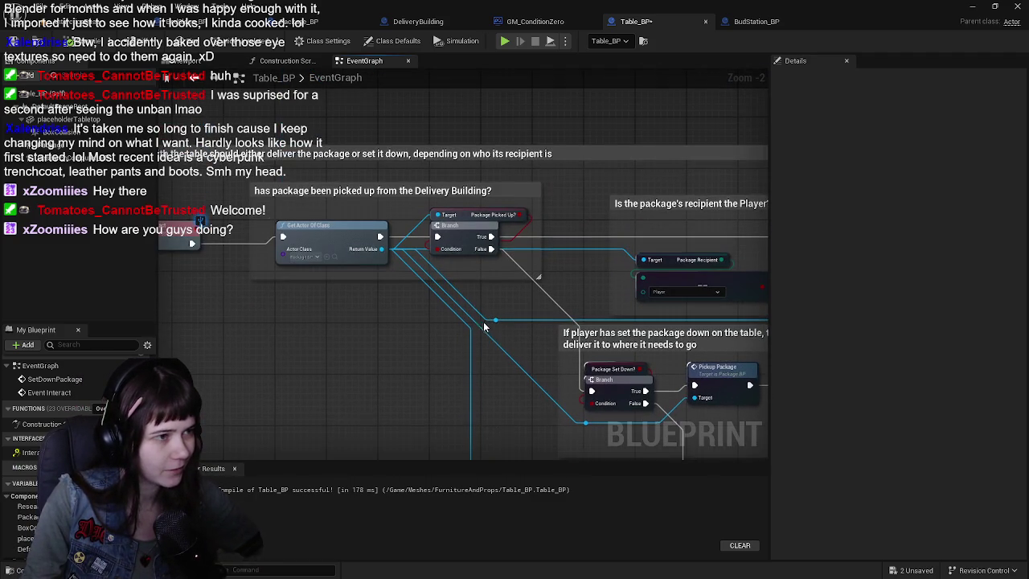
scroll(559, 269, down, 1)
mouse_move(558, 267)
mouse_down()
mouse_move(391, 270)
mouse_move(403, 445)
mouse_move(522, 189)
mouse_move(385, 166)
mouse_move(137, 184)
mouse_up()
drag(221, 215, 443, 203)
Step: Switch to the level, then bring up the GM_ConditionZero game mode blueprint
click(95, 29)
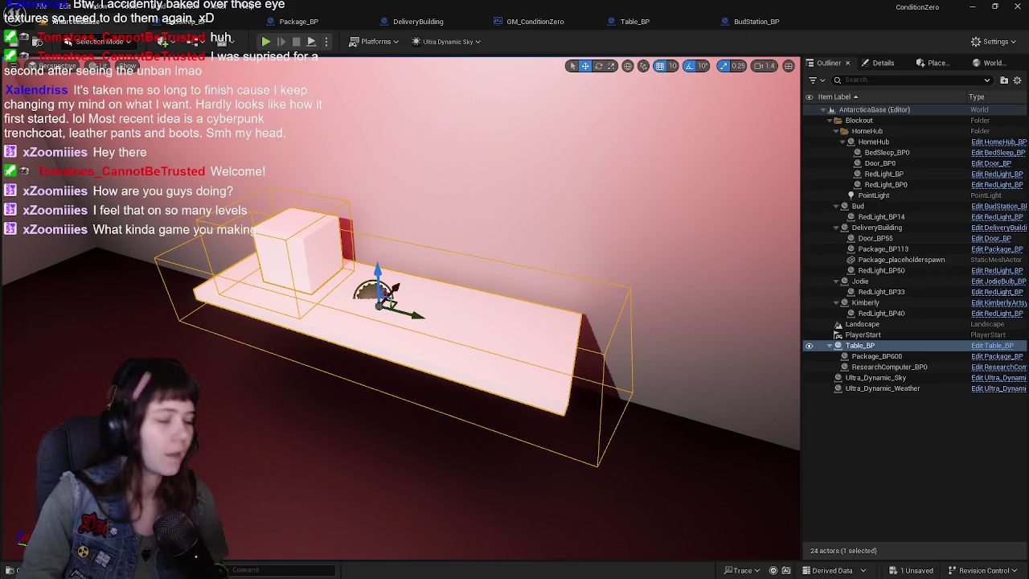
click(535, 21)
scroll(384, 283, up, 2)
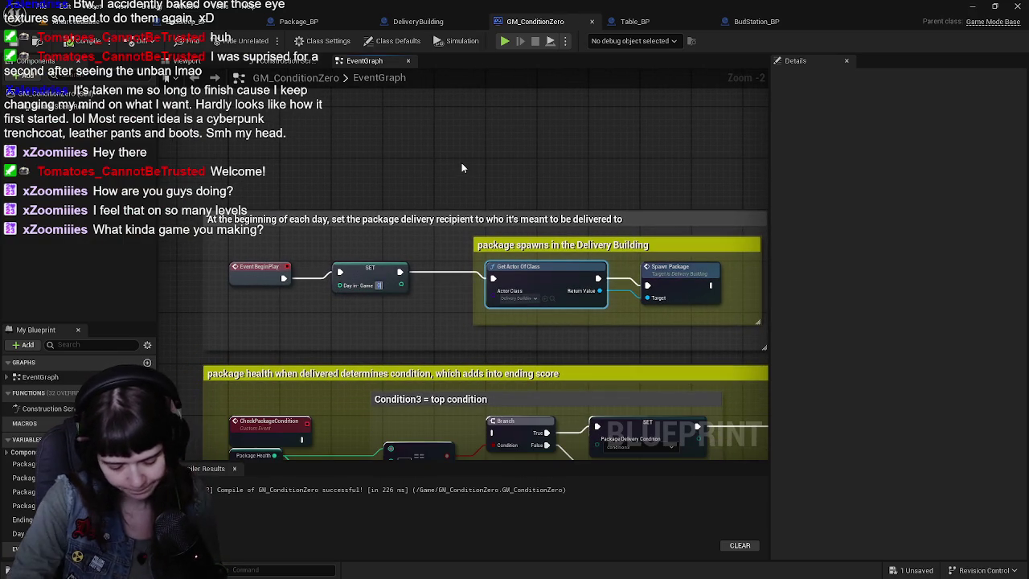
Step: Compile GM_ConditionZero, inspect its Day In-Game SET node, and save all modified assets
click(15, 41)
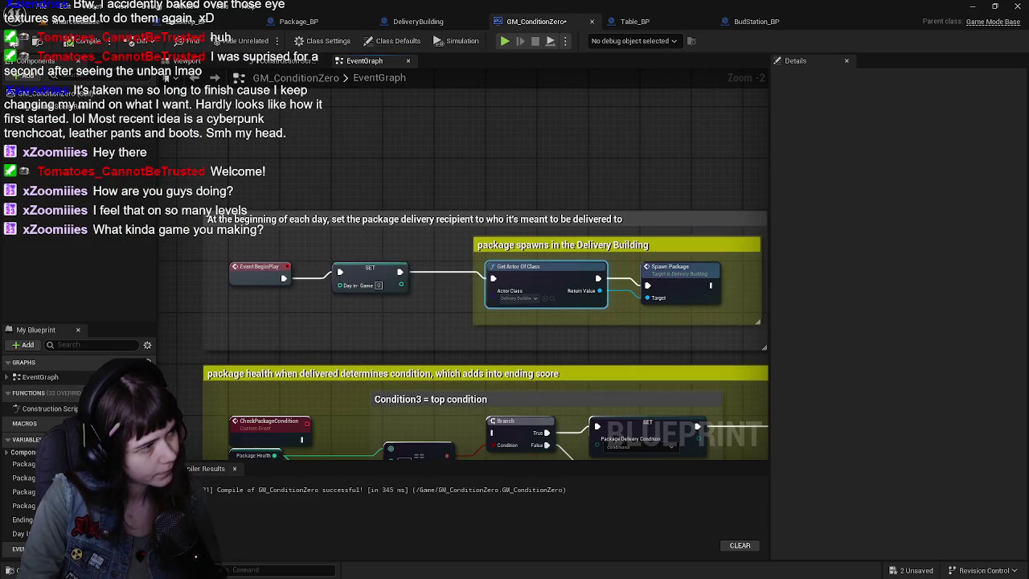
click(371, 266)
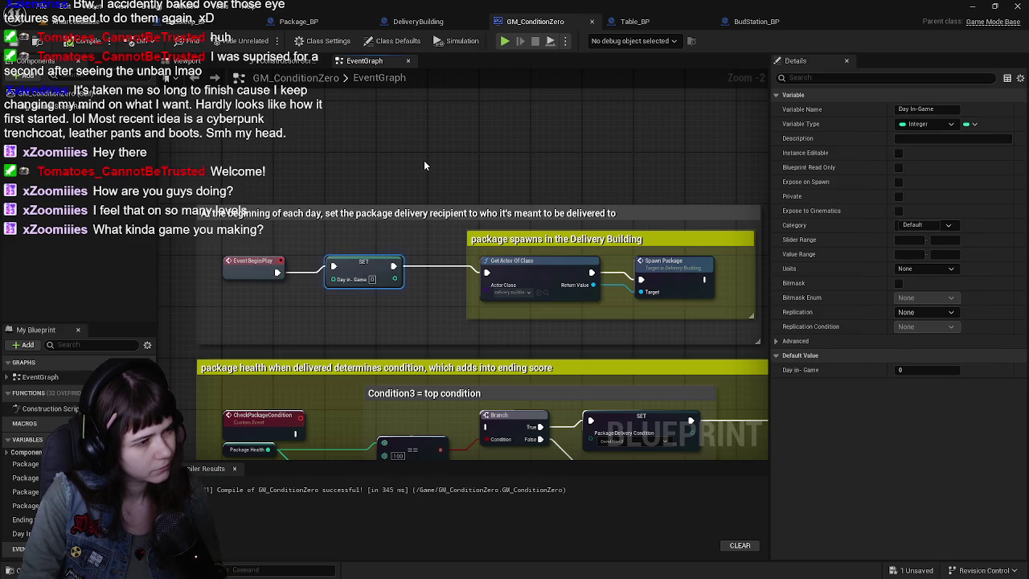
drag(394, 132, 379, 151)
click(379, 151)
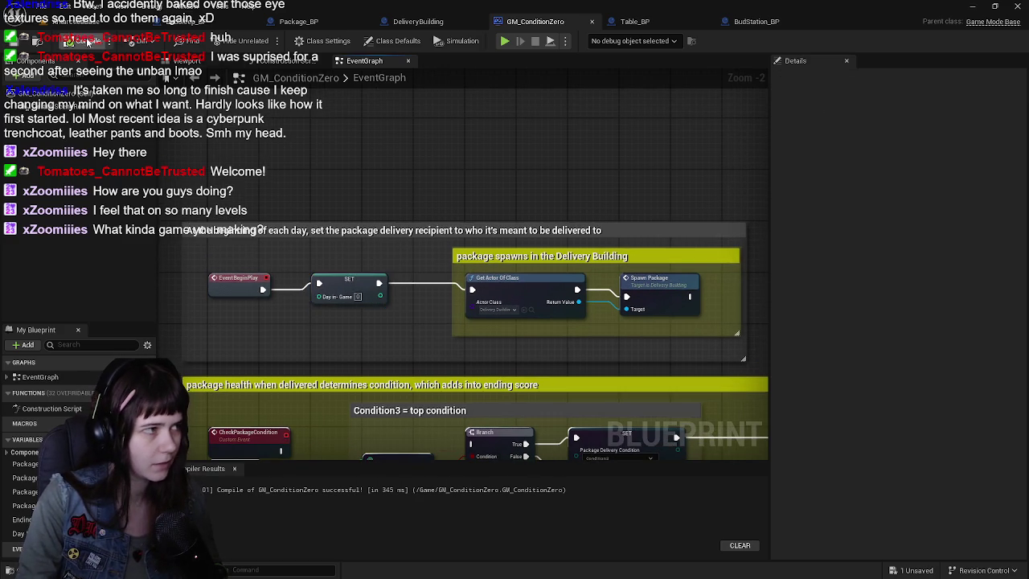
click(11, 570)
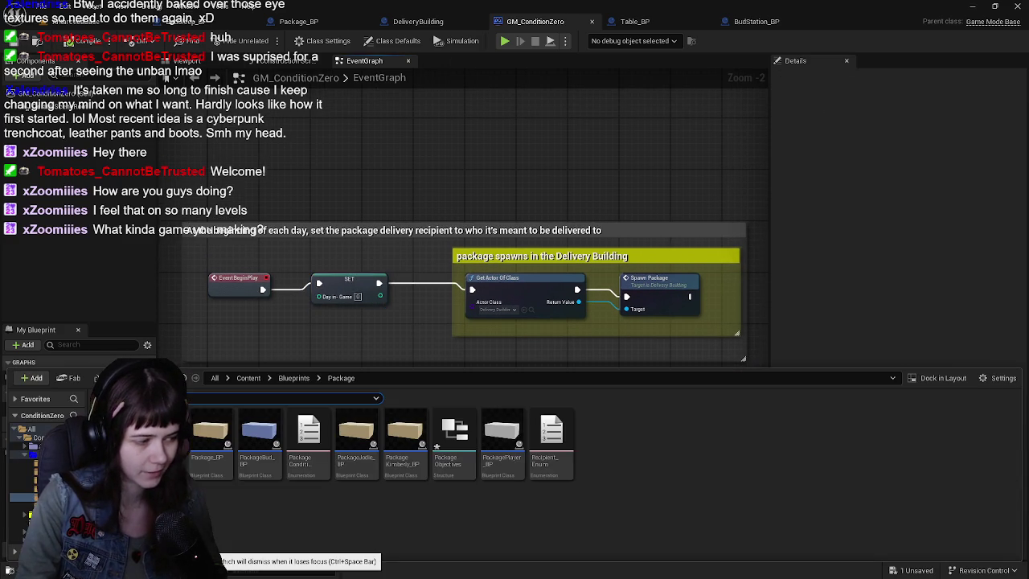
key(ctrl+shift+s)
click(597, 415)
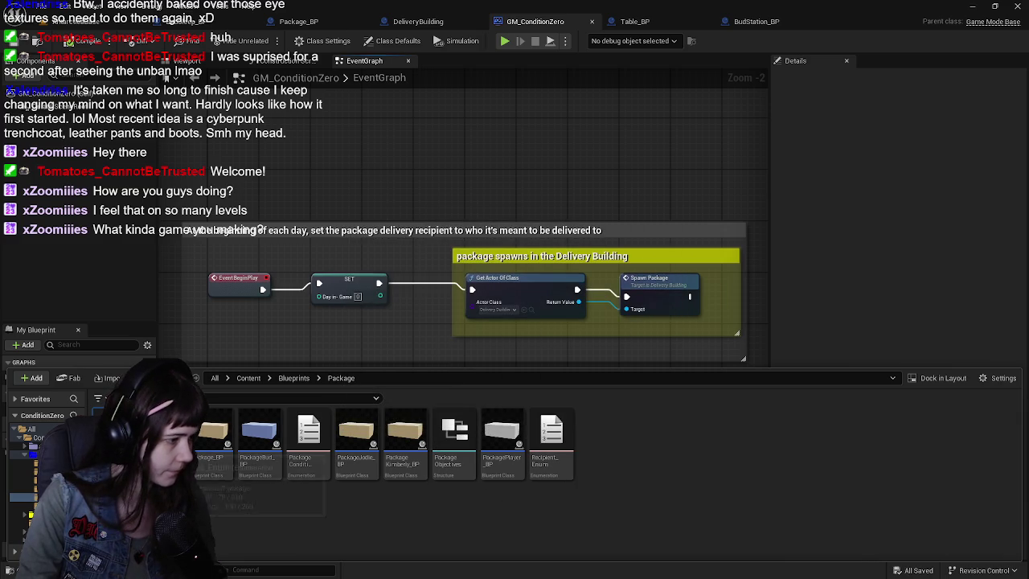
Step: Add a sixth enumerator to DaysDeliveries_Enum and rename the first entry's display name to Day1
double_click(160, 435)
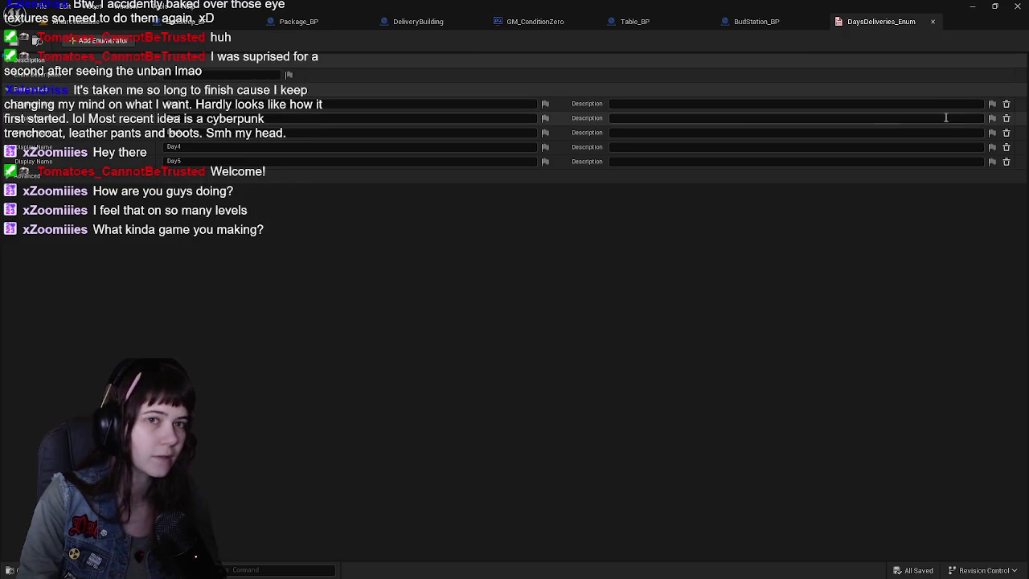
click(77, 40)
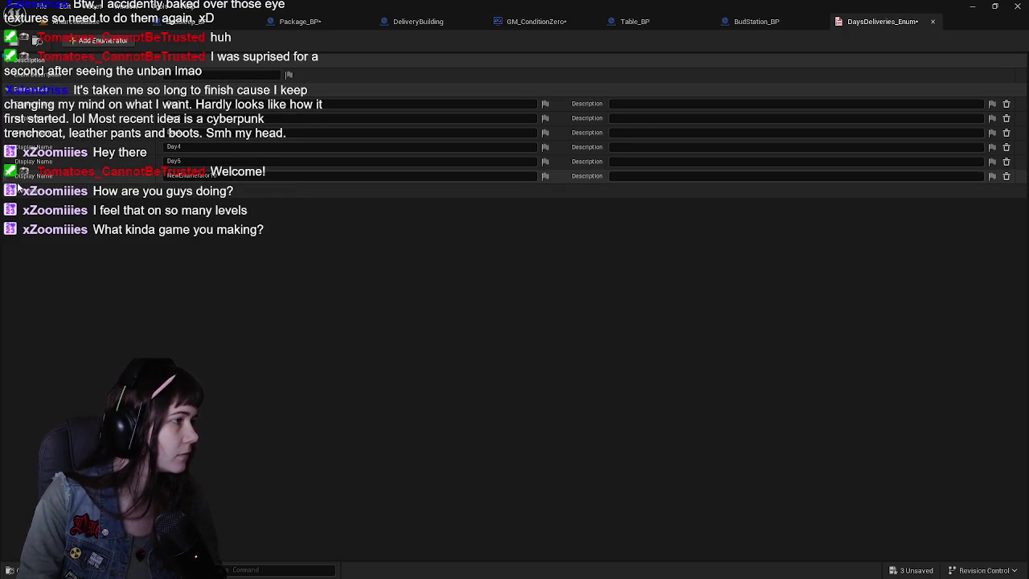
click(161, 104)
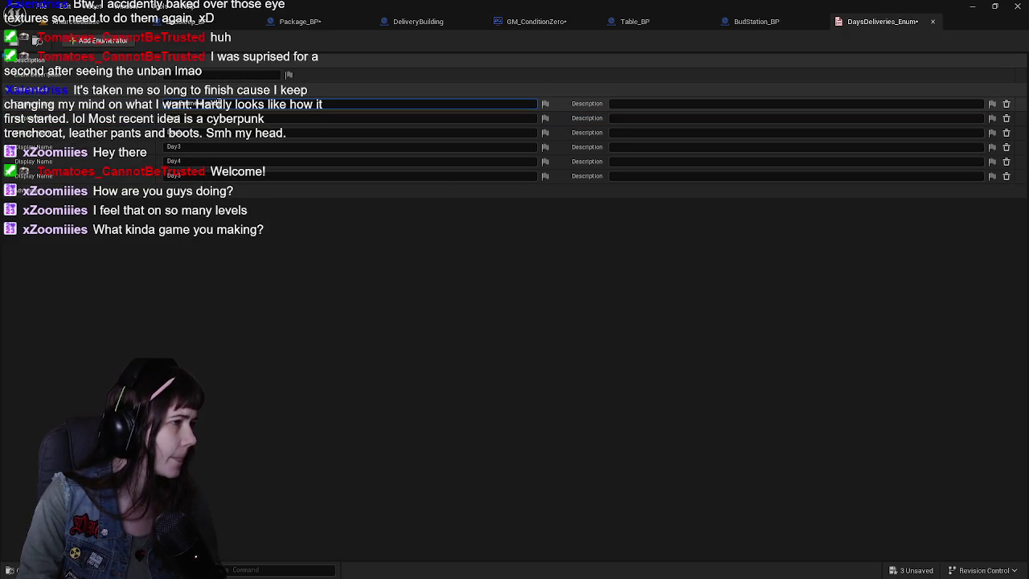
text(Day1)
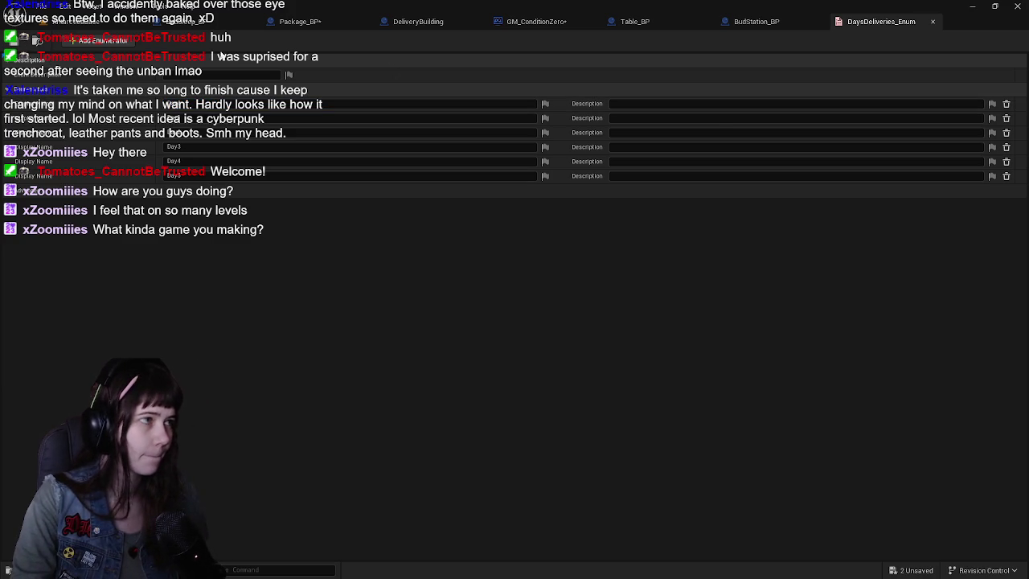
click(759, 22)
click(623, 21)
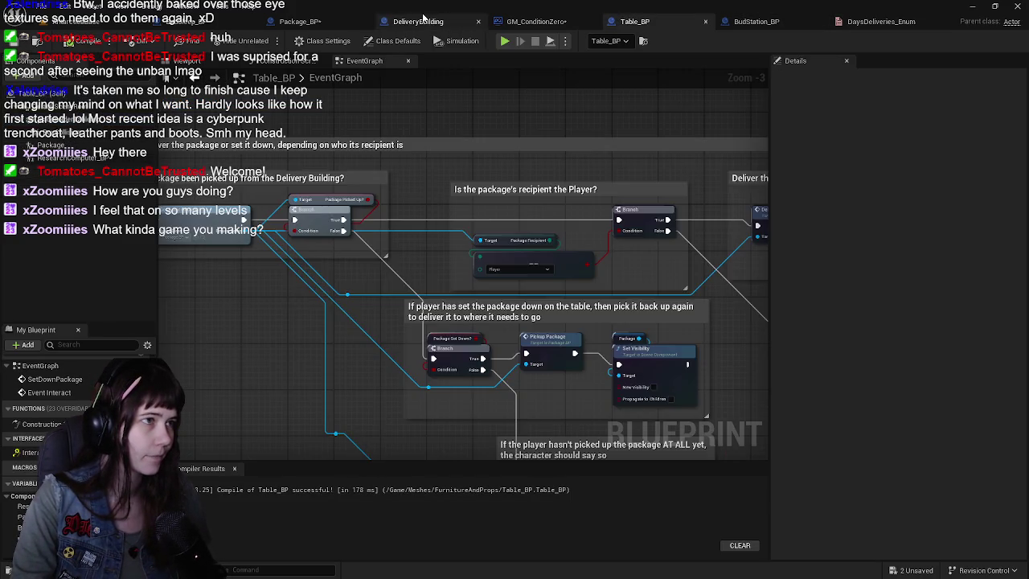
Step: Open Package_BP's event graph and select the Switch on DaysDeliveries_Enum node
click(420, 21)
click(302, 22)
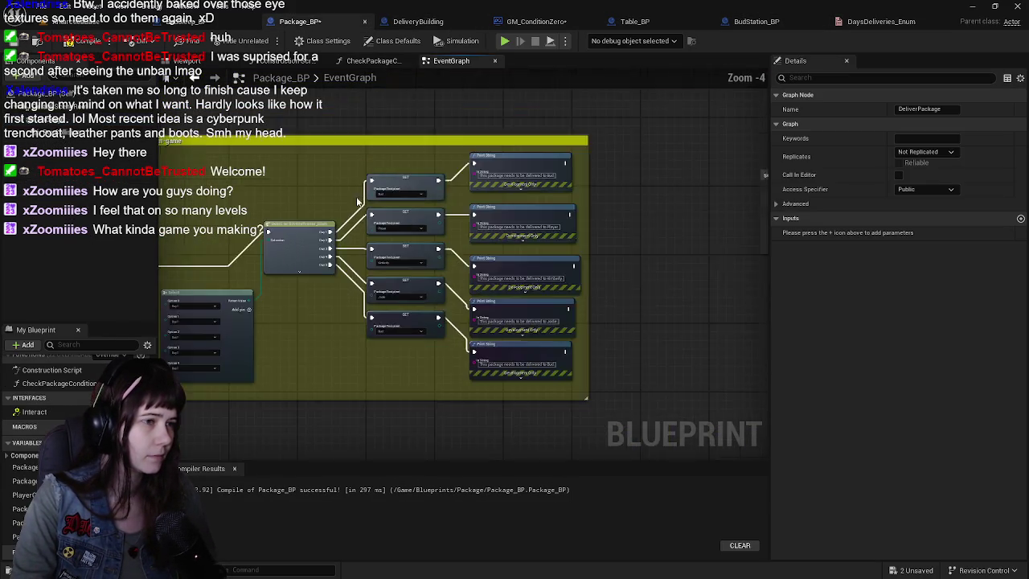
click(412, 299)
drag(412, 300, 484, 225)
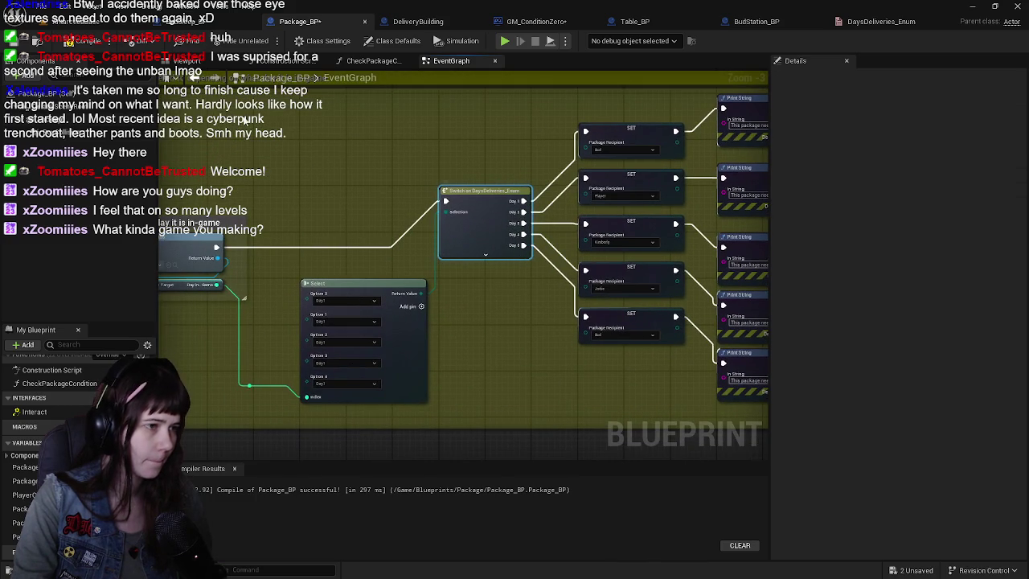
scroll(404, 174, up, 2)
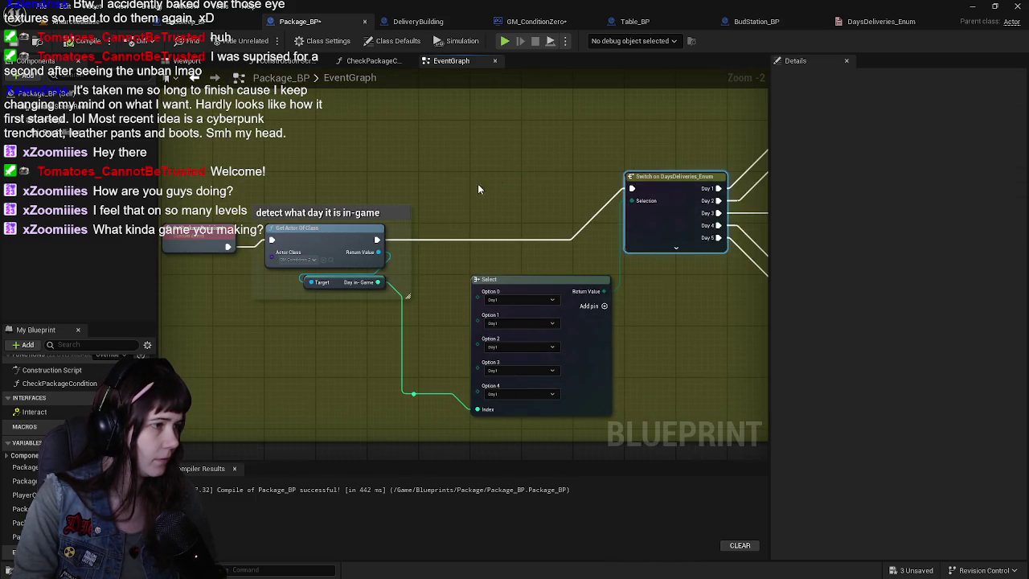
Step: Refresh the Switch node and expand it to reveal the new Day 0 output
click(454, 338)
drag(527, 322, 491, 355)
click(518, 258)
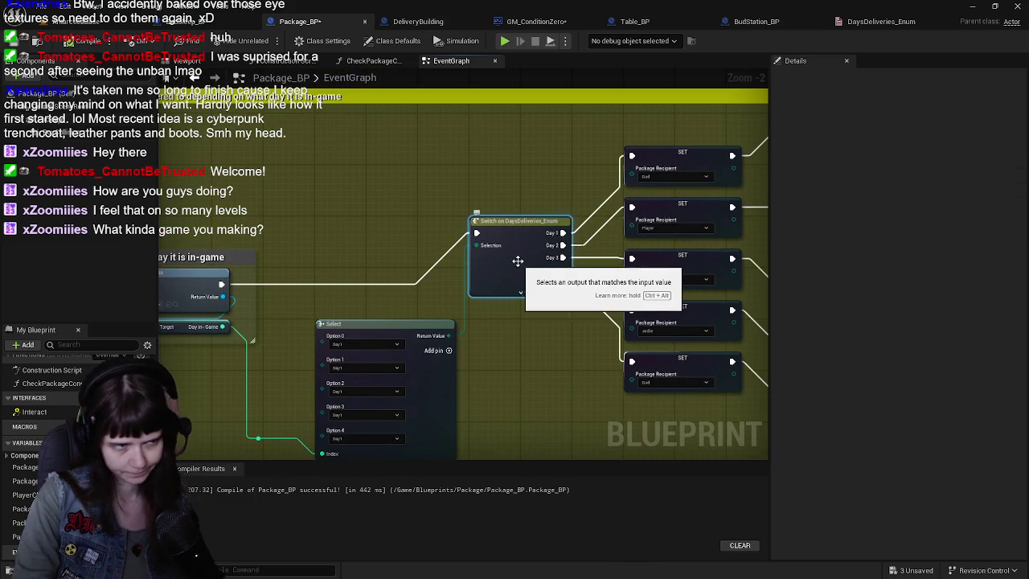
right_click(516, 257)
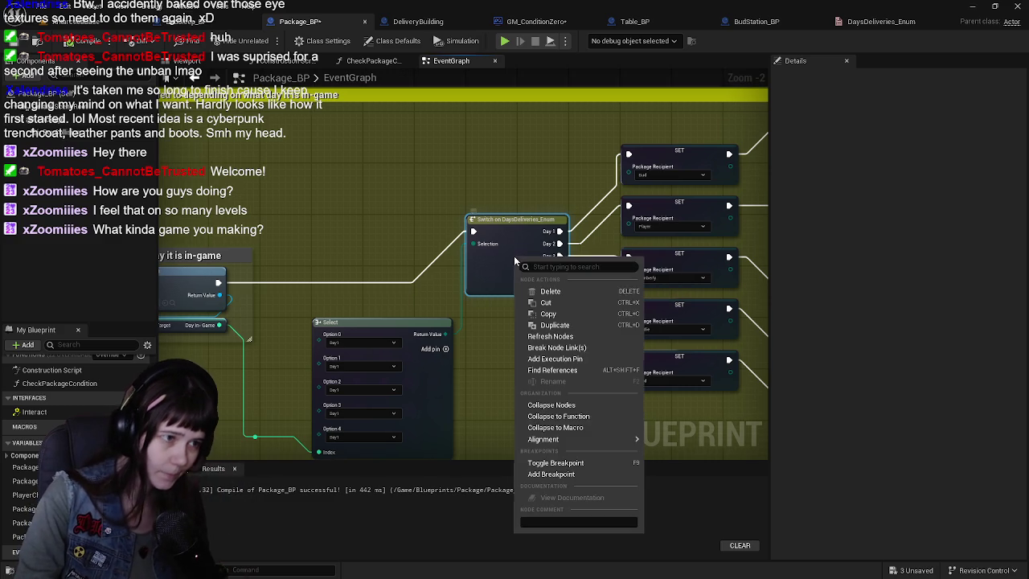
click(569, 337)
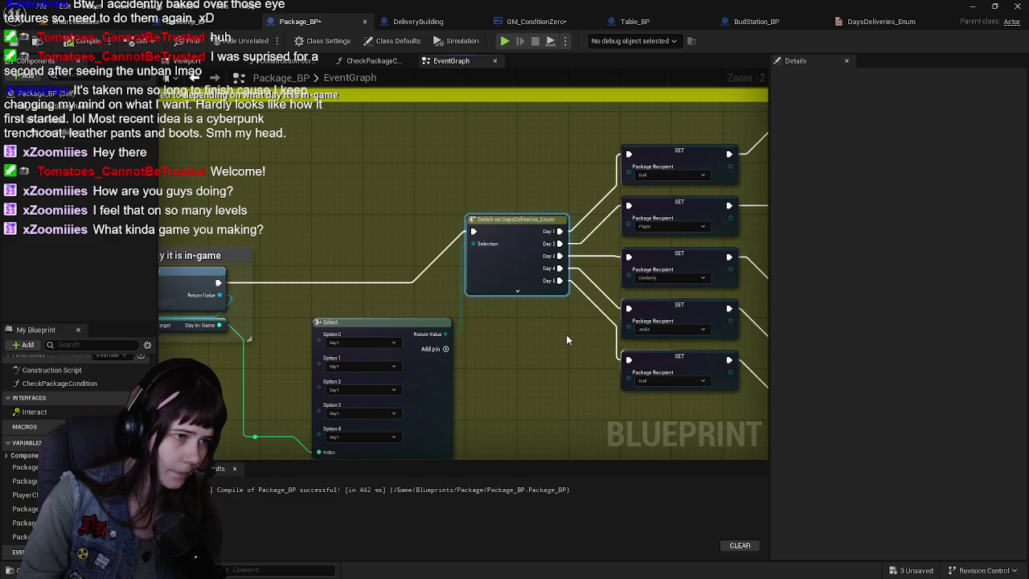
drag(567, 340, 485, 353)
click(438, 307)
Step: Try a sixth option on the Select node, leave Option 0 at Day1, then undo it
mouse_move(471, 287)
mouse_down()
mouse_move(490, 327)
mouse_move(500, 310)
mouse_up()
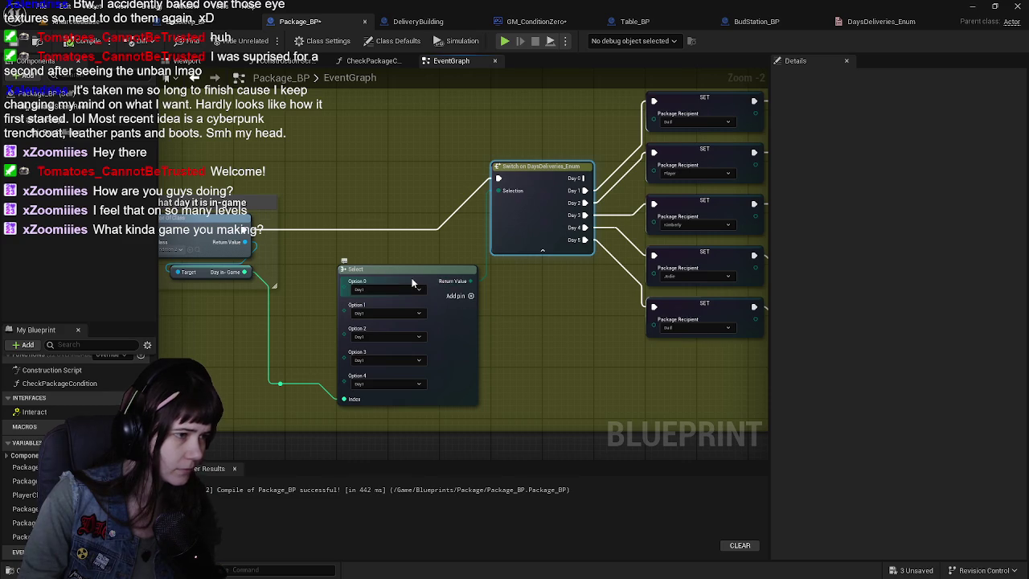
click(412, 270)
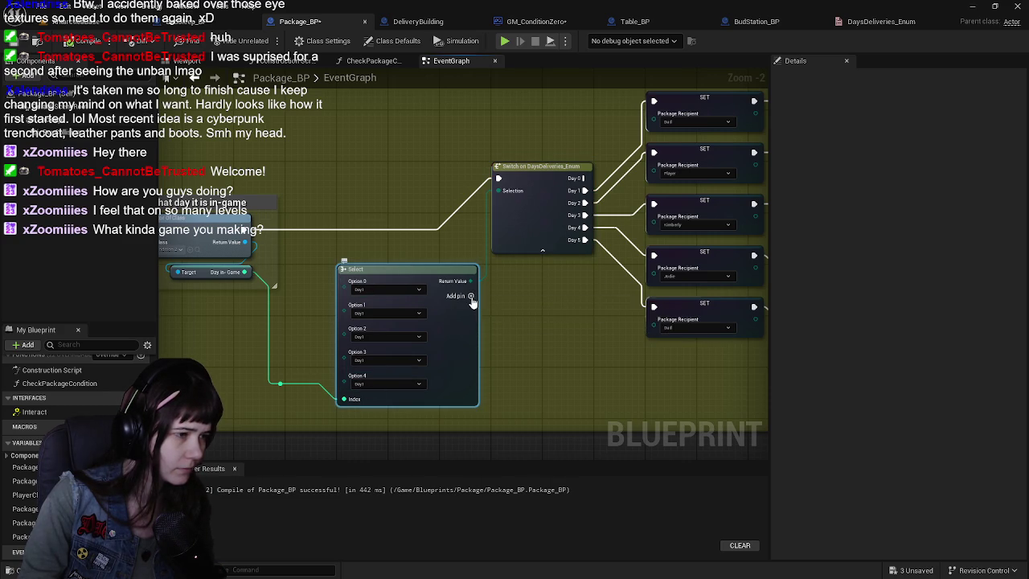
click(471, 296)
scroll(418, 373, up, 1)
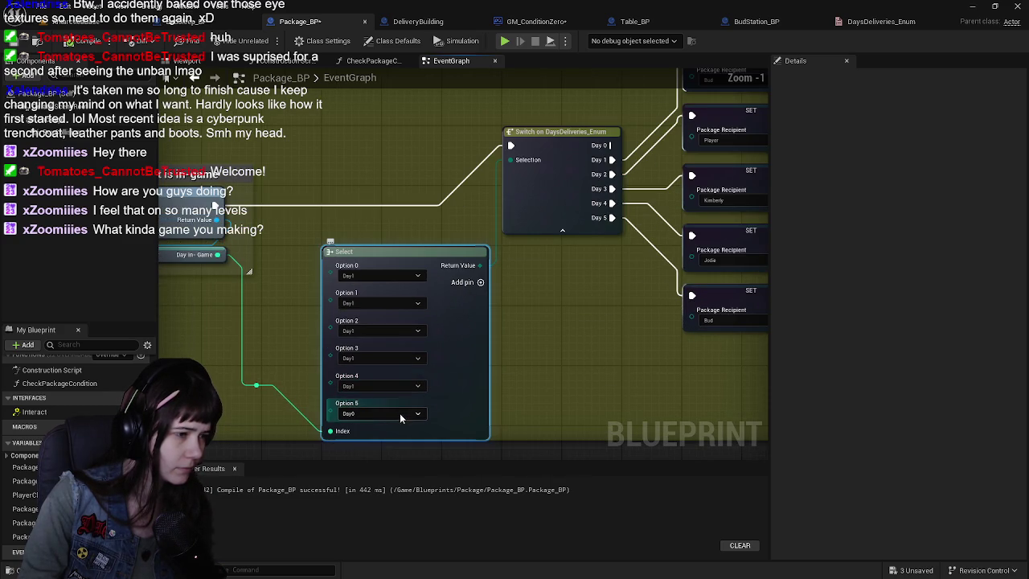
click(406, 276)
click(406, 276)
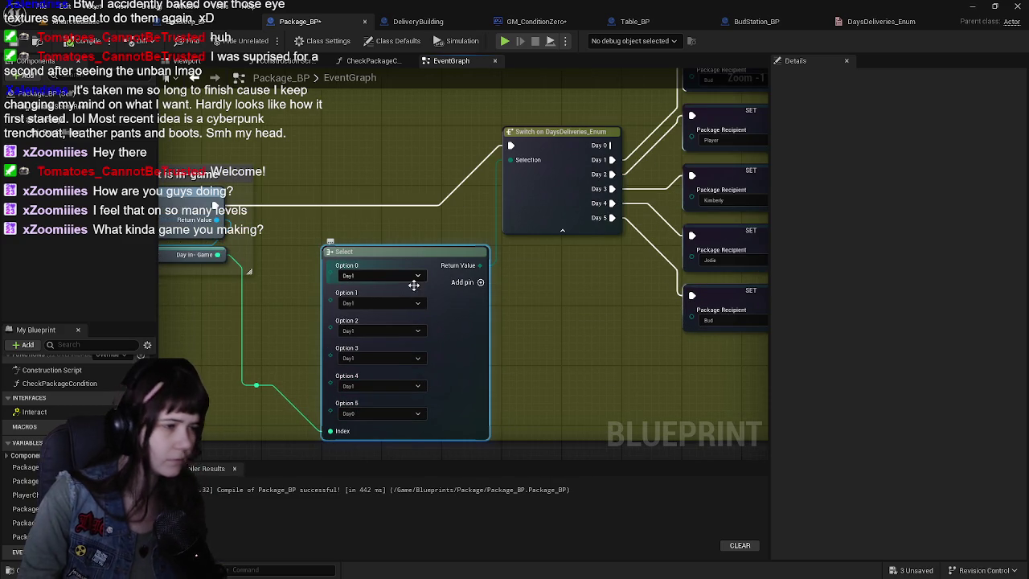
scroll(543, 319, down, 1)
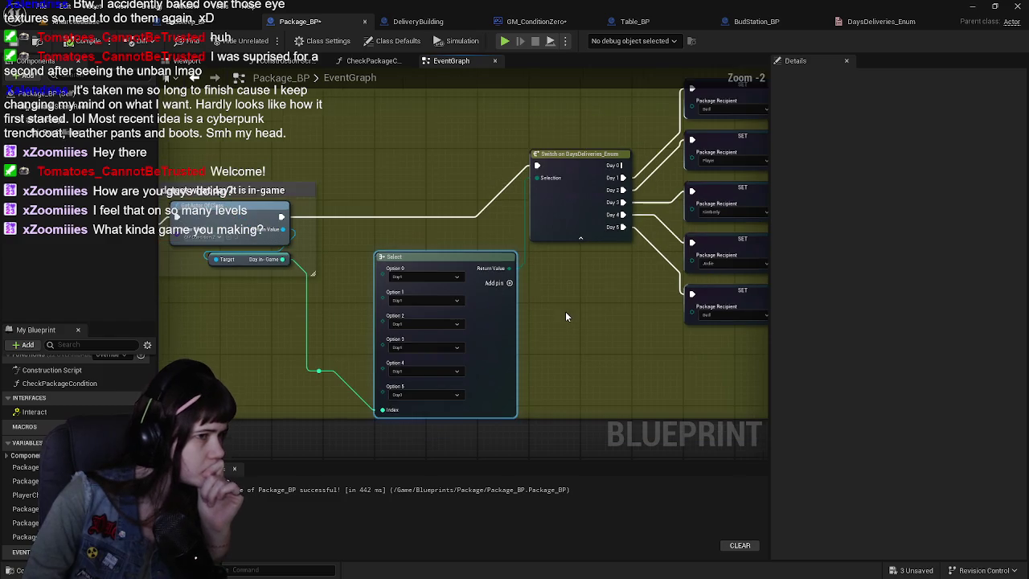
mouse_move(537, 291)
mouse_down()
mouse_move(597, 298)
mouse_move(577, 305)
mouse_up()
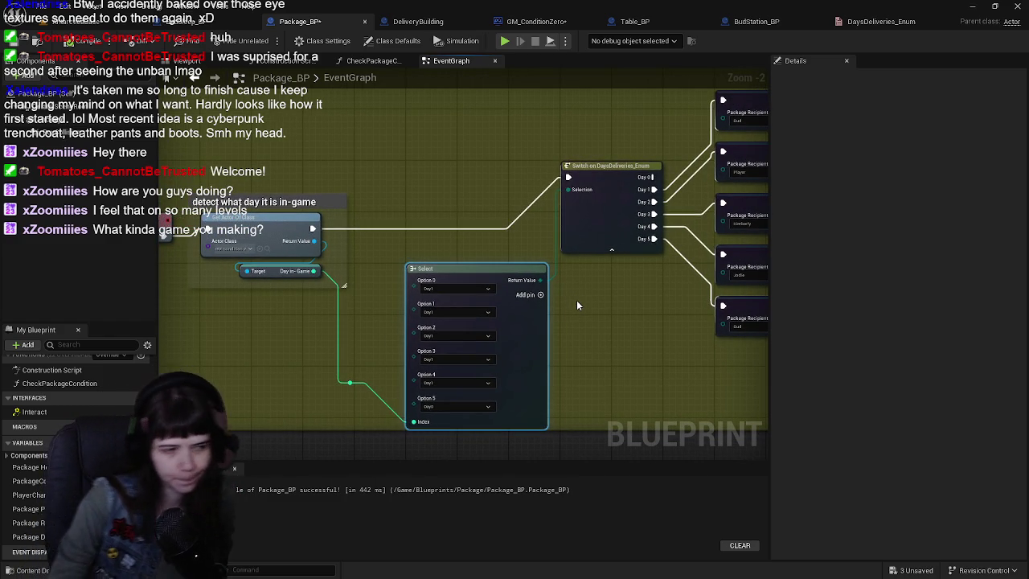
key(ctrl+z)
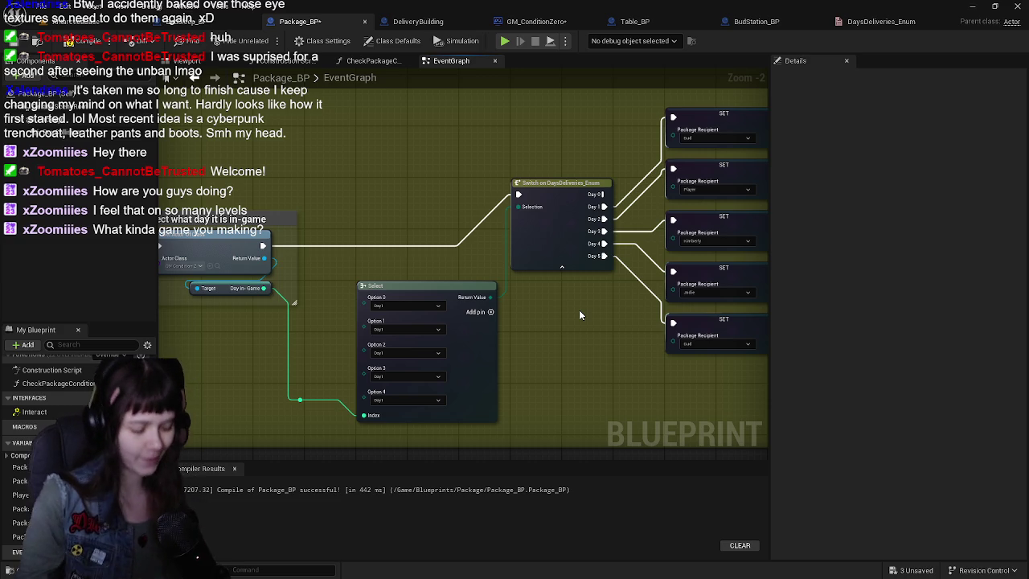
Step: Return to the level editor and pull the camera far back from the table
drag(554, 271, 541, 274)
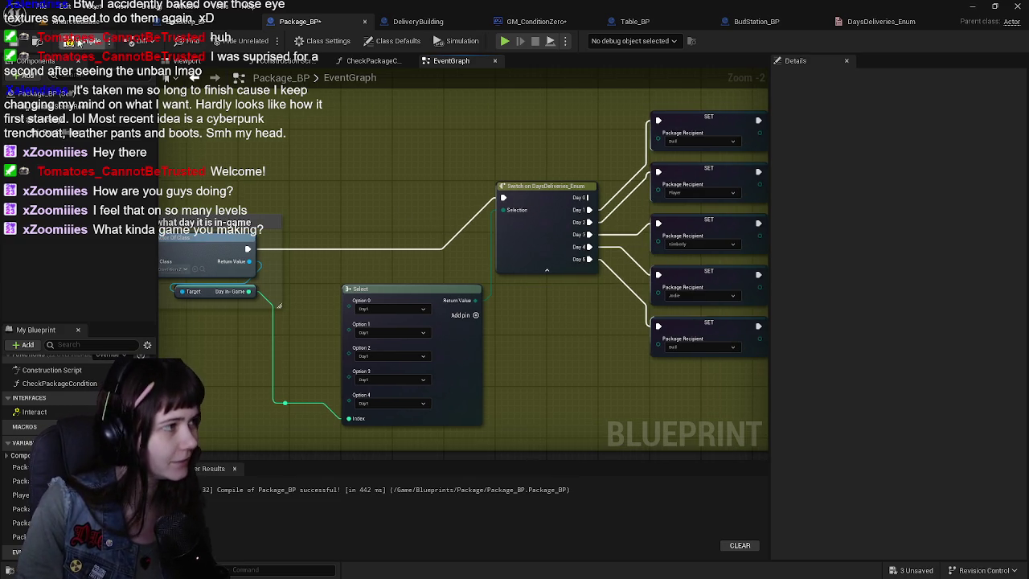
click(89, 31)
drag(440, 249, 439, 402)
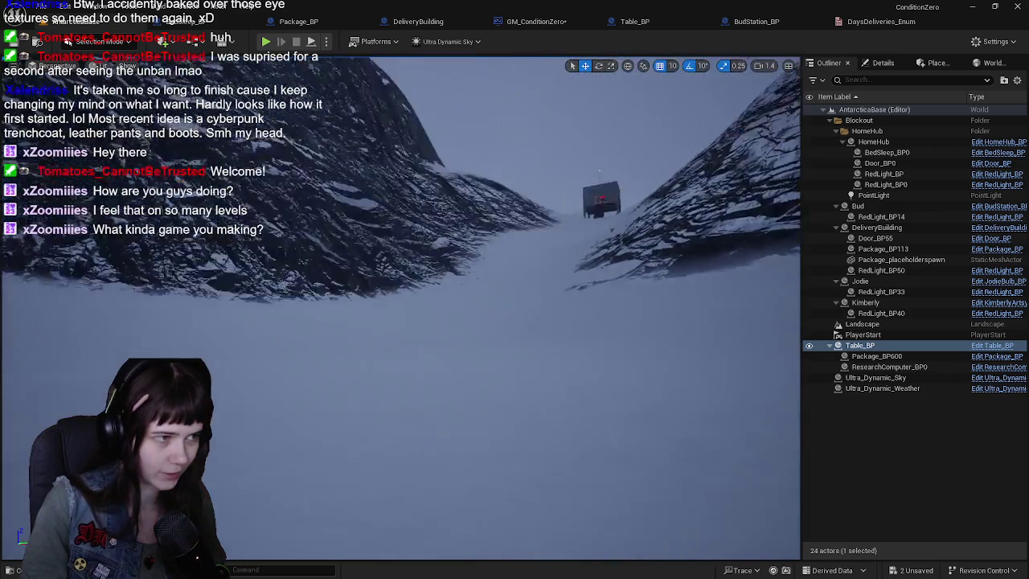
Step: Frame and orbit Table_BP in the viewport, save all, then show the DaysDeliveries_Enum editor
key(f)
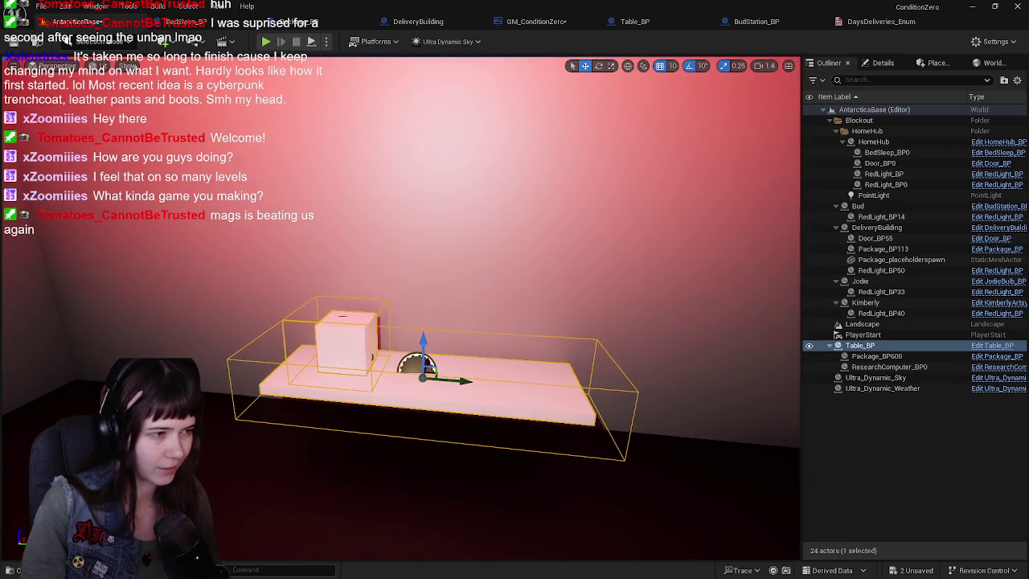
drag(522, 217, 619, 229)
key(ctrl+s)
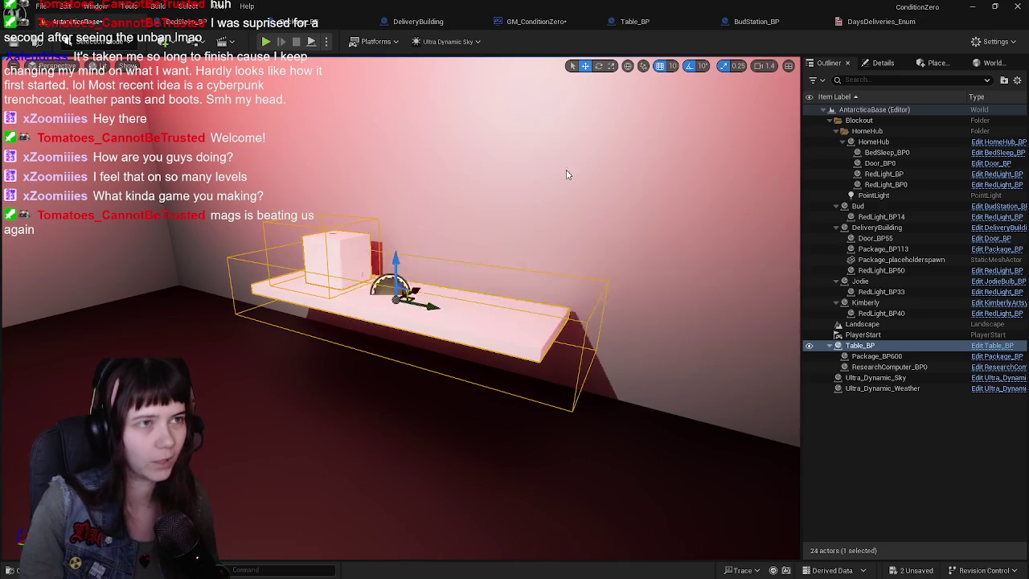
click(755, 21)
click(881, 21)
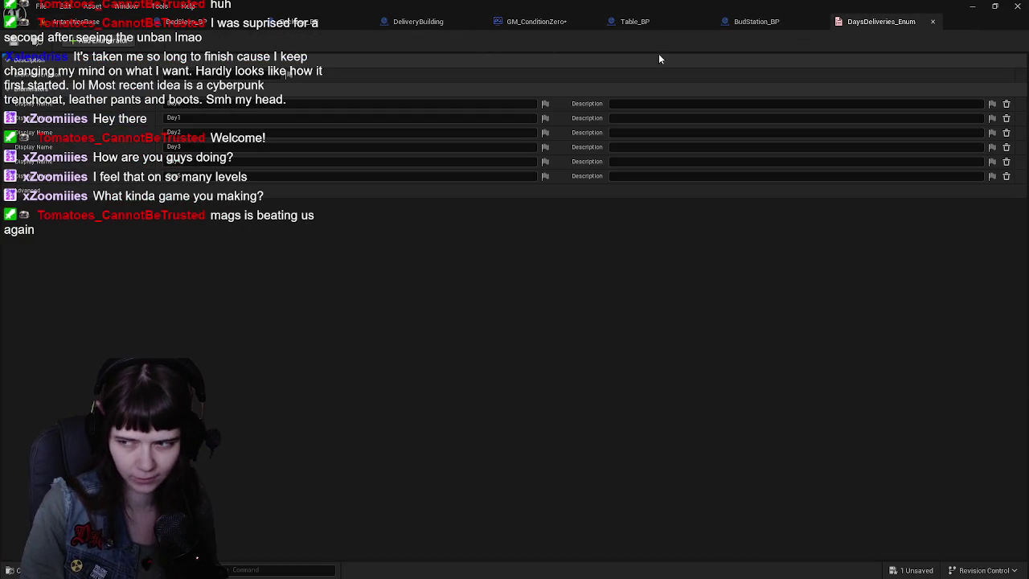
Step: Save the GM_ConditionZero changes and switch back to Table_BP's event graph
click(755, 21)
click(567, 25)
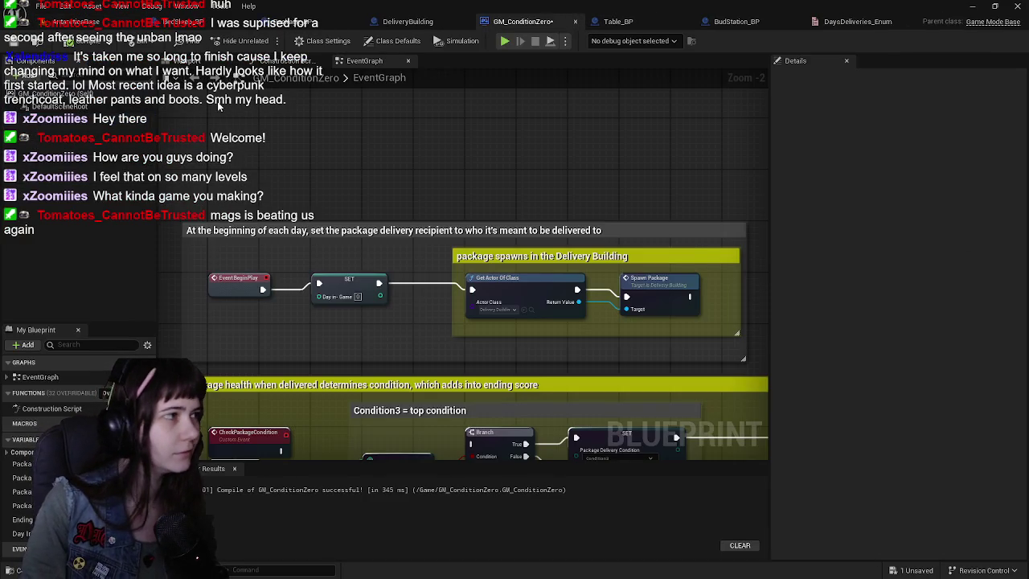
click(14, 42)
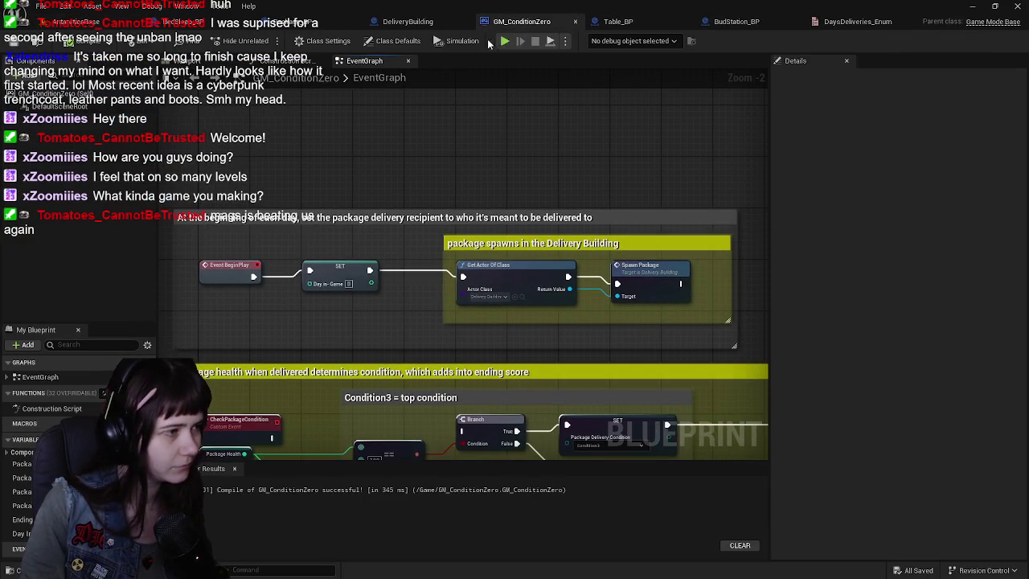
click(629, 27)
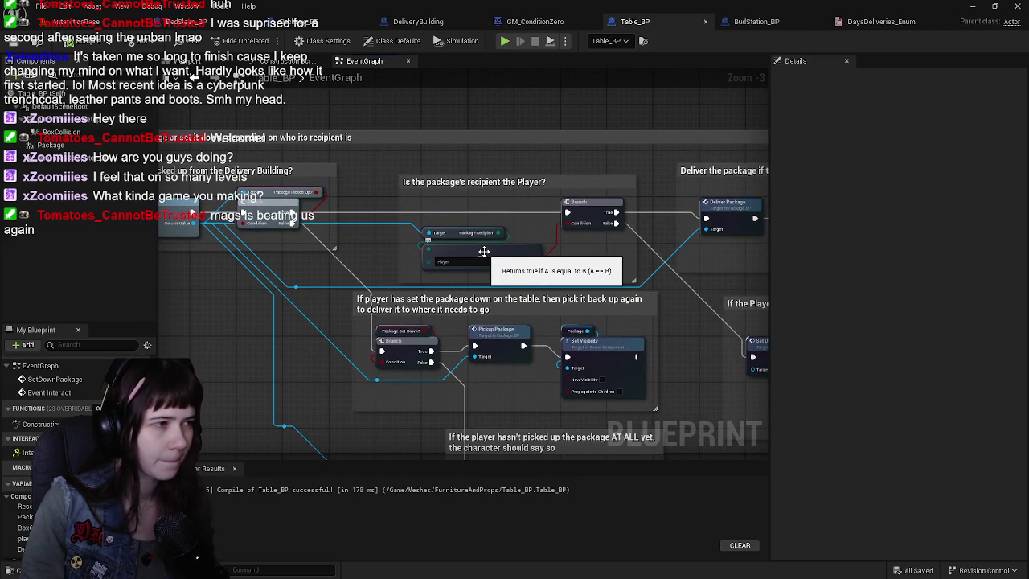
Step: Inspect the Package Recipient variable and add a reroute point on its wire
scroll(346, 235, up, 1)
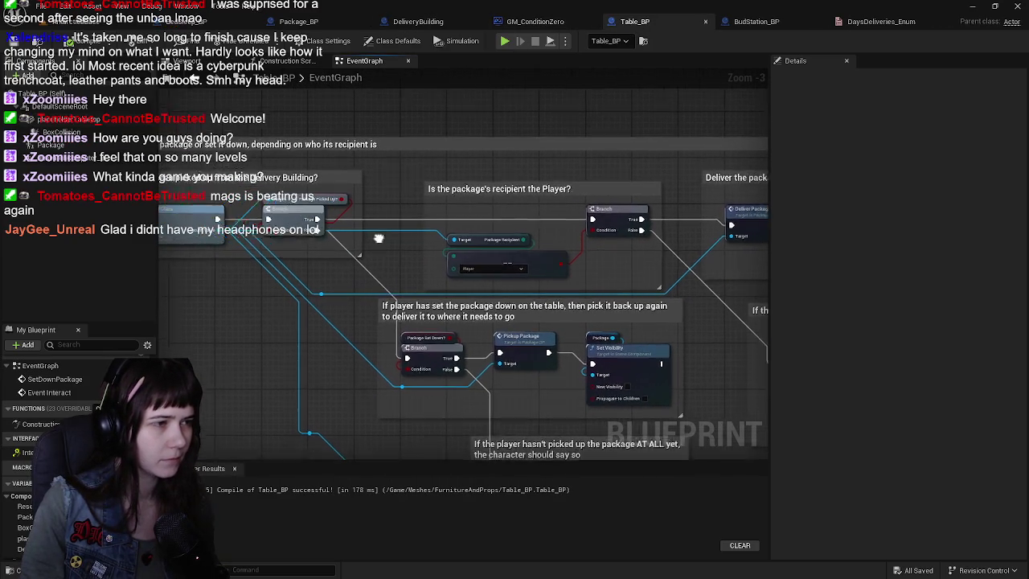
click(501, 249)
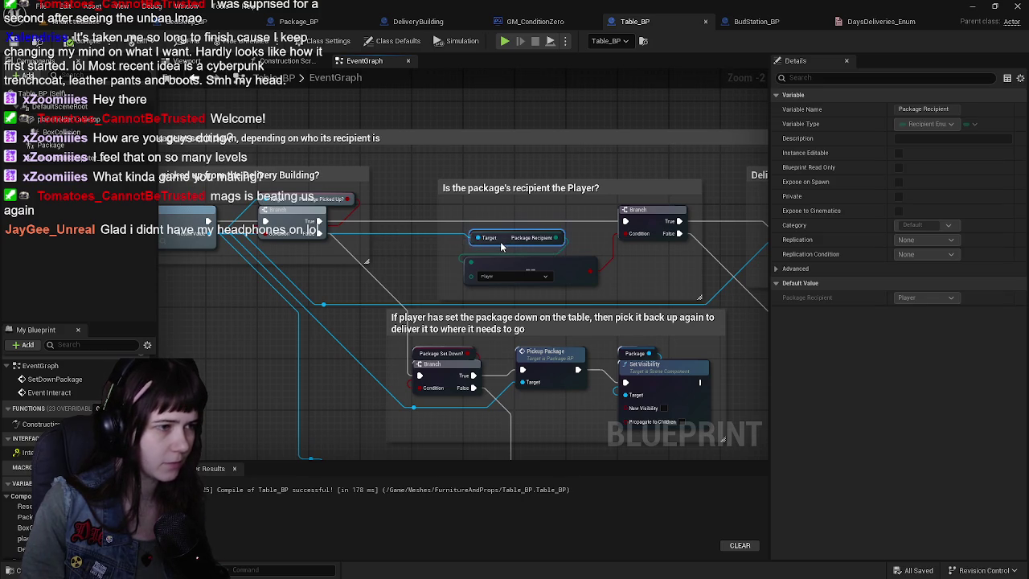
mouse_move(445, 247)
mouse_down()
mouse_move(489, 241)
mouse_move(374, 269)
mouse_up()
double_click(487, 236)
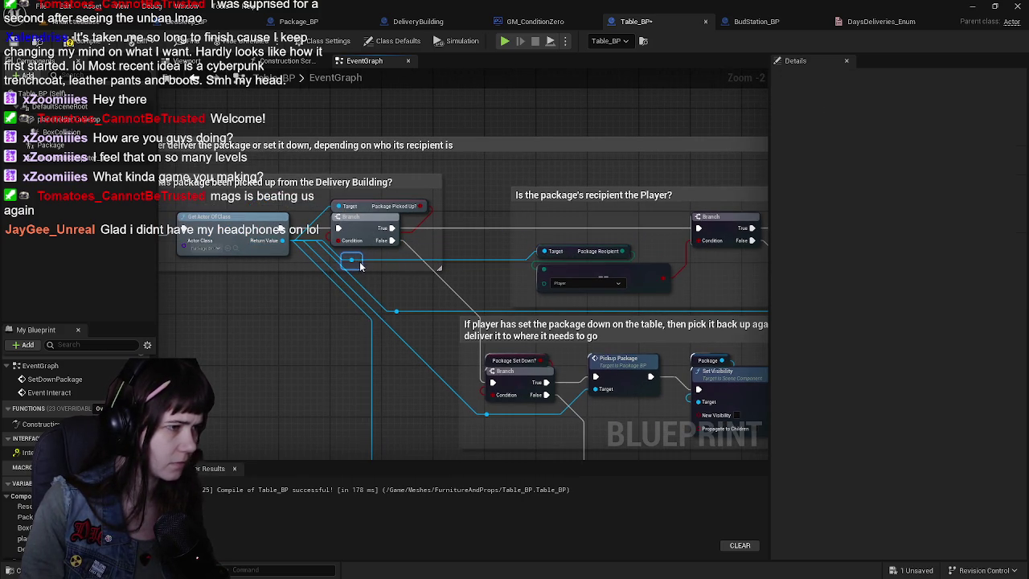
Step: Review the recipient check and deliver-to-Player sections, selecting the Player value node
drag(488, 279, 449, 276)
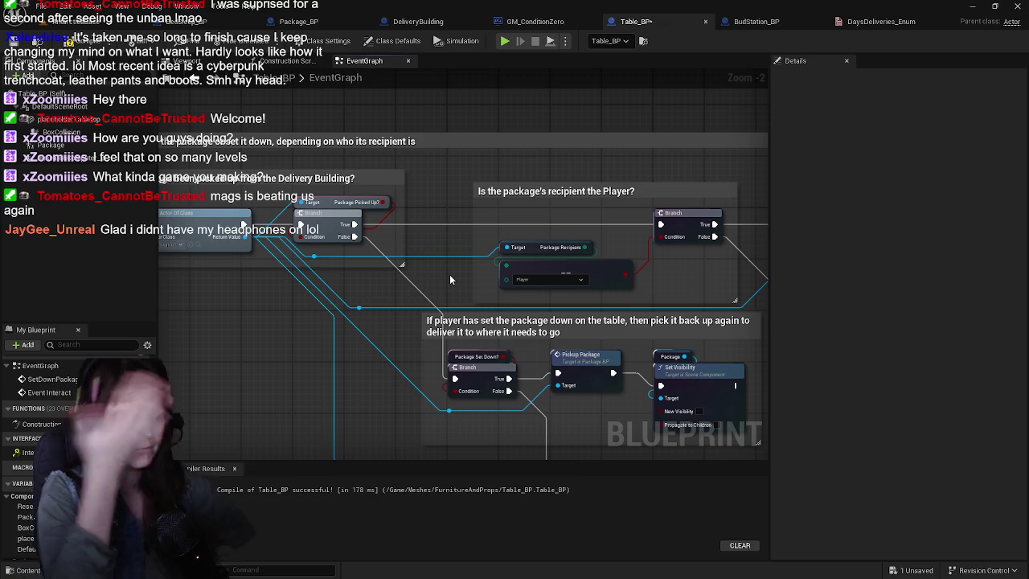
drag(436, 271, 394, 278)
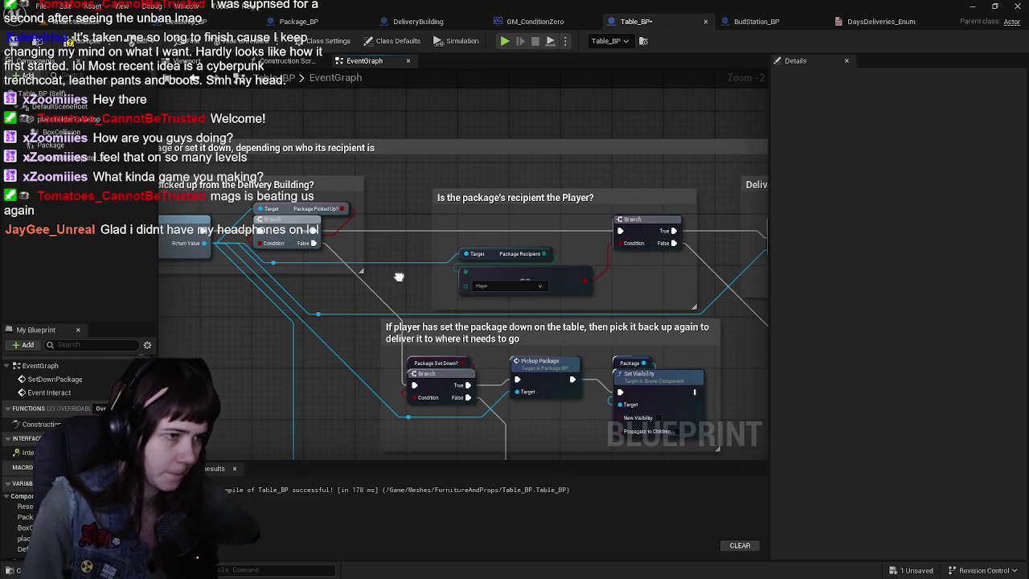
click(532, 276)
scroll(531, 275, up, 1)
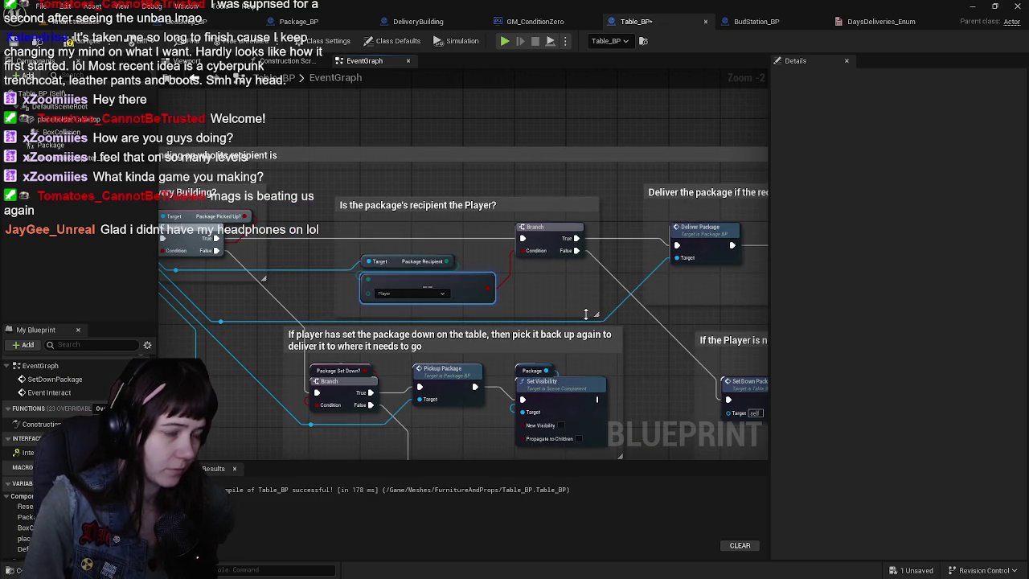
scroll(592, 287, down, 2)
scroll(593, 287, up, 1)
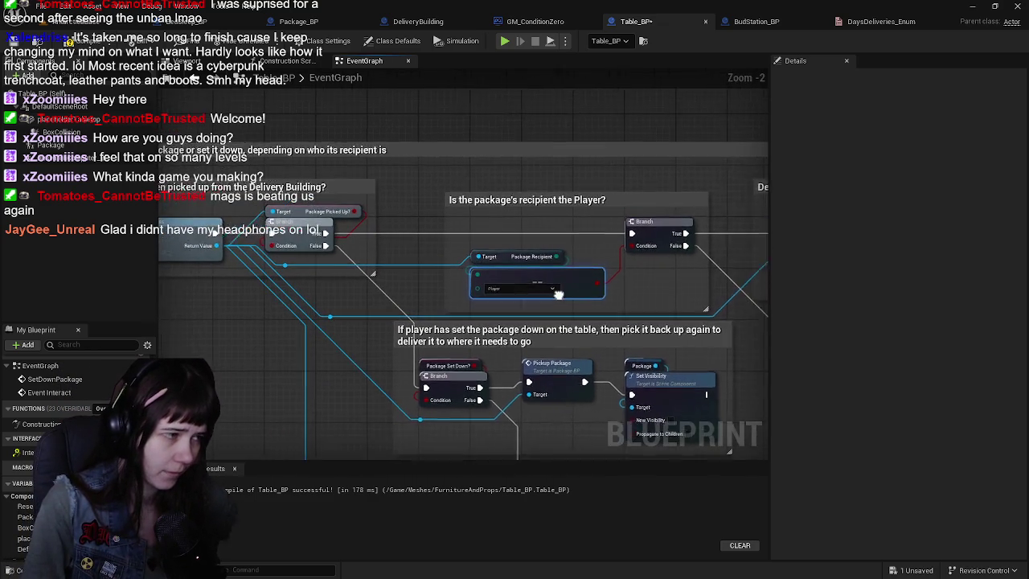
drag(628, 297, 410, 306)
mouse_move(647, 267)
mouse_down()
mouse_move(470, 241)
mouse_move(430, 254)
mouse_up()
mouse_move(310, 321)
mouse_down()
mouse_move(382, 256)
mouse_move(431, 252)
mouse_move(374, 238)
mouse_up()
Step: Look over the set-down, Package Set Down SET and hide/unhide package sections
mouse_move(558, 303)
mouse_down()
mouse_move(510, 267)
mouse_move(381, 243)
mouse_up()
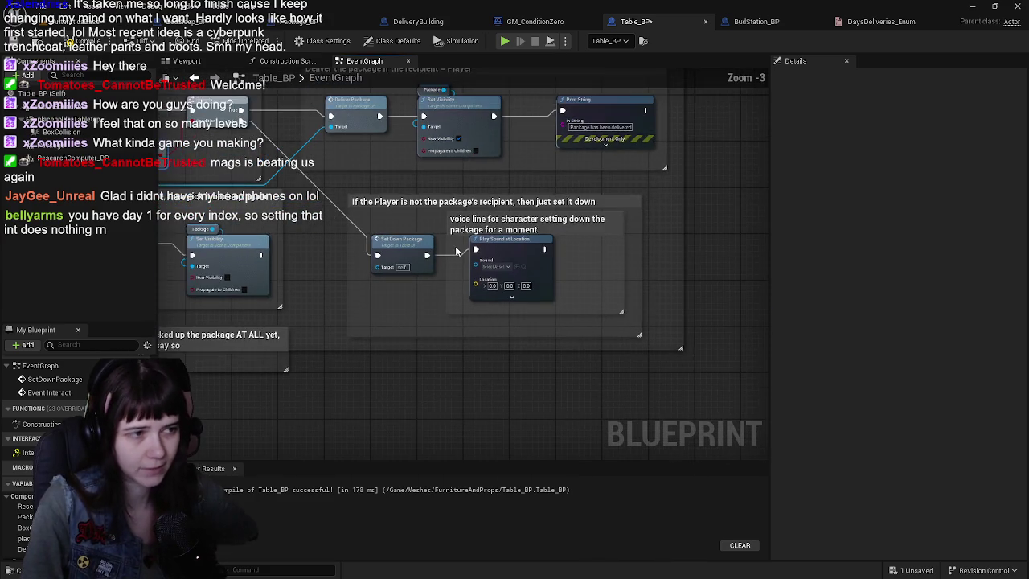
drag(319, 243, 520, 253)
scroll(520, 253, down, 1)
mouse_move(337, 333)
mouse_down()
mouse_move(459, 301)
mouse_move(415, 236)
mouse_move(428, 359)
mouse_move(523, 357)
mouse_move(562, 136)
mouse_move(431, 282)
mouse_up()
click(551, 288)
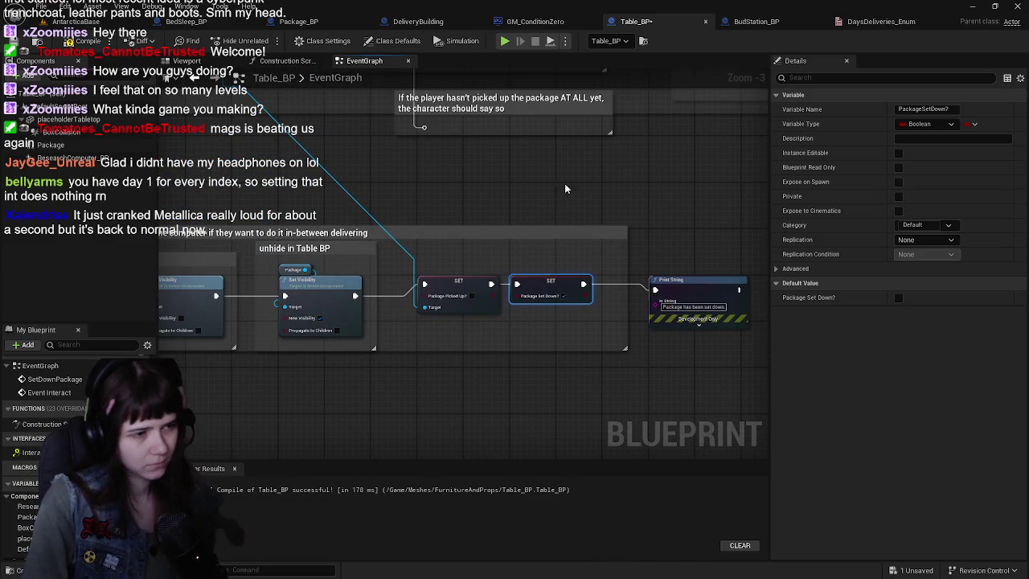
scroll(561, 218, up, 1)
mouse_move(284, 264)
mouse_down()
mouse_move(454, 277)
mouse_move(567, 230)
mouse_up()
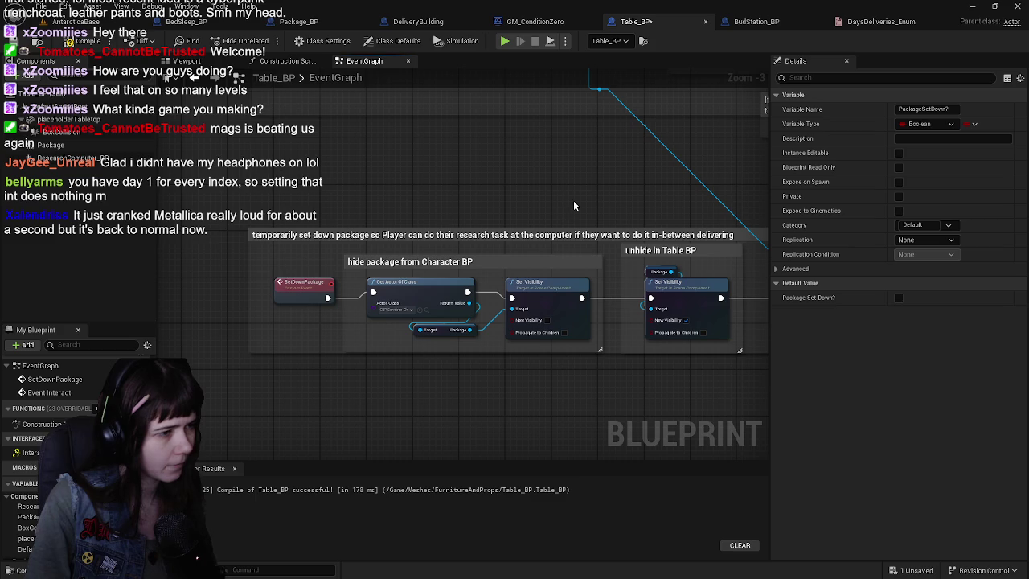
mouse_move(576, 206)
mouse_down()
mouse_move(574, 192)
mouse_move(495, 183)
mouse_move(322, 182)
mouse_move(305, 201)
mouse_move(370, 233)
mouse_move(411, 222)
mouse_move(415, 234)
mouse_move(501, 273)
mouse_move(450, 201)
mouse_move(402, 239)
mouse_up()
click(294, 22)
Step: Duplicate the Bud recipient SET node, wire Day 0 into it, and set Package Recipient to Player
scroll(483, 257, up, 1)
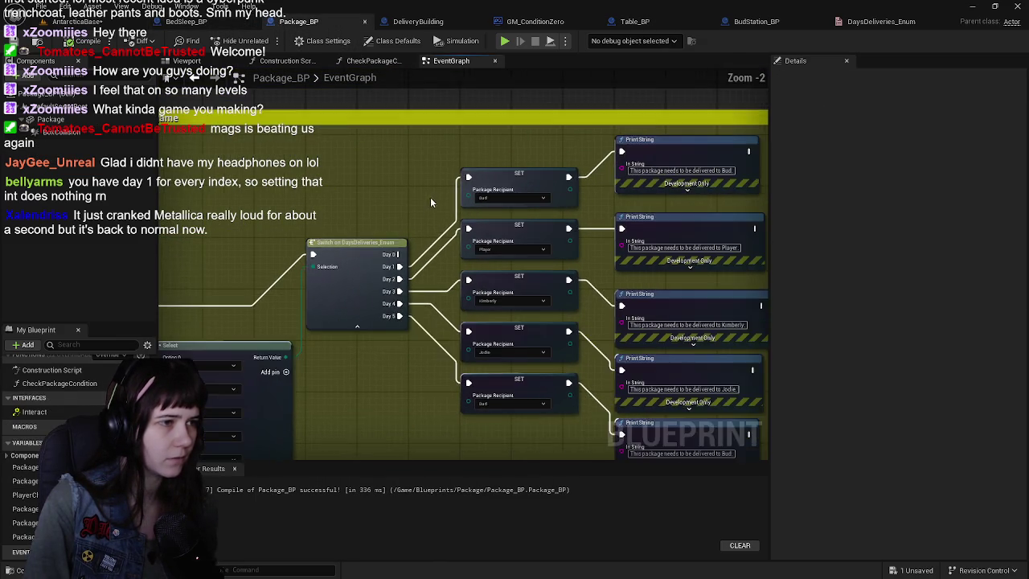
drag(430, 197, 480, 271)
click(479, 271)
key(ctrl+c)
key(ctrl+v)
mouse_move(451, 153)
mouse_down()
mouse_move(480, 237)
mouse_move(452, 198)
mouse_up()
mouse_move(352, 408)
mouse_down()
mouse_move(387, 198)
mouse_move(414, 196)
mouse_up()
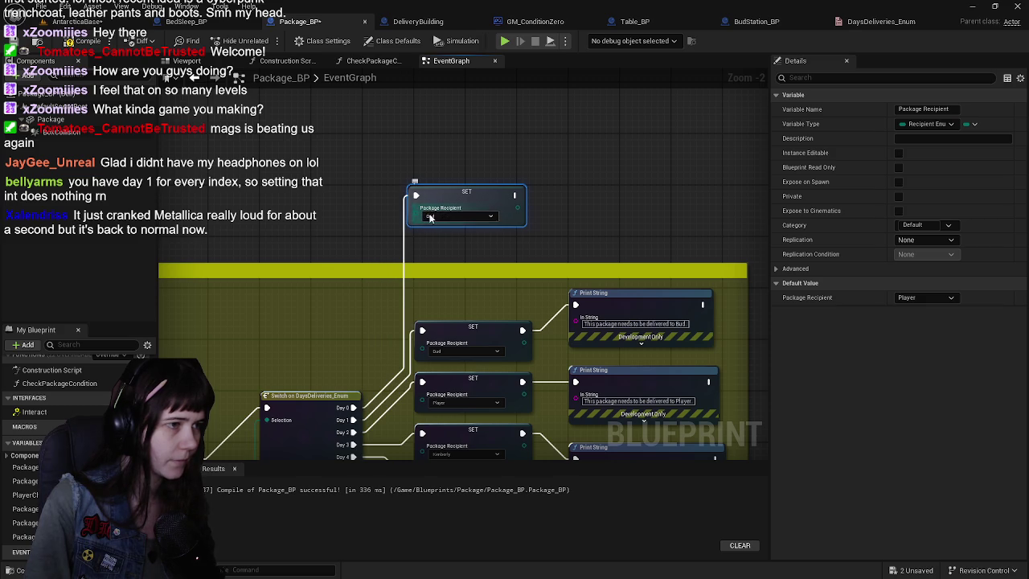
click(479, 215)
click(457, 226)
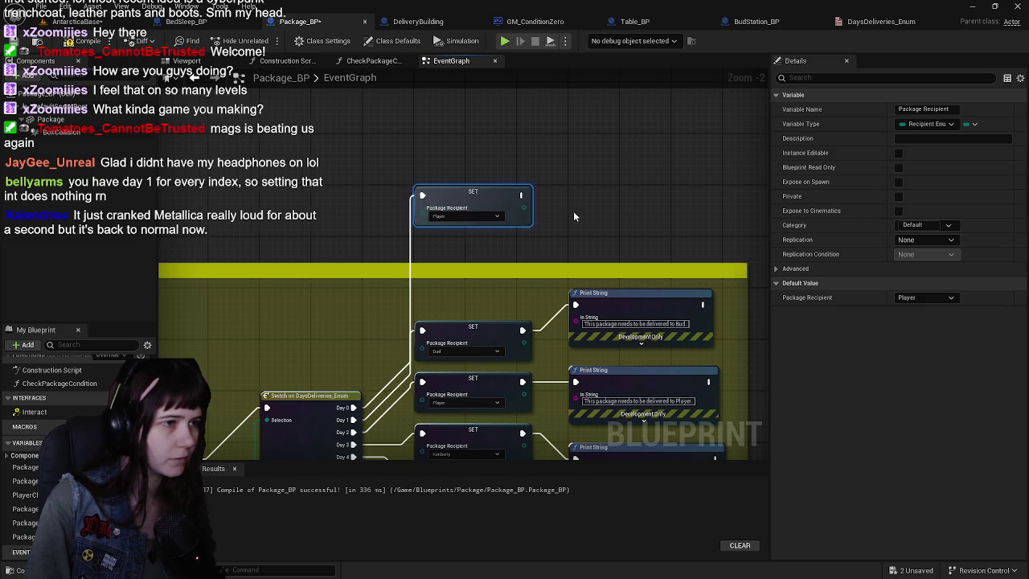
Step: Copy the Player Print String beside the test node and start a comment 'Testing the setting of'
drag(566, 211, 489, 233)
click(580, 389)
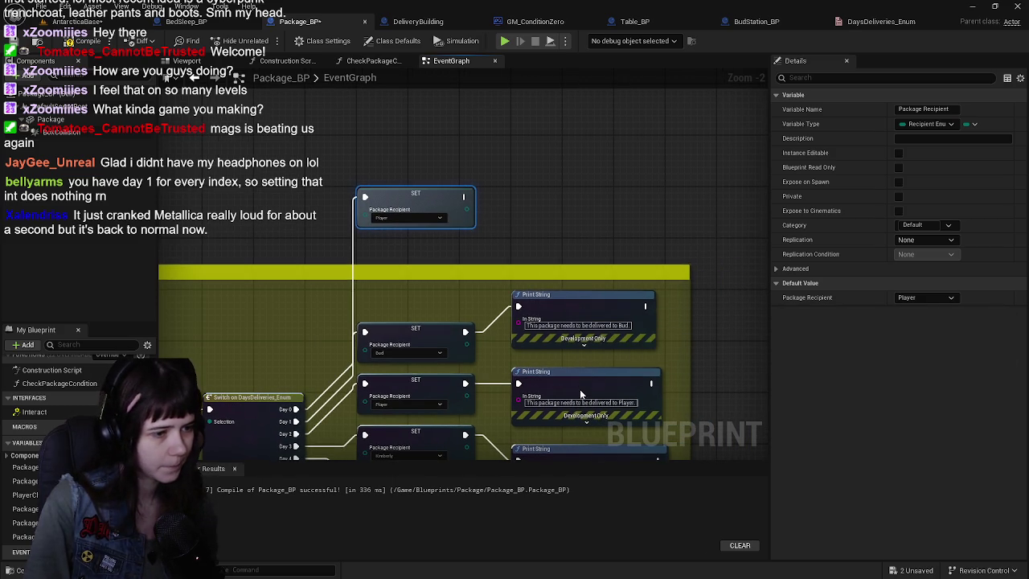
key(ctrl+c)
key(ctrl+v)
drag(540, 193, 535, 193)
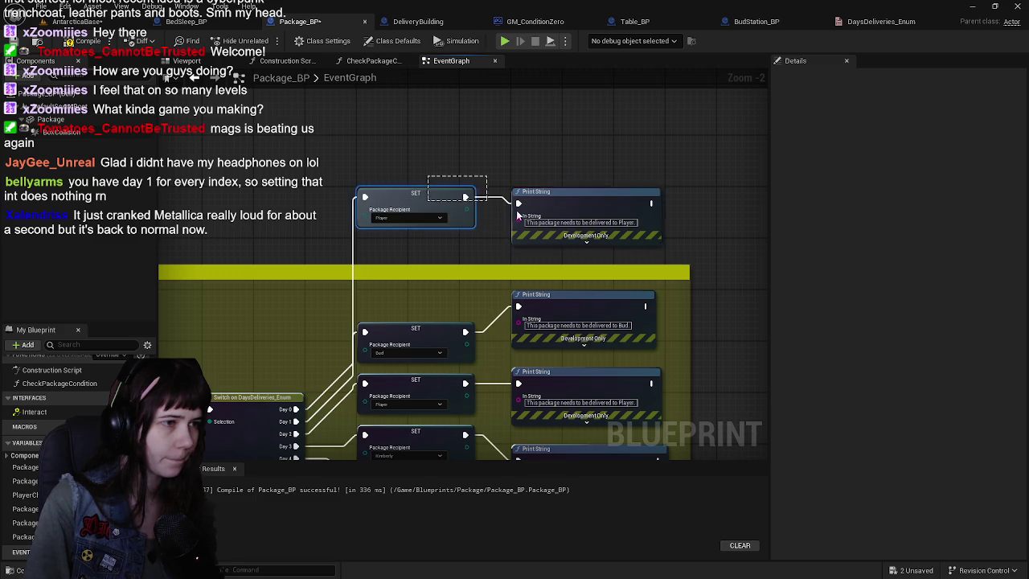
ctrl+click(426, 205)
text(cTesting the)
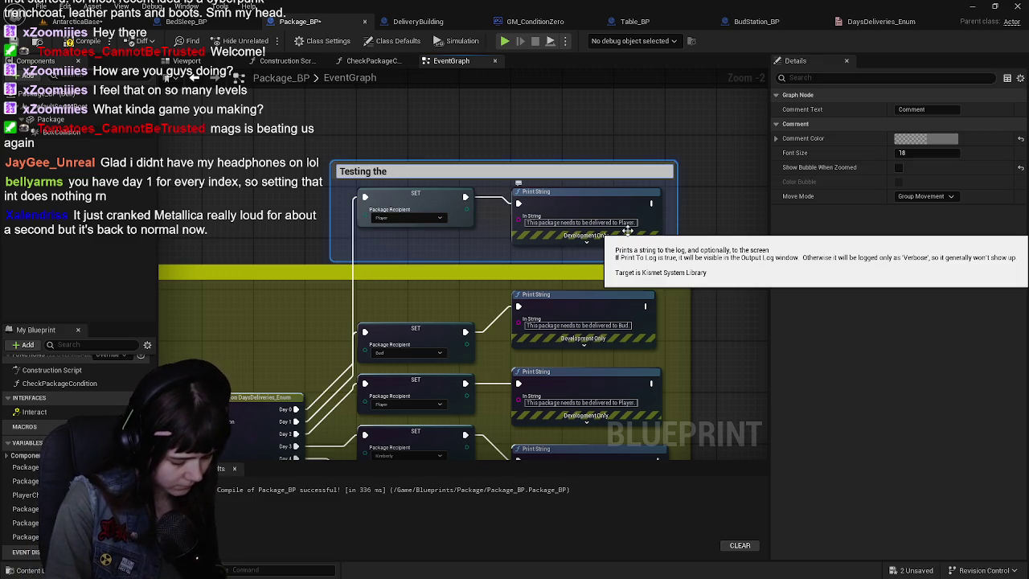
text( setting of recipient on what it is ing)
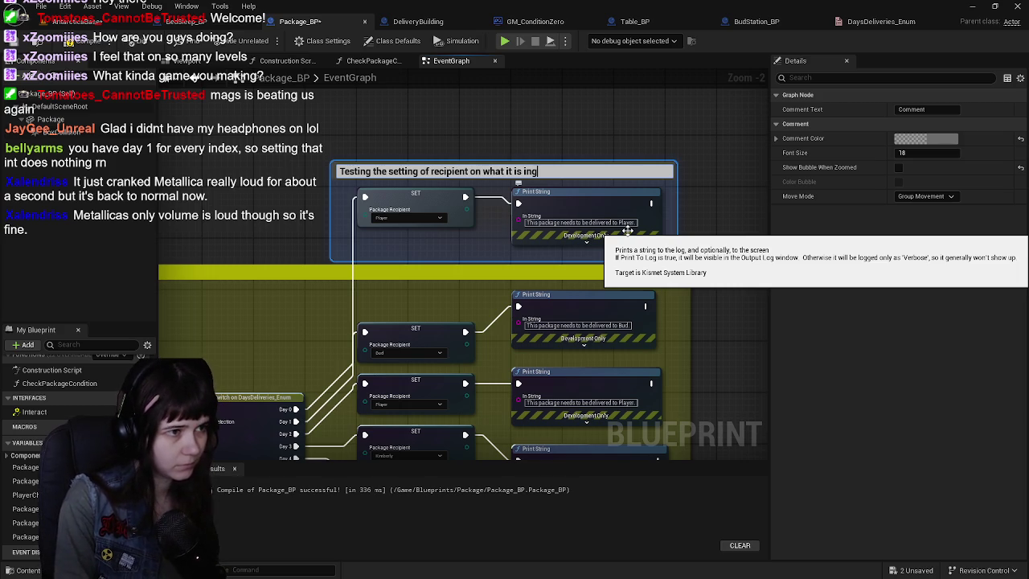
key(BackSpace)
Step: Finish the comment title, colour it yellow with R 1 and G 1, and compile Package_BP
text(-game)
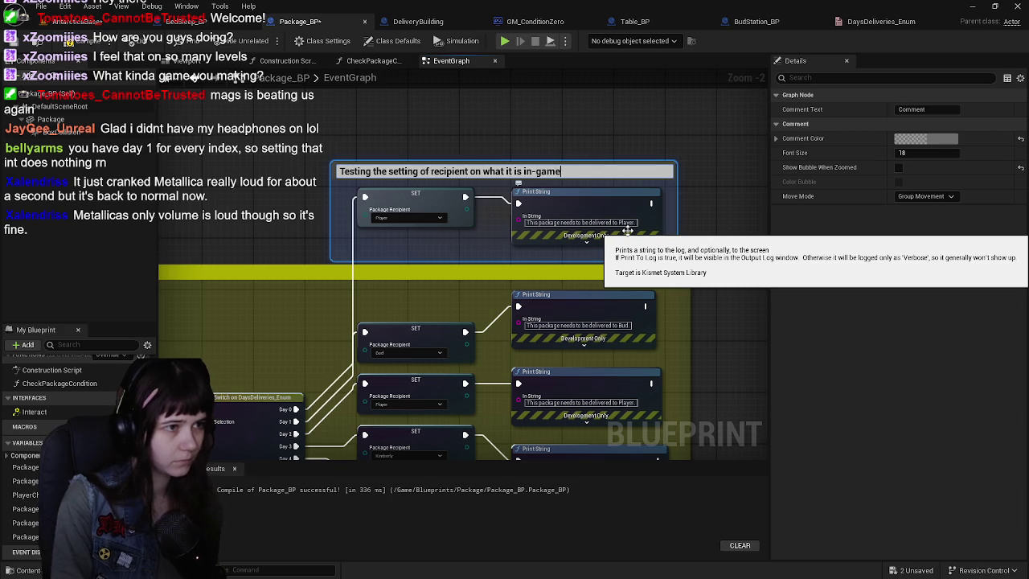
key(Return)
click(954, 144)
click(772, 312)
text(1)
key(Return)
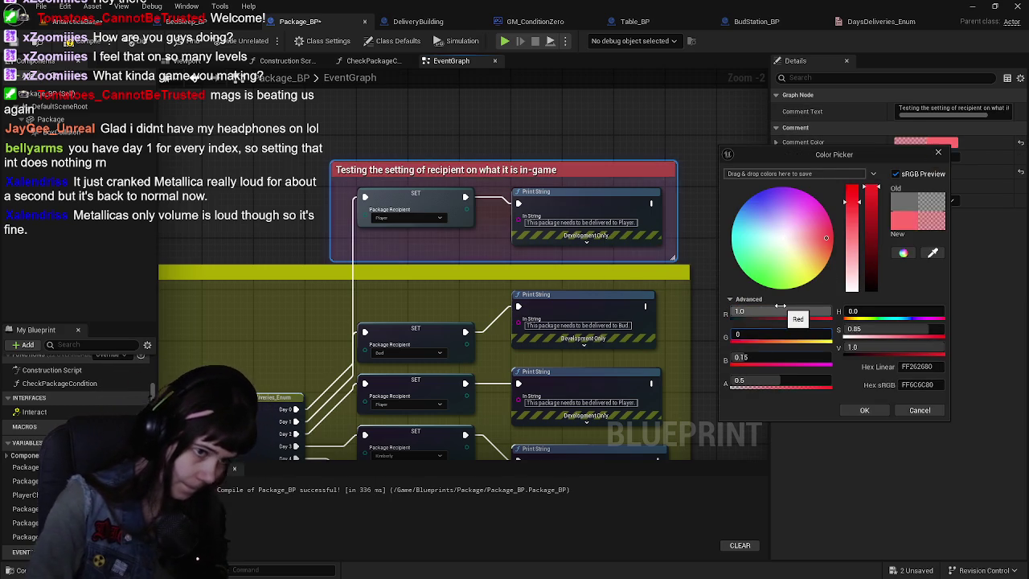
click(773, 334)
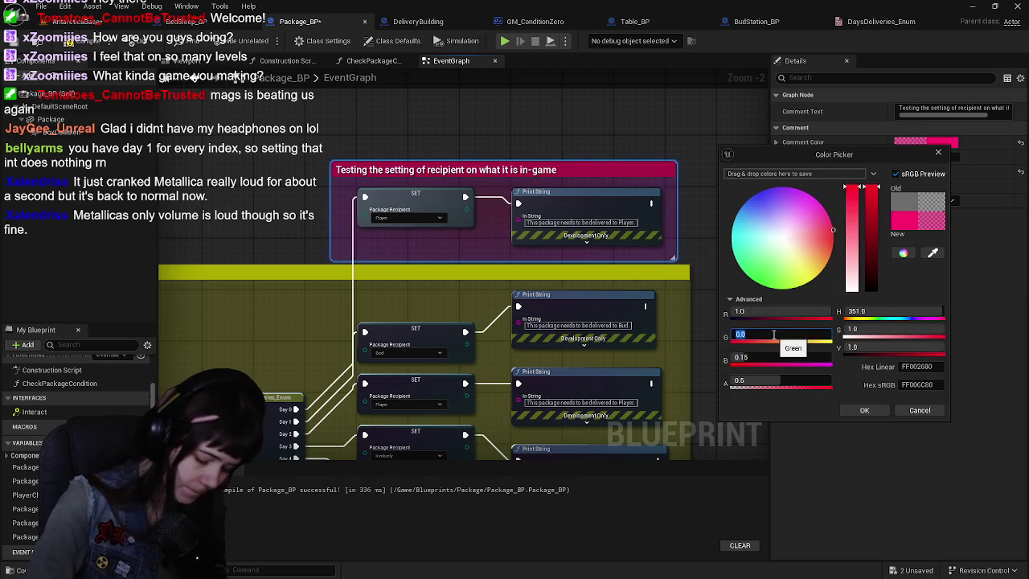
text(1)
key(Return)
click(773, 357)
click(864, 411)
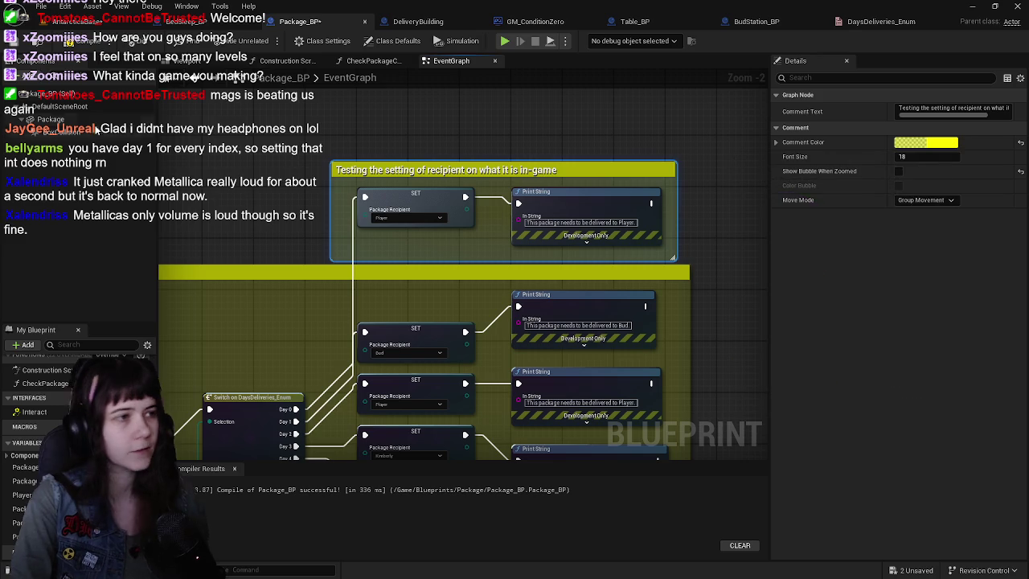
key(ctrl+s)
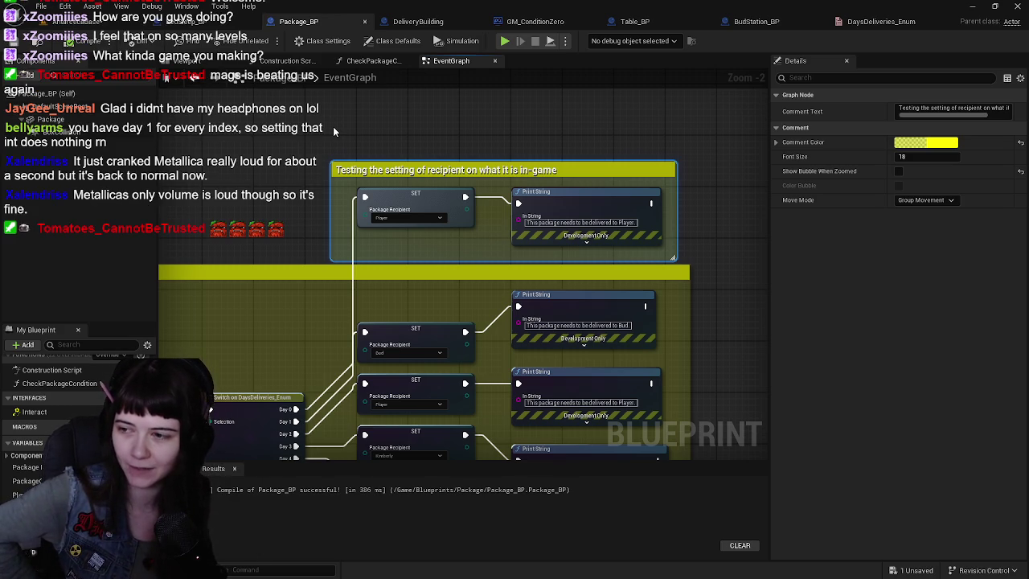
mouse_move(325, 307)
mouse_down()
mouse_move(465, 231)
mouse_move(533, 139)
mouse_move(600, 193)
mouse_move(491, 234)
mouse_up()
drag(449, 276, 440, 281)
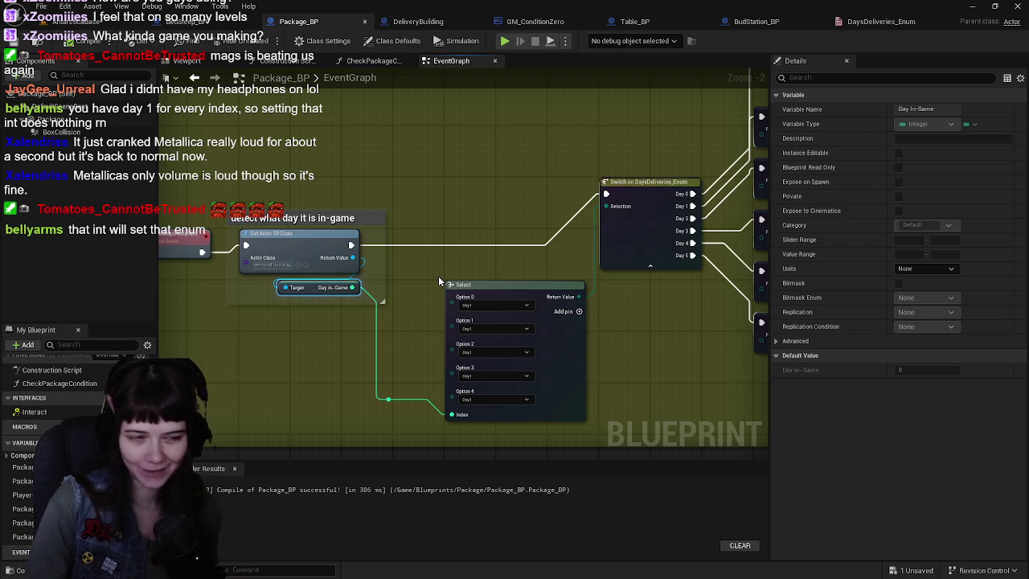
drag(439, 280, 430, 292)
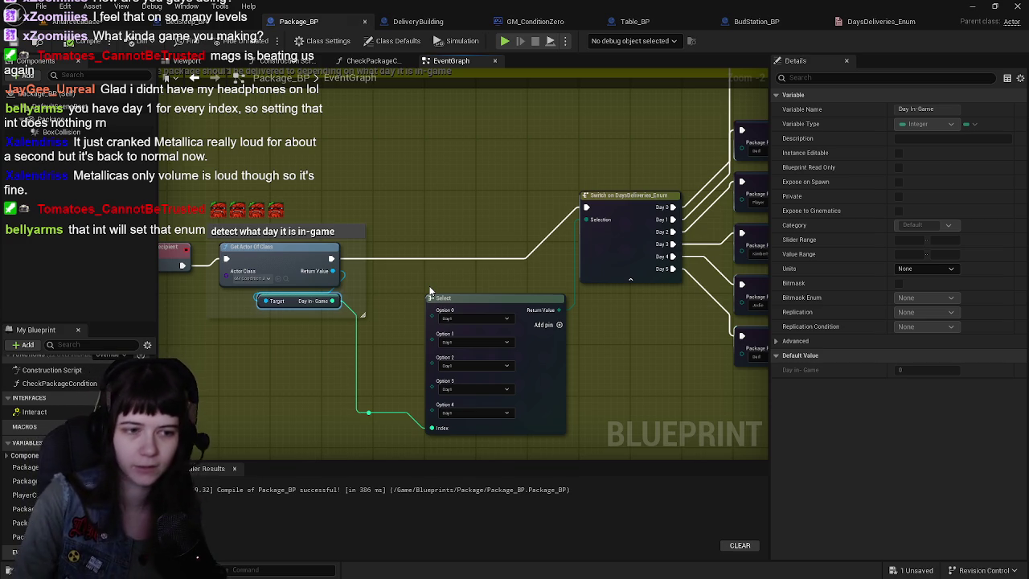
scroll(449, 295, down, 3)
scroll(426, 250, up, 3)
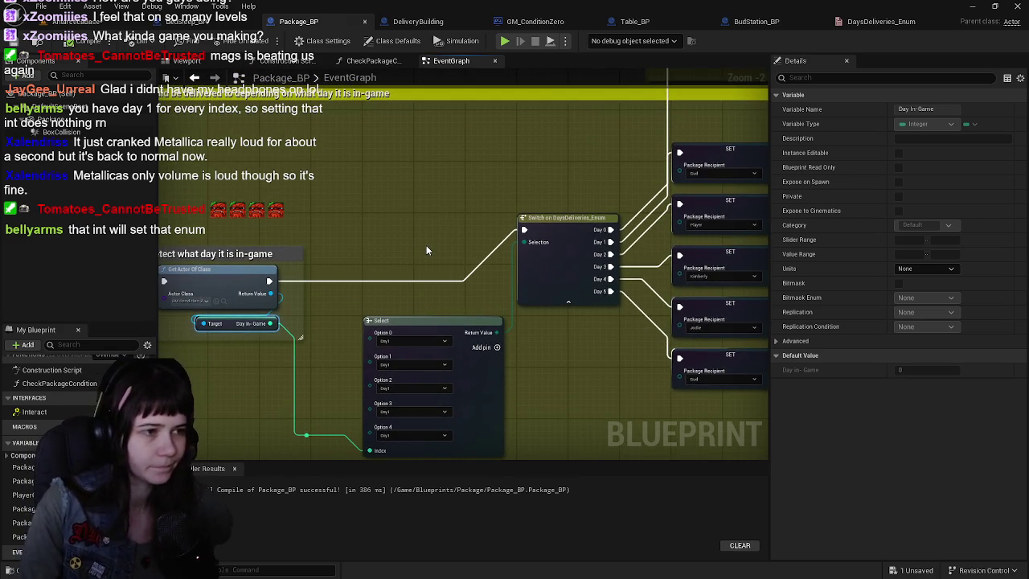
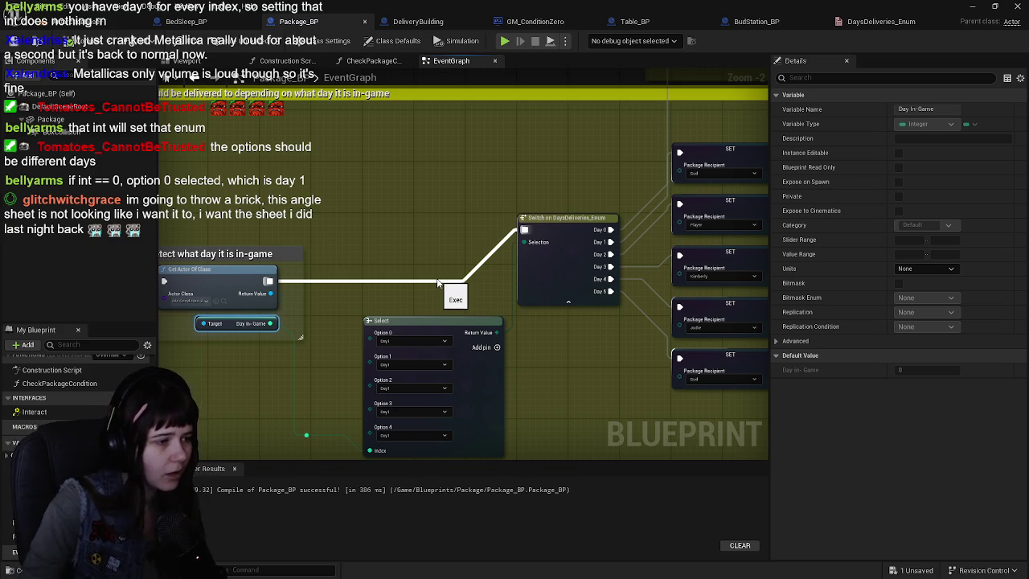
Step: Set the Select node's Option 0 to Day0 and keep Option 1 as Day1
scroll(490, 346, up, 1)
click(463, 325)
click(469, 299)
click(466, 308)
click(468, 327)
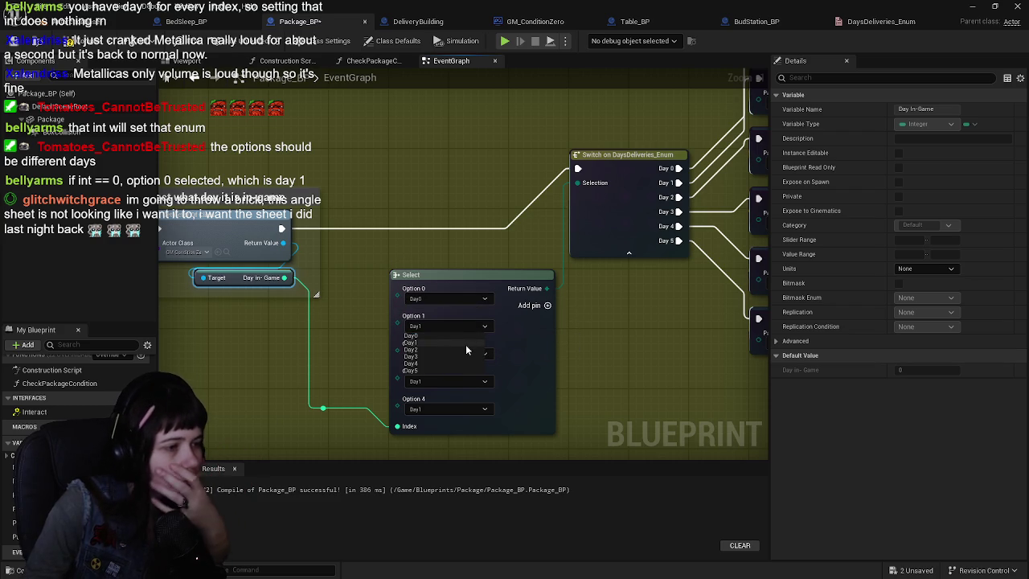
click(637, 338)
Step: Set Options 2, 3 and 4 to Day2, Day3 and Day4
scroll(591, 339, down, 1)
click(388, 354)
click(400, 378)
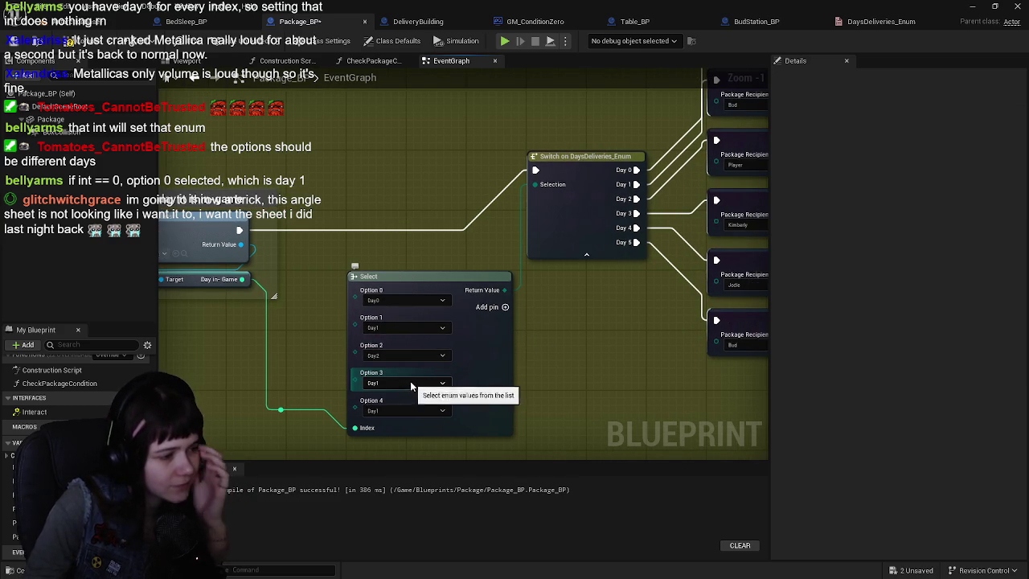
click(410, 384)
click(409, 413)
click(408, 411)
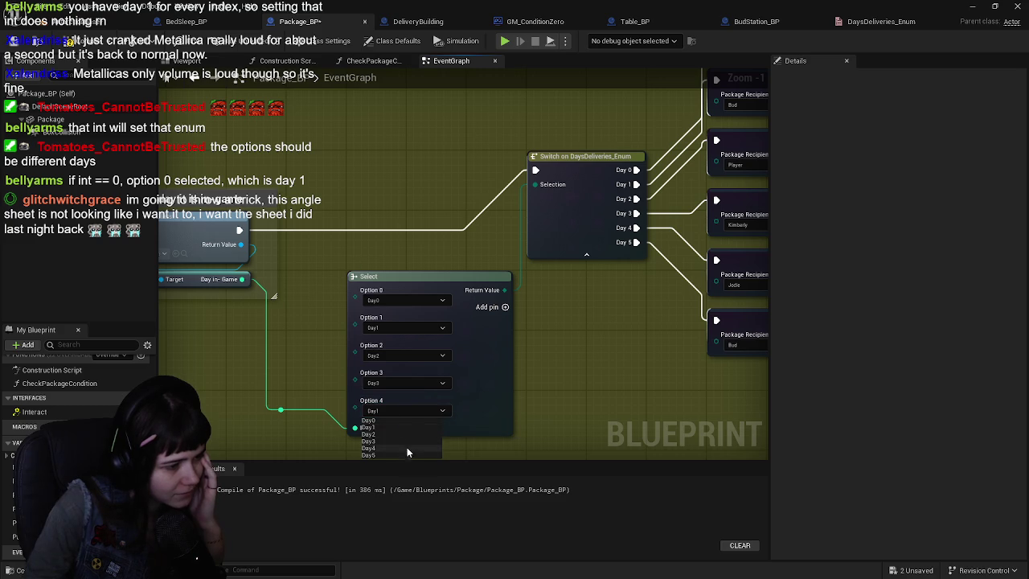
click(405, 448)
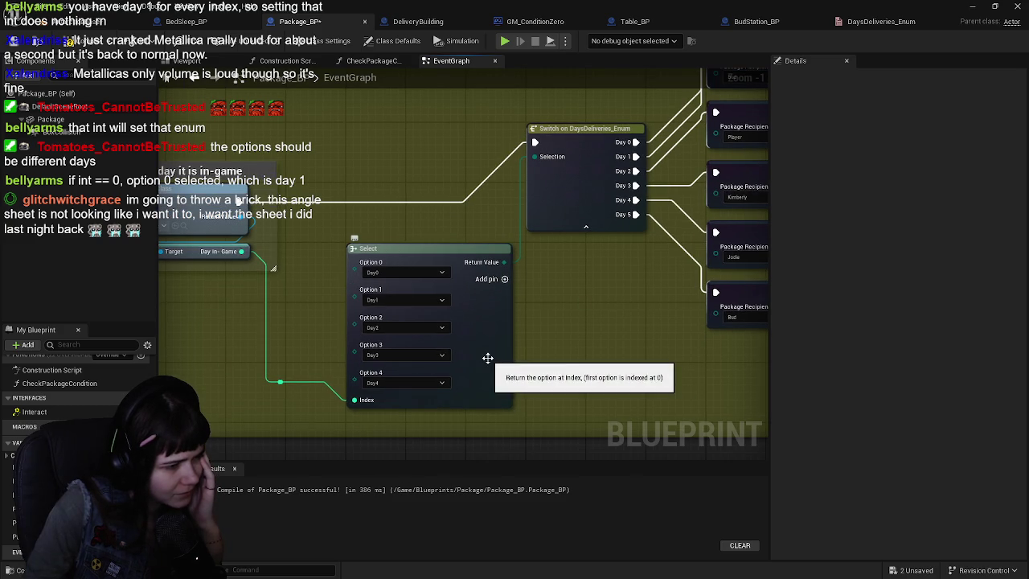
Step: Add a sixth pin to the Select node and set Option 5 to Day5
click(506, 280)
click(404, 411)
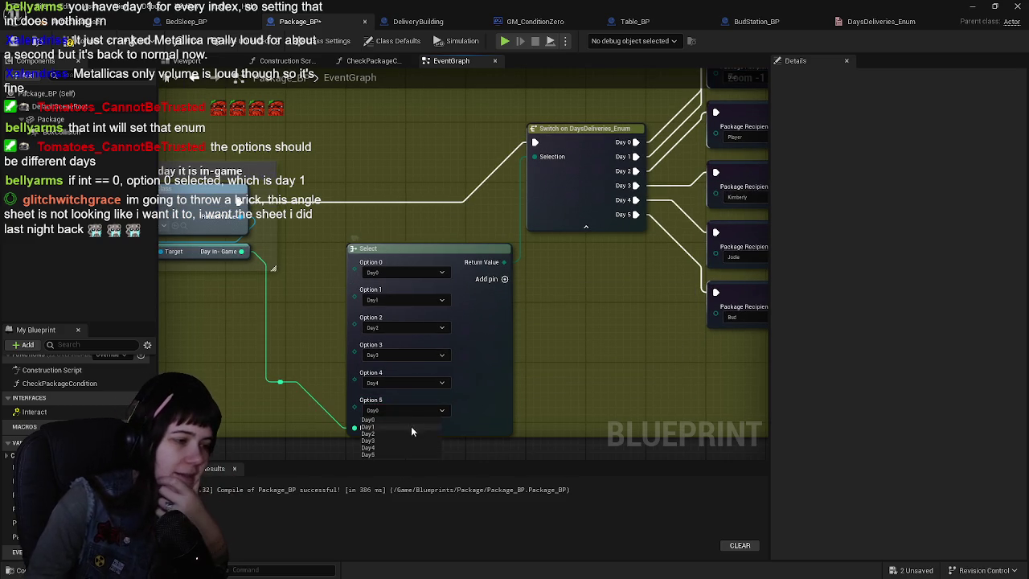
click(410, 454)
click(84, 41)
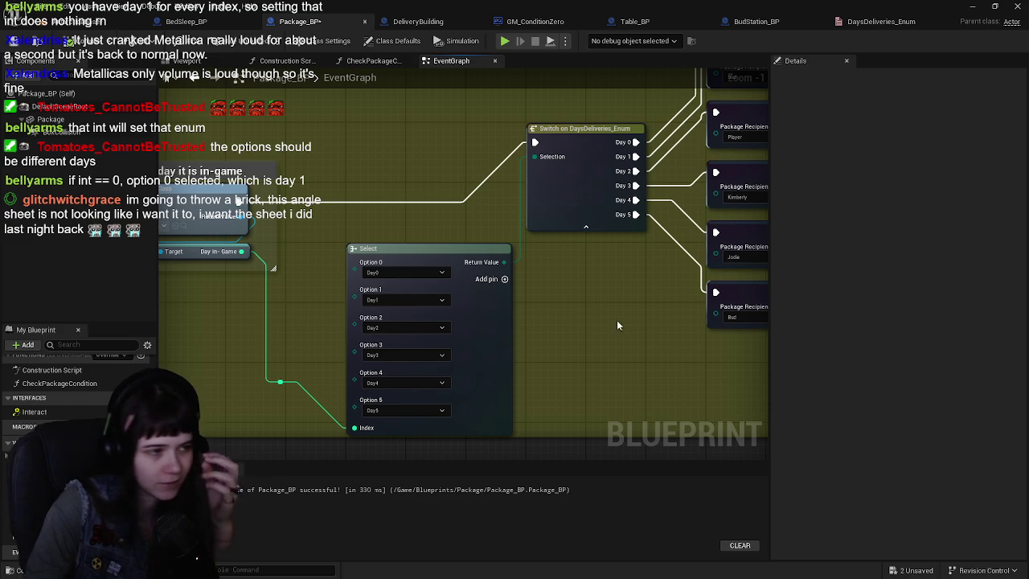
Step: Nudge the Select node slightly upward and return to the main level editor
drag(466, 339, 474, 329)
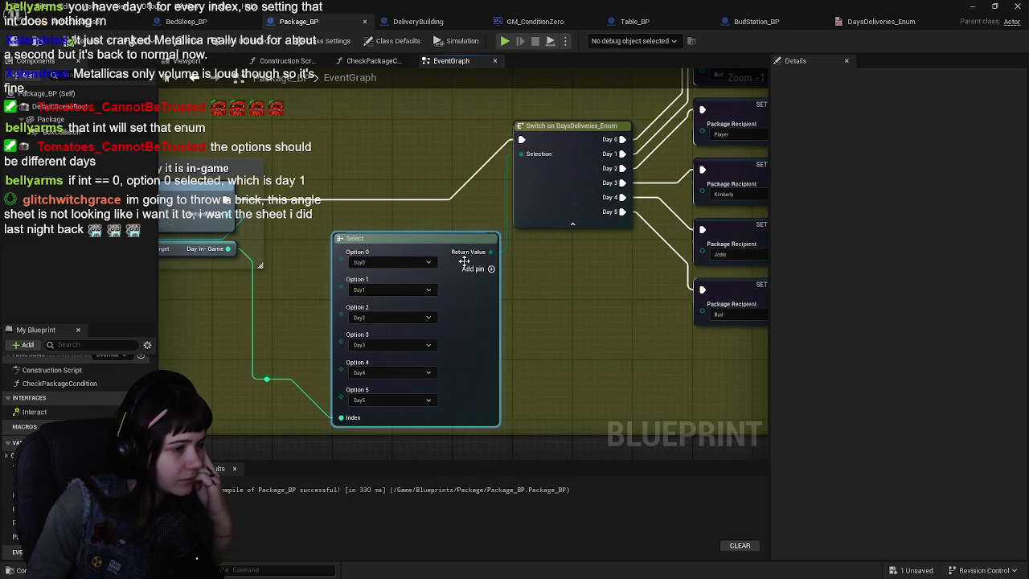
scroll(461, 266, down, 1)
scroll(394, 306, down, 2)
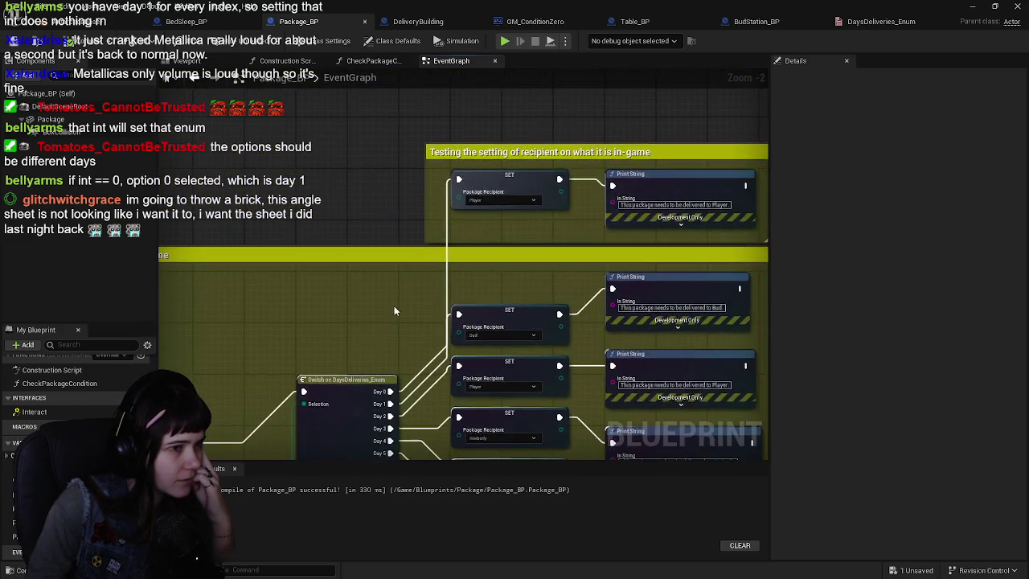
scroll(442, 255, up, 1)
scroll(450, 225, up, 1)
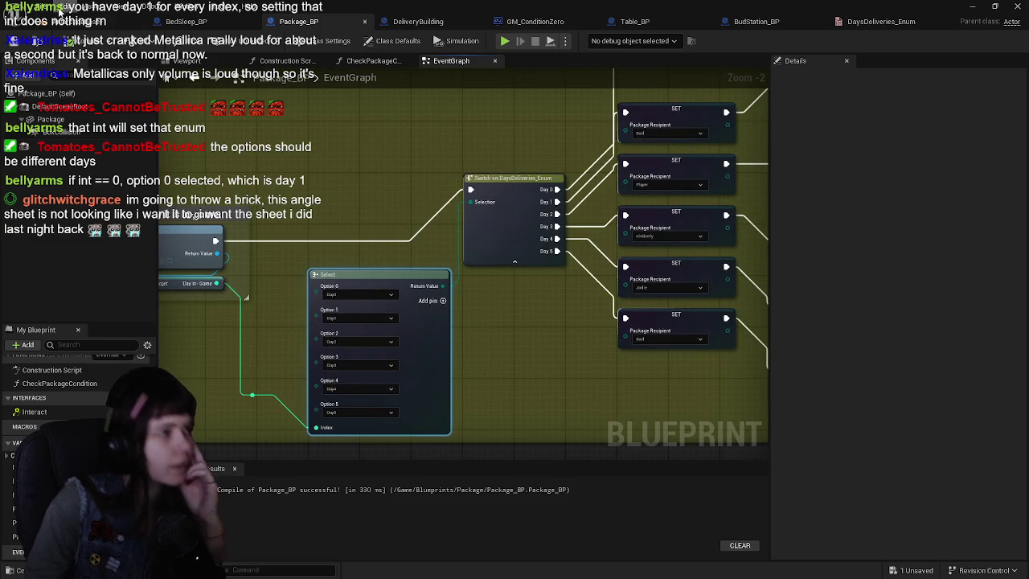
click(92, 6)
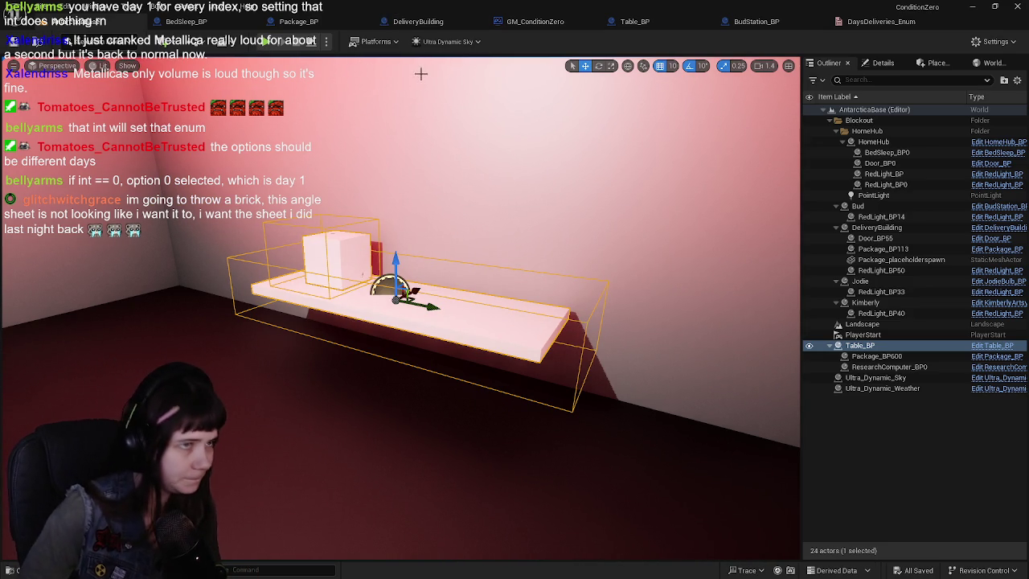
key(alt+p)
key(w)
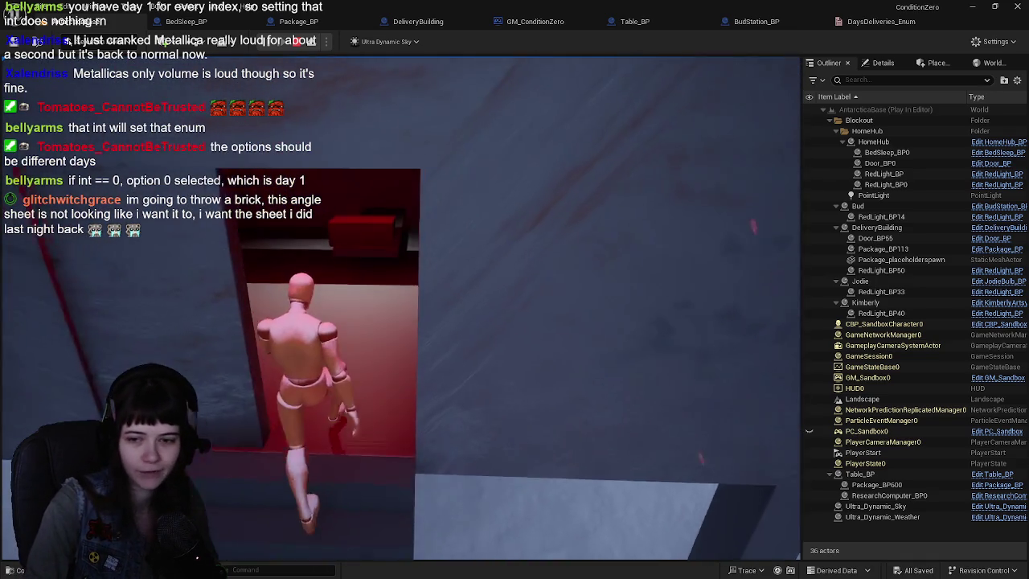
key(e)
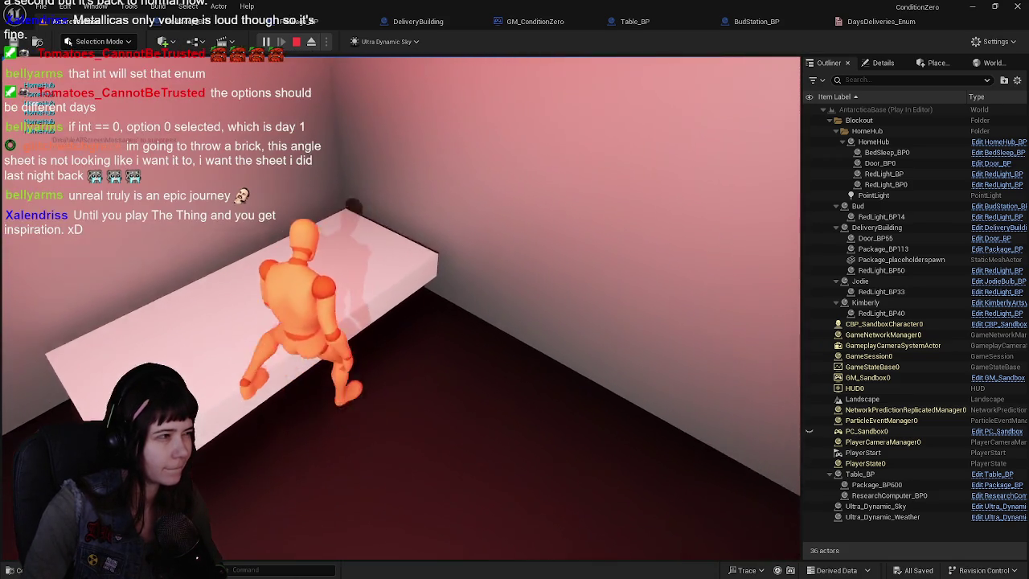
key(Escape)
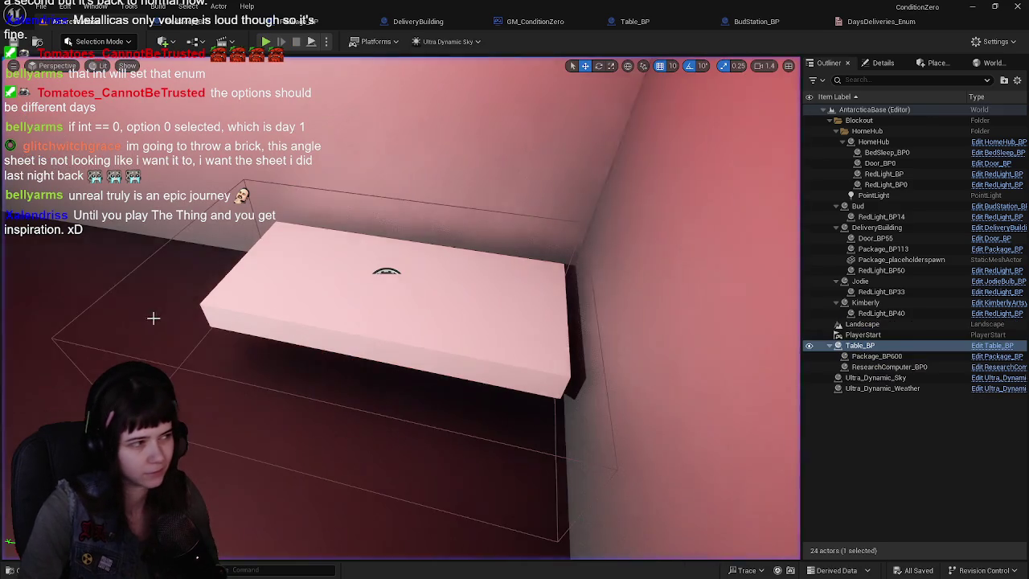
Step: Select the HomeHub table actor, edit HomeHub_BP, and frame its Event Interact logic
click(495, 274)
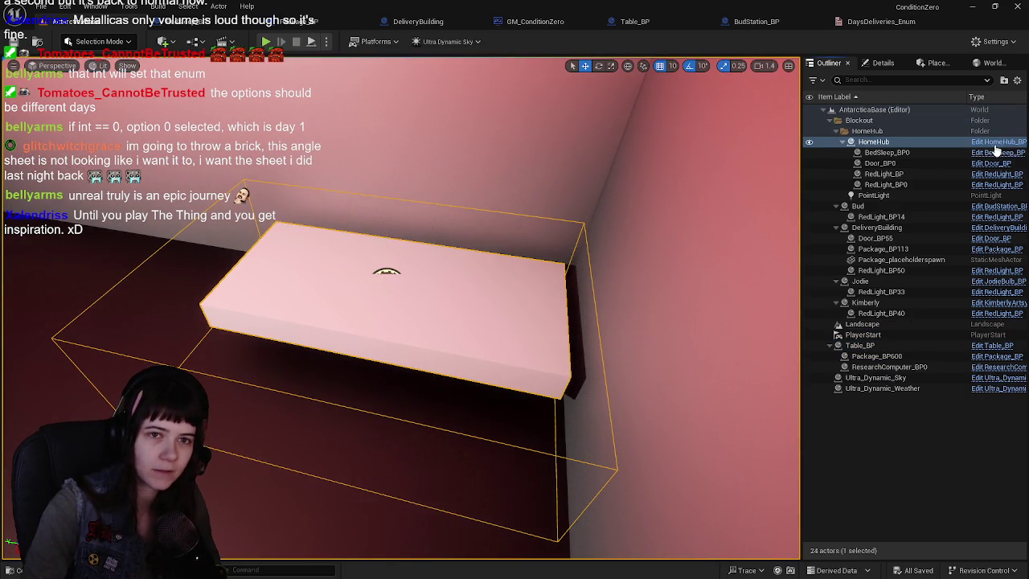
click(1001, 142)
drag(390, 149, 408, 77)
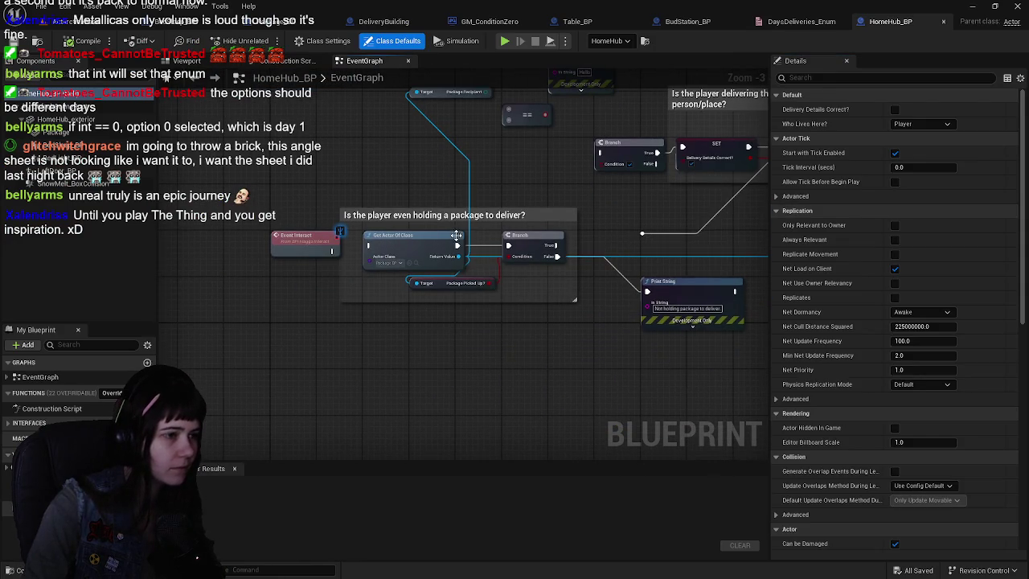
drag(481, 193, 480, 234)
scroll(327, 305, up, 1)
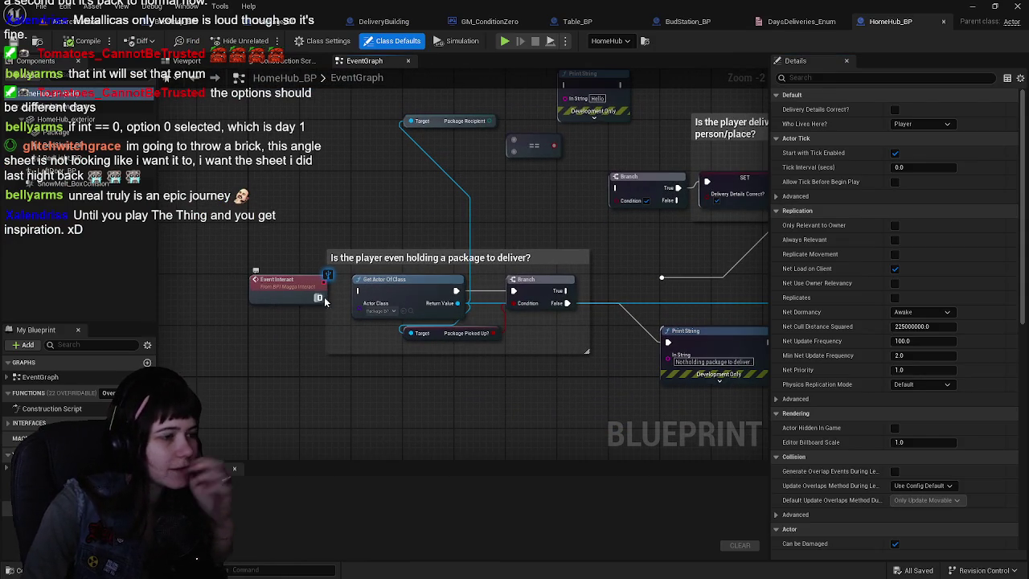
mouse_move(524, 198)
mouse_down()
mouse_move(476, 193)
mouse_move(485, 224)
mouse_move(470, 265)
mouse_up()
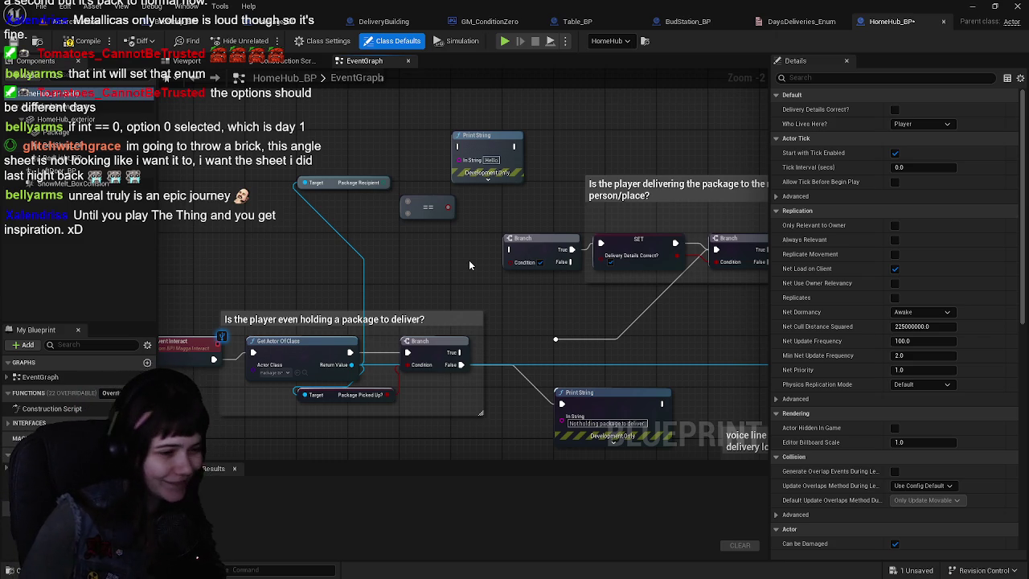
drag(470, 265, 495, 308)
Step: Reposition the Package Recipient getter node, then show the blueprint's 3D viewport
mouse_move(390, 254)
mouse_down()
mouse_move(347, 316)
mouse_move(370, 217)
mouse_move(374, 262)
mouse_up()
drag(322, 237, 386, 260)
click(187, 60)
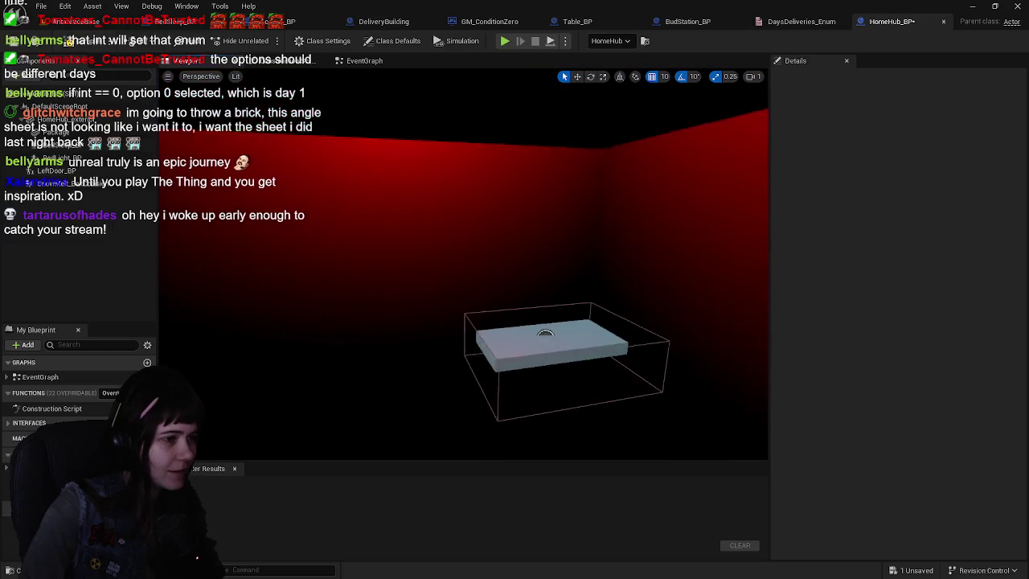
Step: Back in the event graph, delete the 'voice line to indicate wrong delivery location' comment
drag(450, 241, 462, 219)
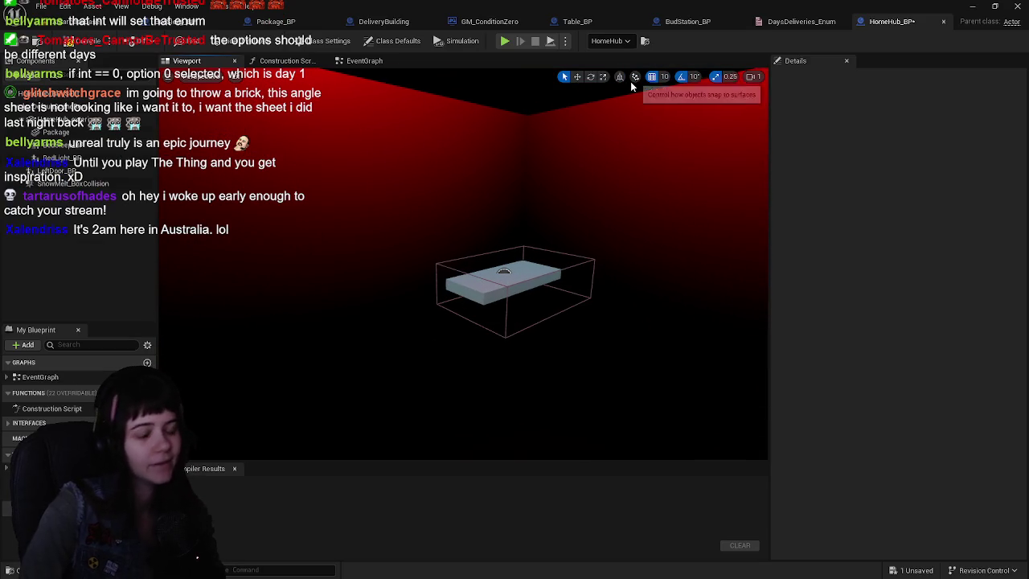
click(358, 60)
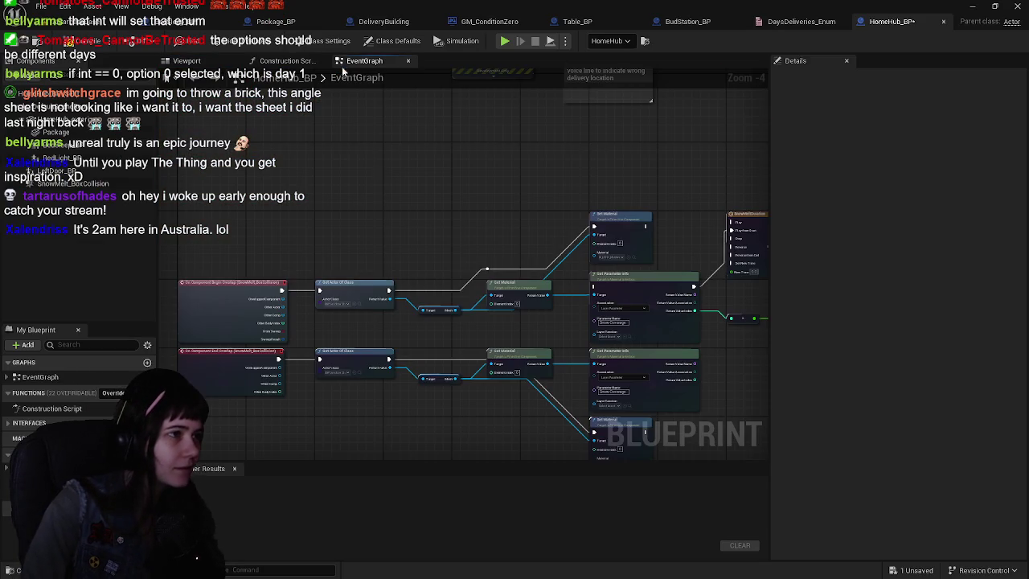
scroll(482, 229, down, 1)
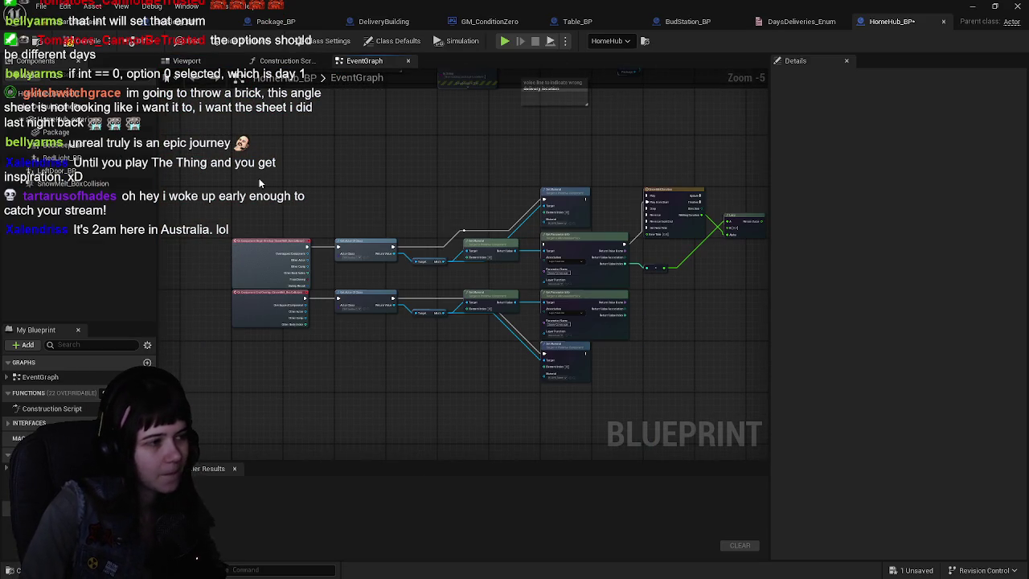
drag(219, 161, 656, 371)
click(381, 231)
scroll(359, 224, up, 1)
scroll(434, 357, up, 2)
mouse_move(434, 357)
mouse_down()
mouse_move(531, 361)
mouse_move(485, 351)
mouse_up()
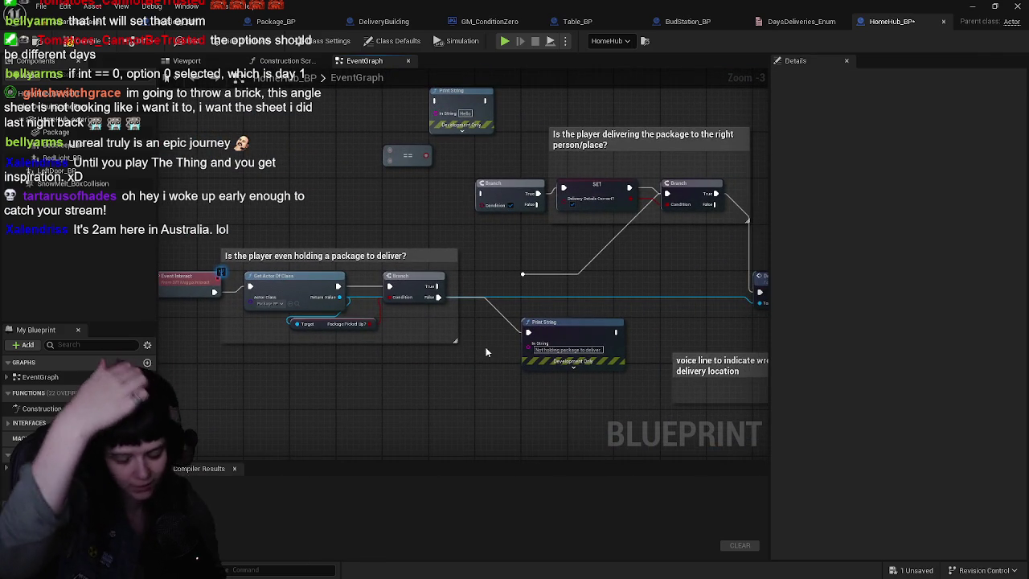
mouse_move(484, 346)
mouse_down()
mouse_move(484, 307)
mouse_move(553, 306)
mouse_move(604, 354)
mouse_up()
click(553, 306)
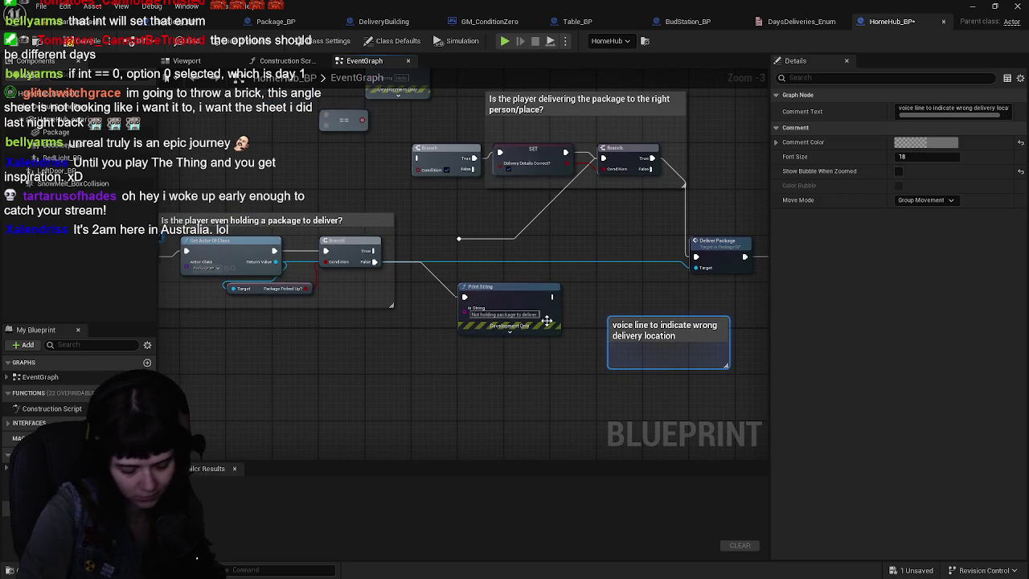
key(Delete)
Step: Marquee-select the package-holding and delivery-check nodes and delete them
scroll(504, 326, down, 1)
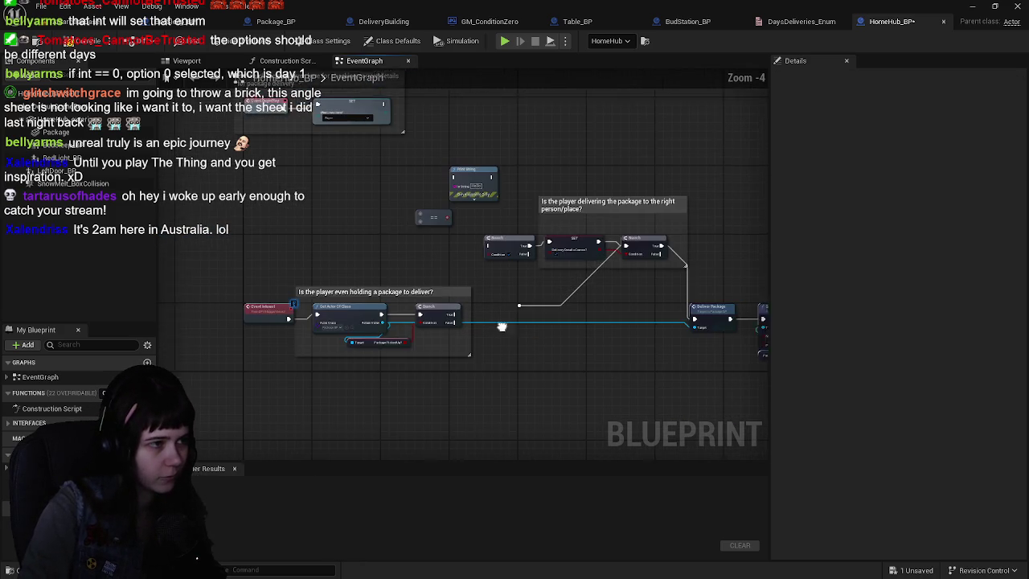
drag(504, 326, 487, 345)
mouse_move(336, 193)
mouse_down()
mouse_move(666, 413)
mouse_move(764, 414)
mouse_move(651, 411)
mouse_up()
scroll(651, 412, up, 1)
key(Delete)
Step: Move the recipient comment group down near Event Interact and compile HomeHub_BP
drag(456, 364, 467, 408)
scroll(409, 358, down, 1)
drag(409, 359, 378, 245)
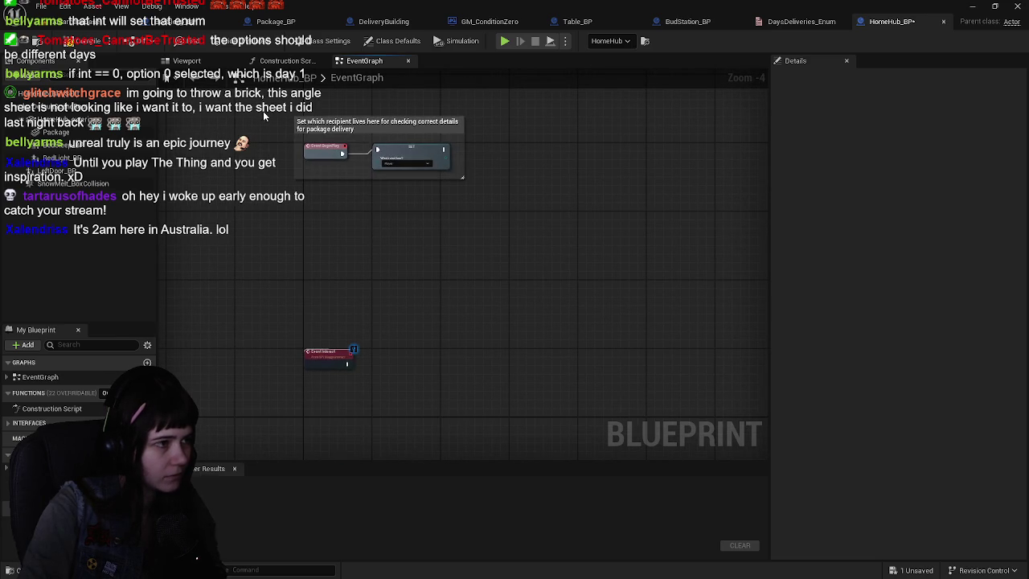
click(378, 125)
mouse_move(397, 149)
mouse_down()
mouse_move(413, 312)
mouse_move(380, 252)
mouse_up()
scroll(413, 328, up, 1)
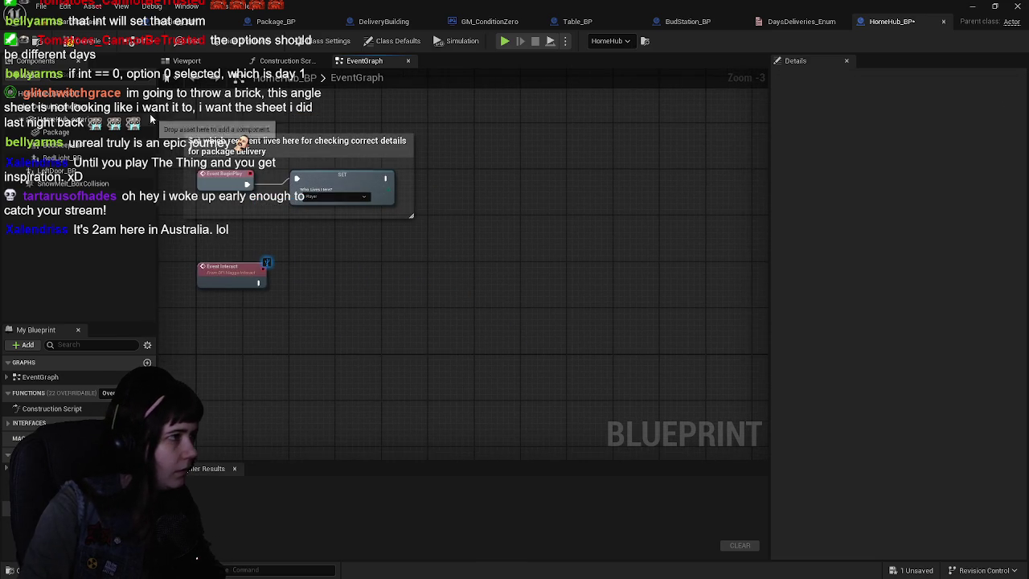
drag(229, 126, 292, 165)
click(88, 41)
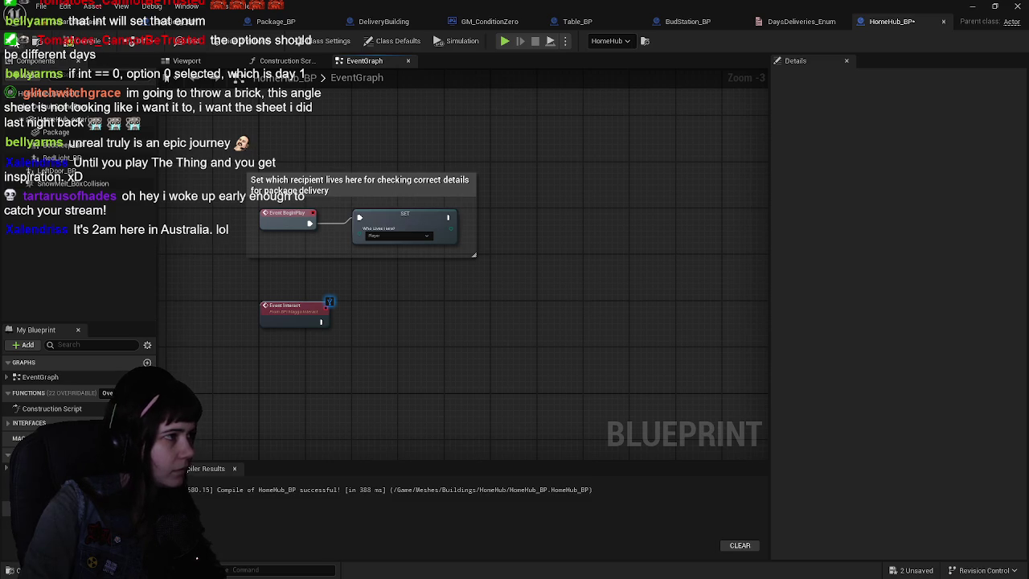
Step: Lower the recipient comment box and place Event Interact just below it
scroll(457, 216, down, 3)
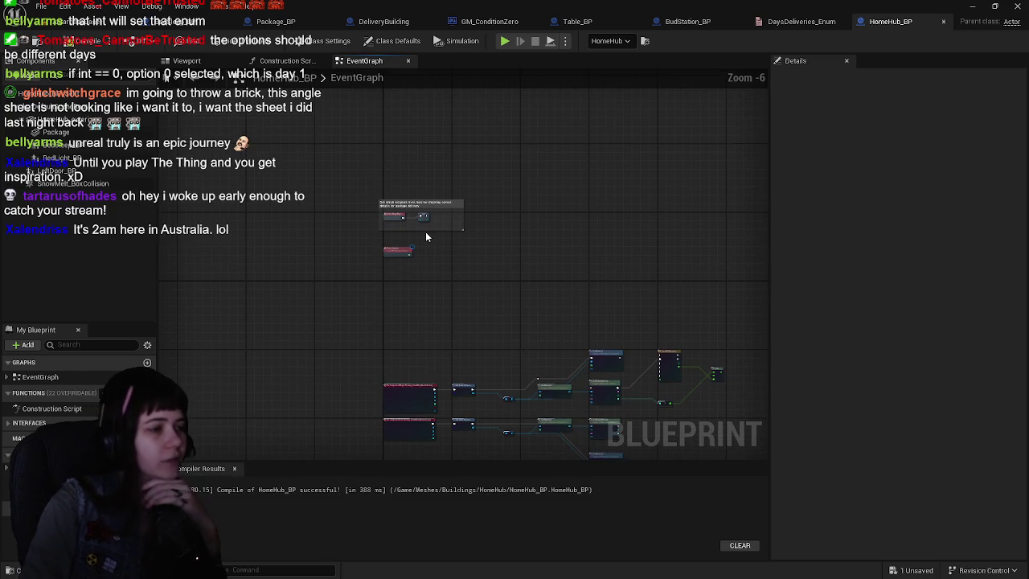
scroll(426, 237, up, 1)
click(447, 222)
scroll(378, 217, up, 1)
mouse_move(377, 217)
mouse_down()
mouse_move(362, 358)
mouse_move(373, 350)
mouse_up()
drag(550, 254, 543, 243)
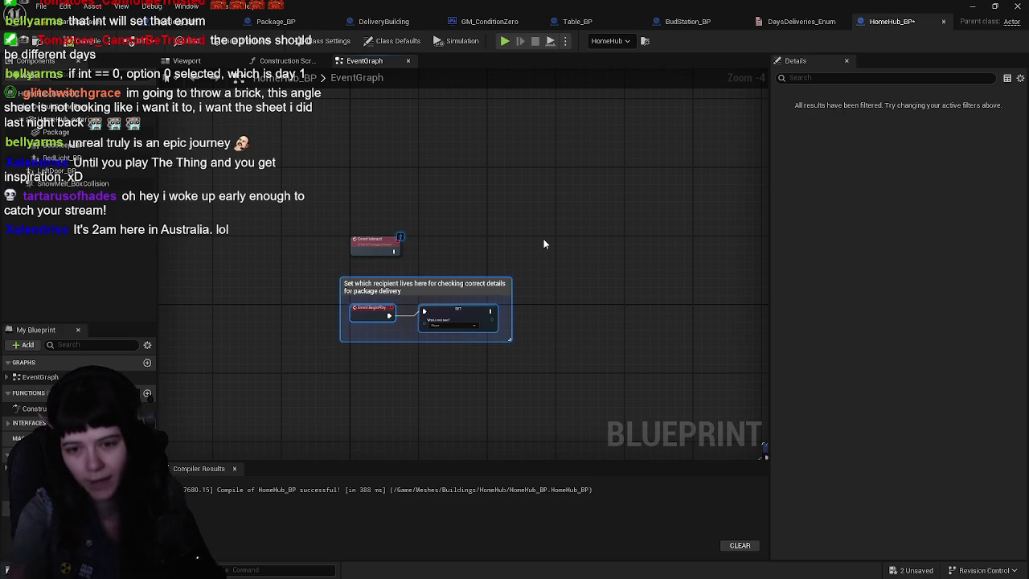
mouse_move(367, 238)
mouse_down()
mouse_move(384, 283)
mouse_move(369, 372)
mouse_move(365, 254)
mouse_up()
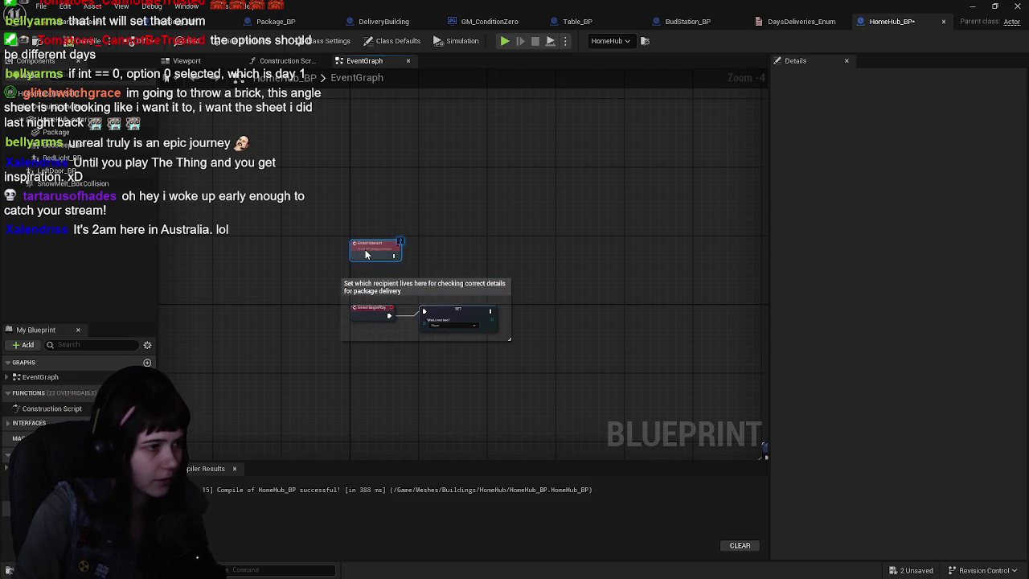
scroll(365, 251, down, 2)
click(419, 208)
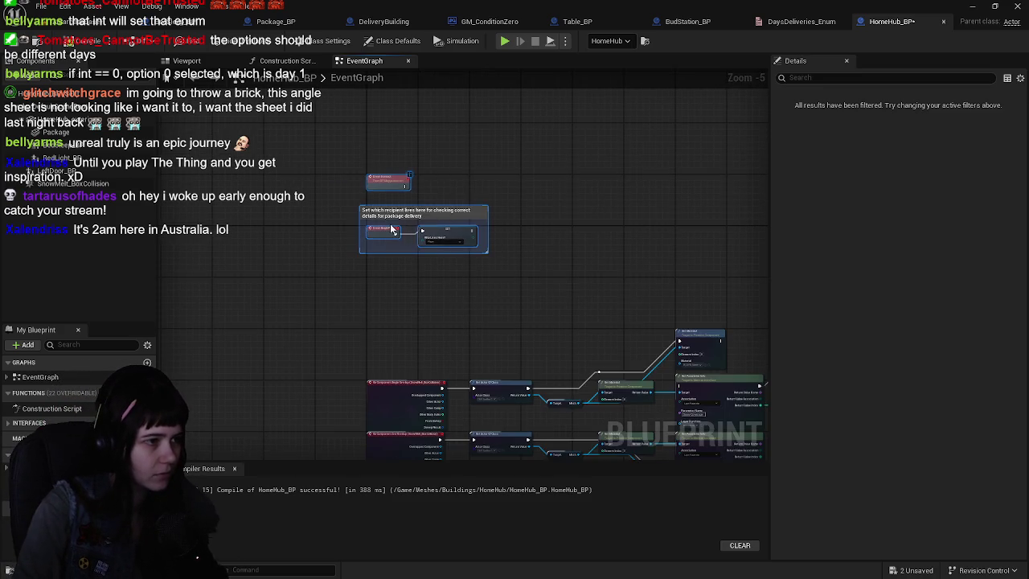
scroll(418, 209, up, 3)
drag(418, 209, 386, 250)
drag(351, 199, 352, 317)
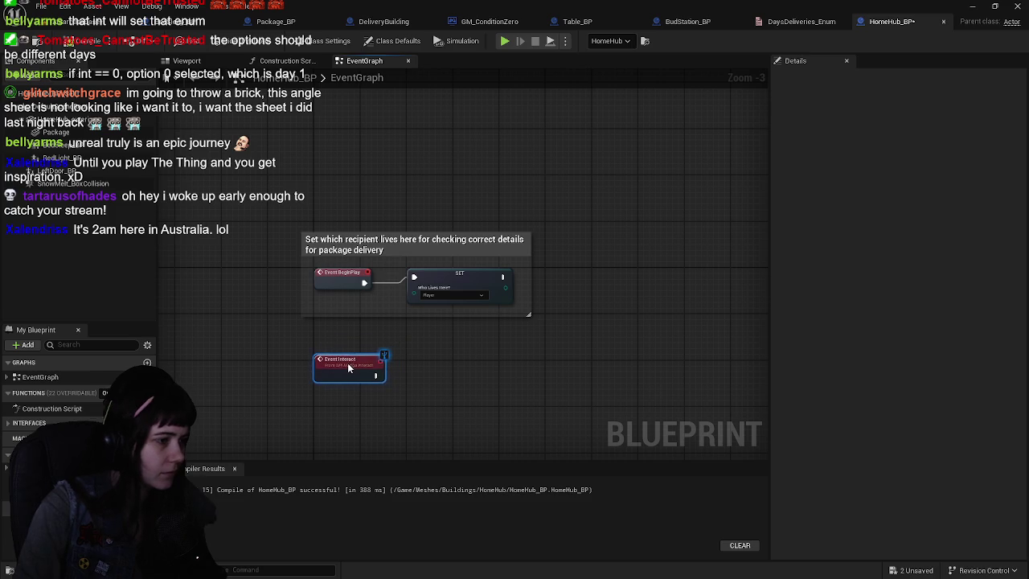
drag(348, 372, 348, 342)
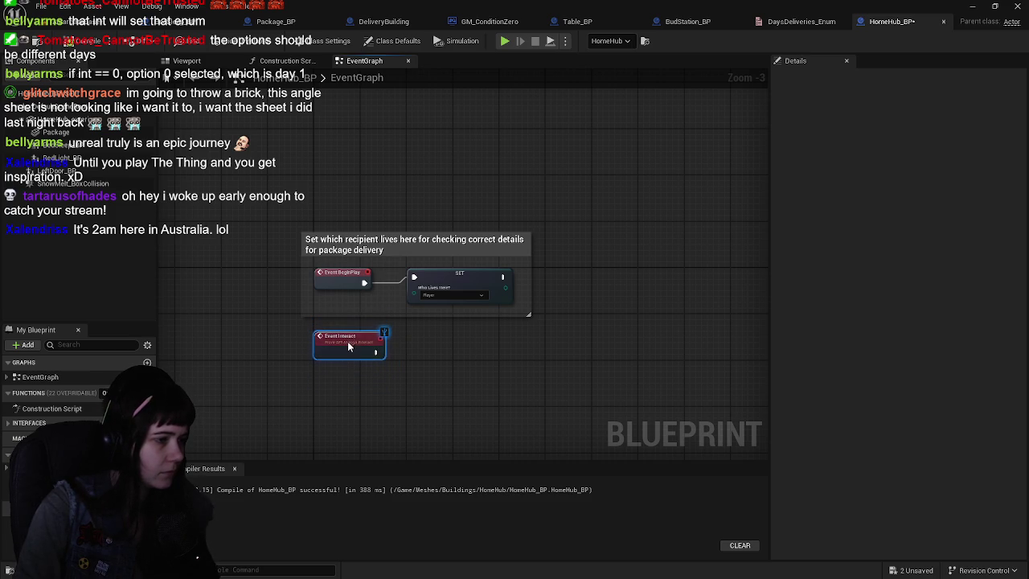
Step: Marquee-select the SnowMelt box-collision overlap nodes and wrap them in a comment
scroll(432, 265, down, 2)
scroll(330, 220, up, 3)
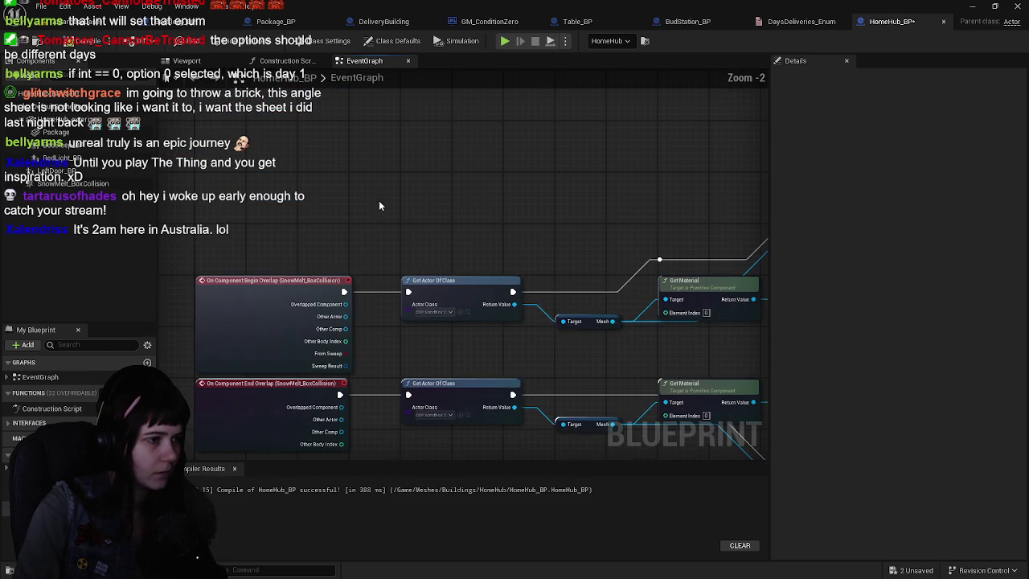
scroll(466, 199, down, 5)
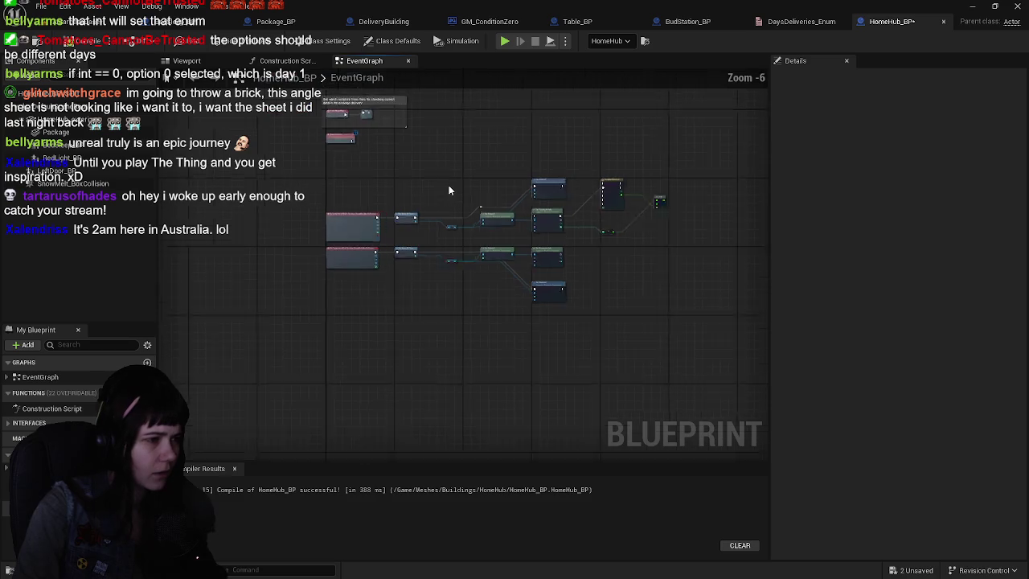
drag(355, 181, 683, 327)
key(c)
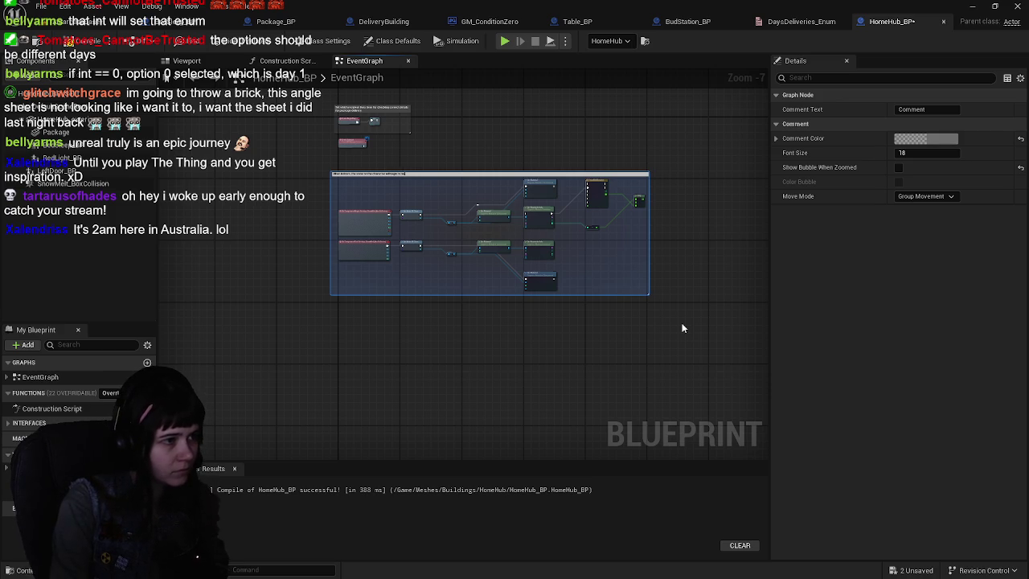
Step: Enlarge the snow-melt comment box downward, then switch to the BedSleep_BP graph
scroll(547, 259, up, 2)
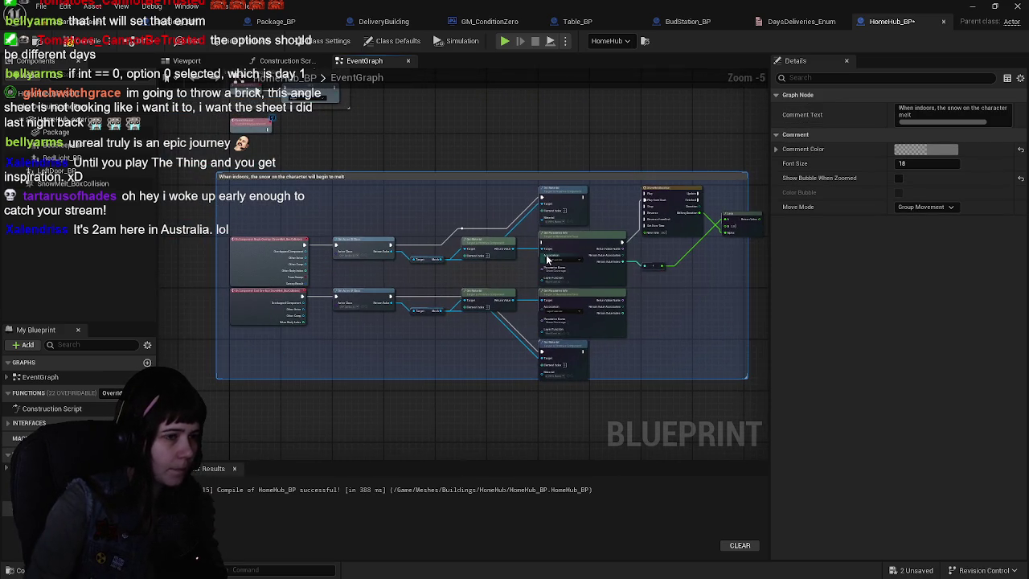
mouse_move(740, 263)
mouse_down()
mouse_move(607, 280)
mouse_move(671, 275)
mouse_up()
drag(409, 278, 533, 268)
drag(502, 357, 507, 367)
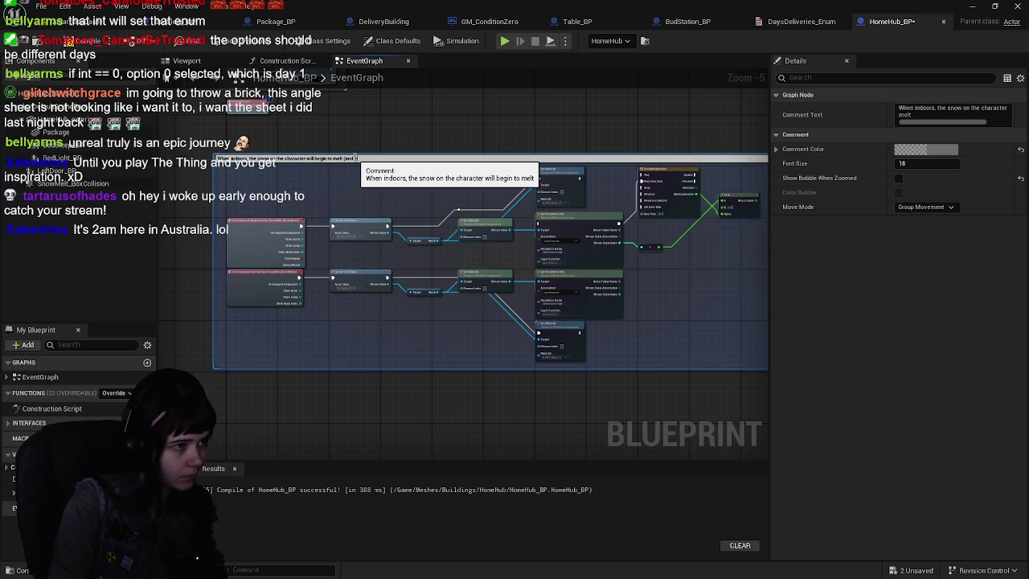
key(ctrl+Tab)
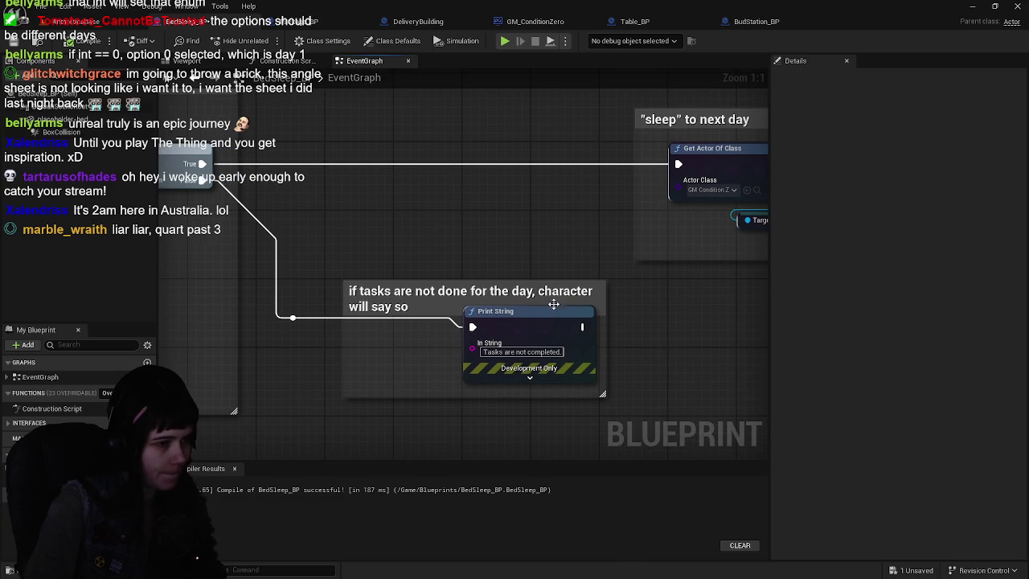
Step: Add a Play Sound at Location node and wire the Branch True output into it
drag(503, 278, 507, 254)
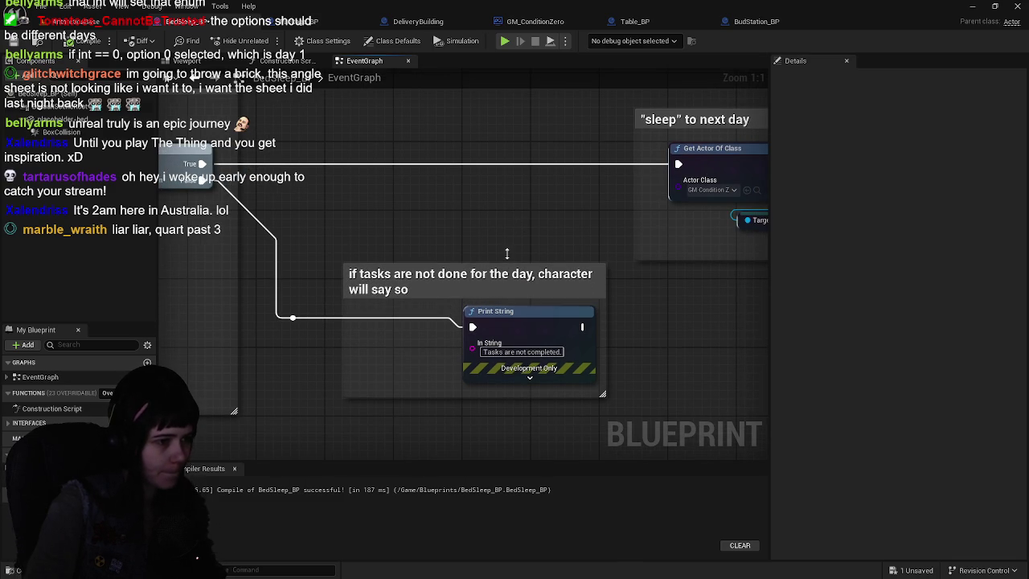
scroll(490, 215, down, 1)
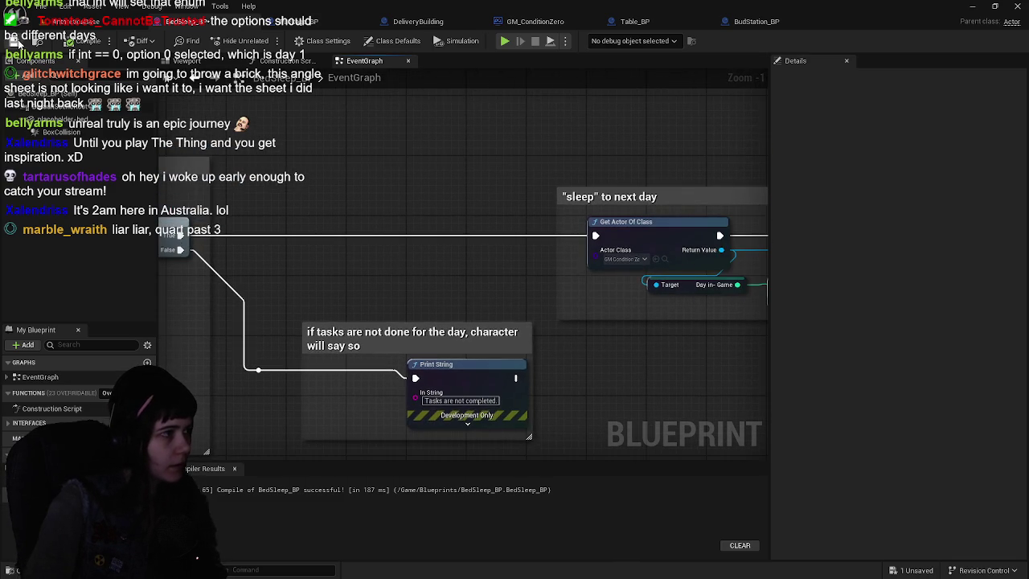
right_click(415, 215)
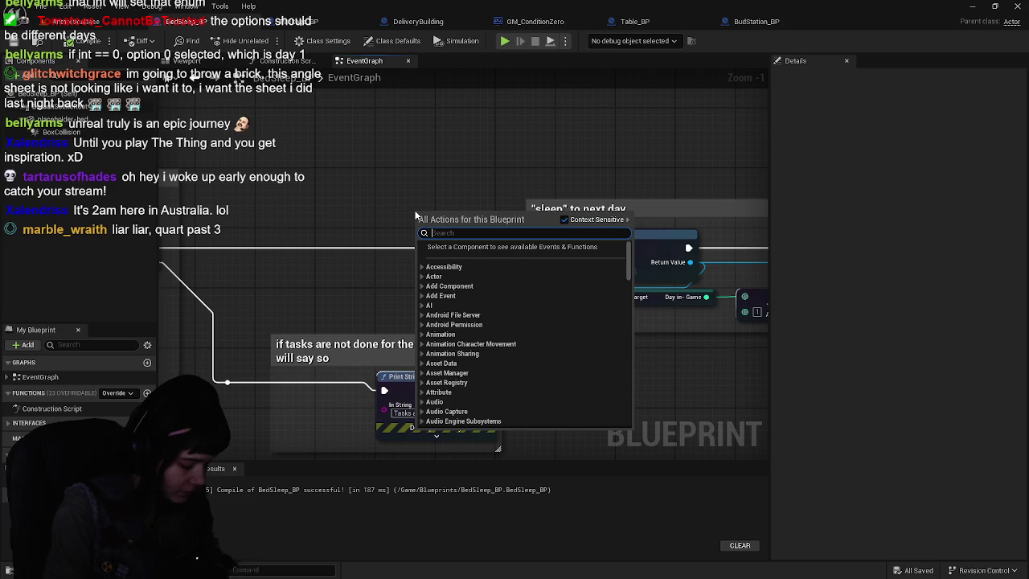
text(play sound)
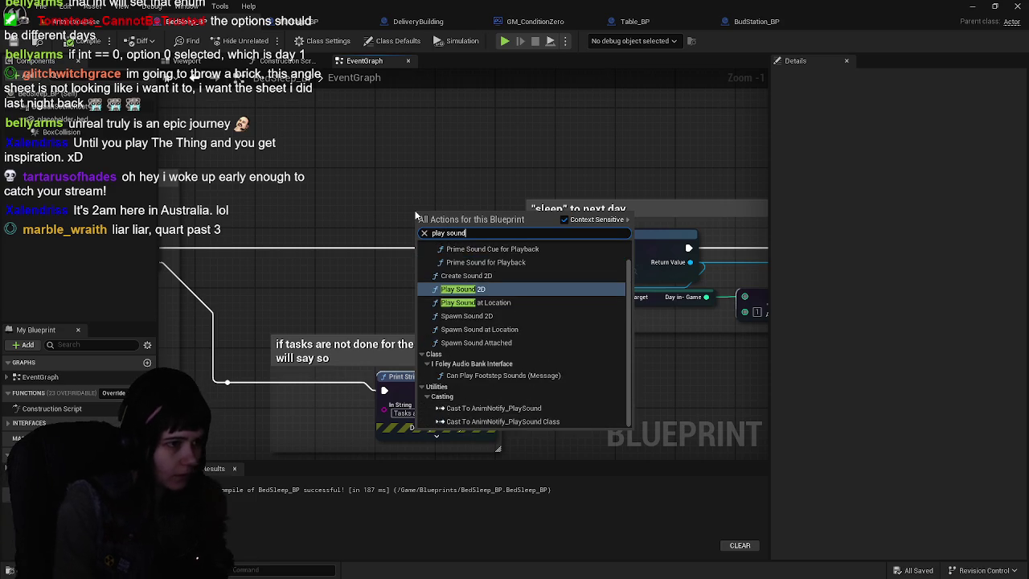
text( at location)
key(Return)
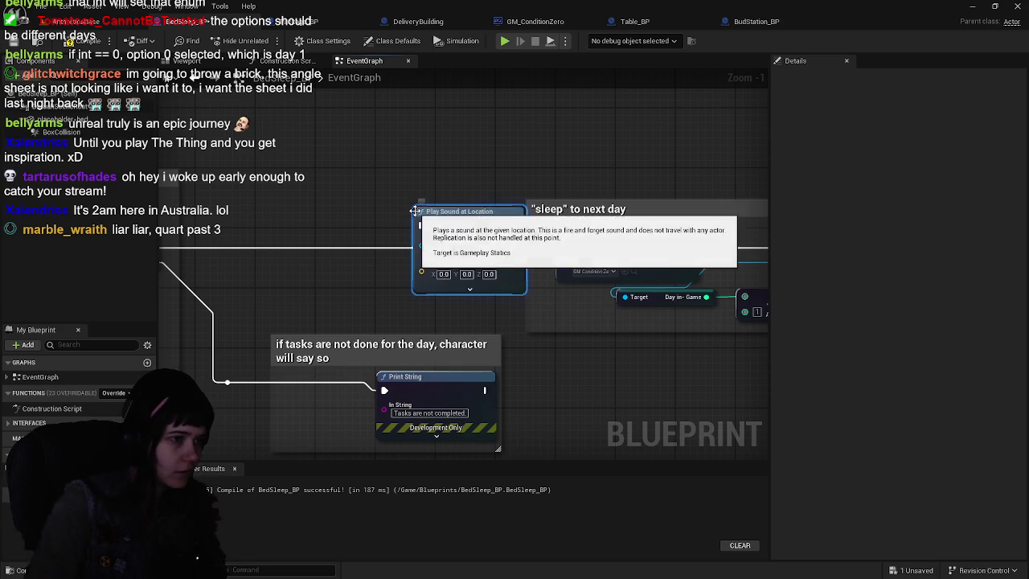
mouse_move(458, 208)
mouse_down()
mouse_move(397, 231)
mouse_move(405, 193)
mouse_move(419, 214)
mouse_move(554, 233)
mouse_move(508, 210)
mouse_move(508, 264)
mouse_move(429, 248)
mouse_move(599, 238)
mouse_move(563, 248)
mouse_up()
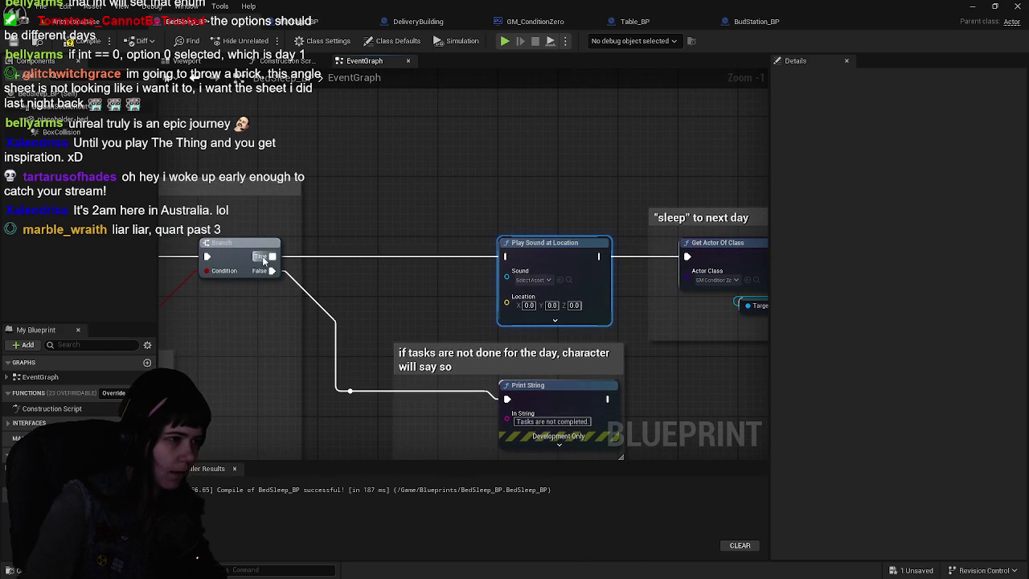
mouse_move(273, 260)
mouse_down()
mouse_move(581, 260)
mouse_move(432, 235)
mouse_move(436, 253)
mouse_move(302, 277)
mouse_move(214, 278)
mouse_up()
Step: Check the new wiring around the SET node and return to the AntarcticaBase level
scroll(601, 261, down, 1)
mouse_move(568, 372)
mouse_down()
mouse_move(542, 259)
mouse_move(401, 239)
mouse_up()
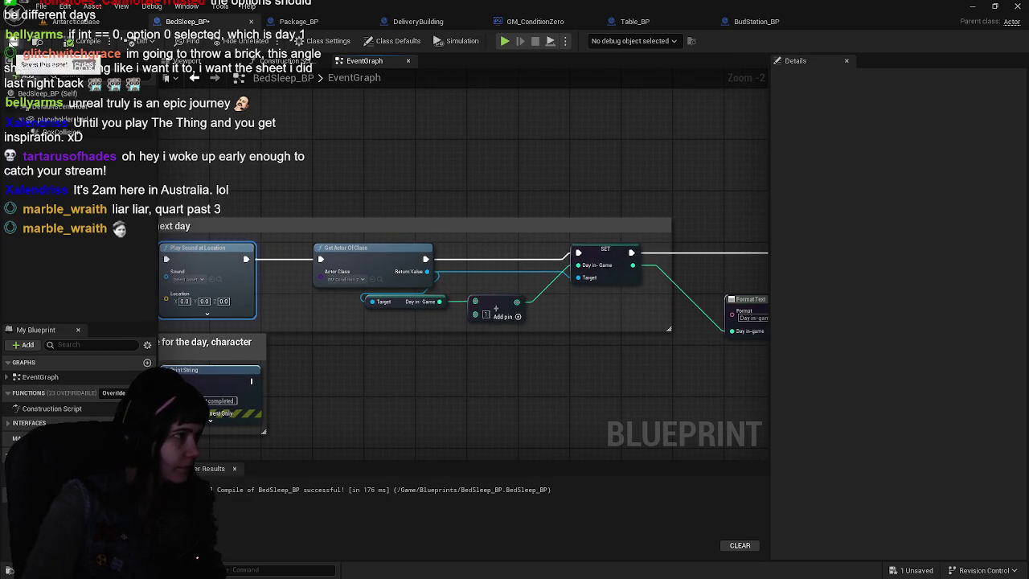
drag(262, 162, 518, 154)
scroll(508, 193, up, 1)
drag(507, 193, 509, 193)
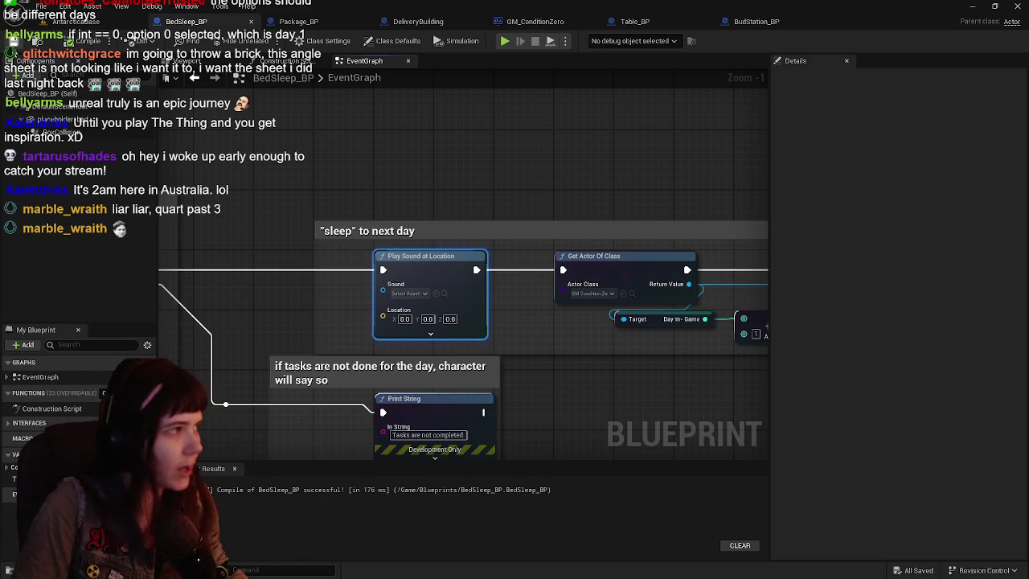
click(107, 27)
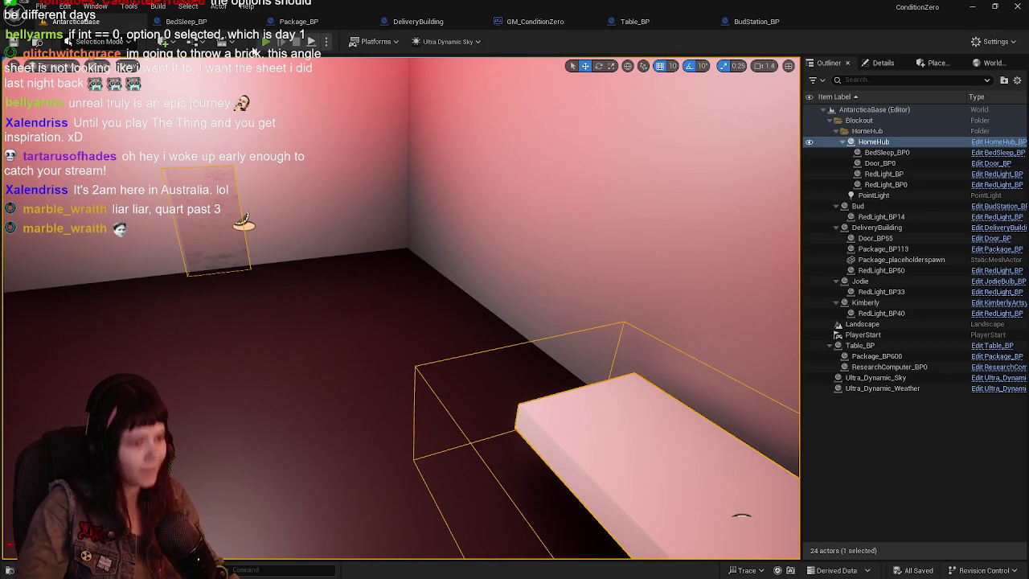
Step: Play-test by carrying the package inside and setting it on the table
click(266, 41)
key(w)
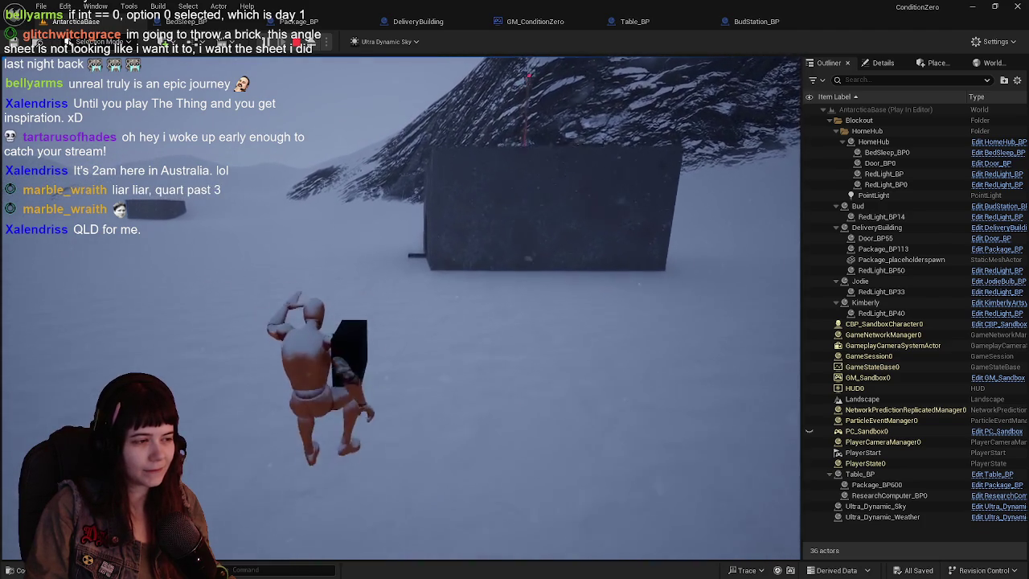
key(w)
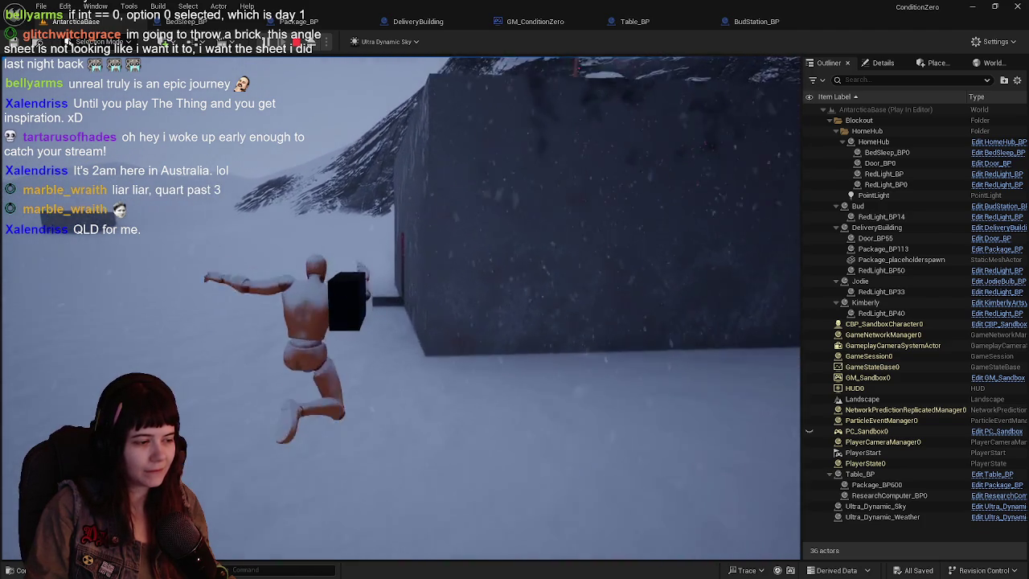
key(w)
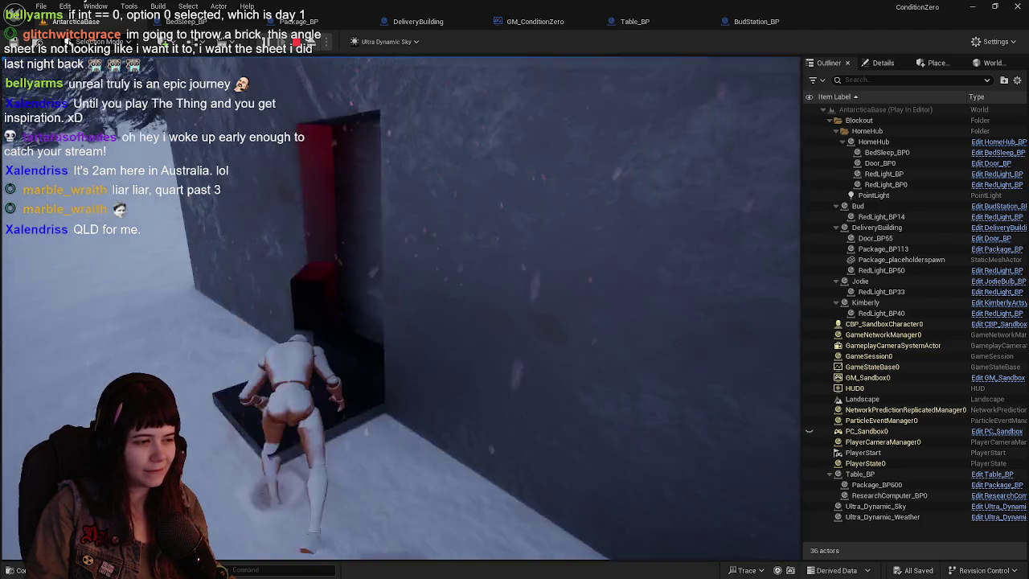
key(w)
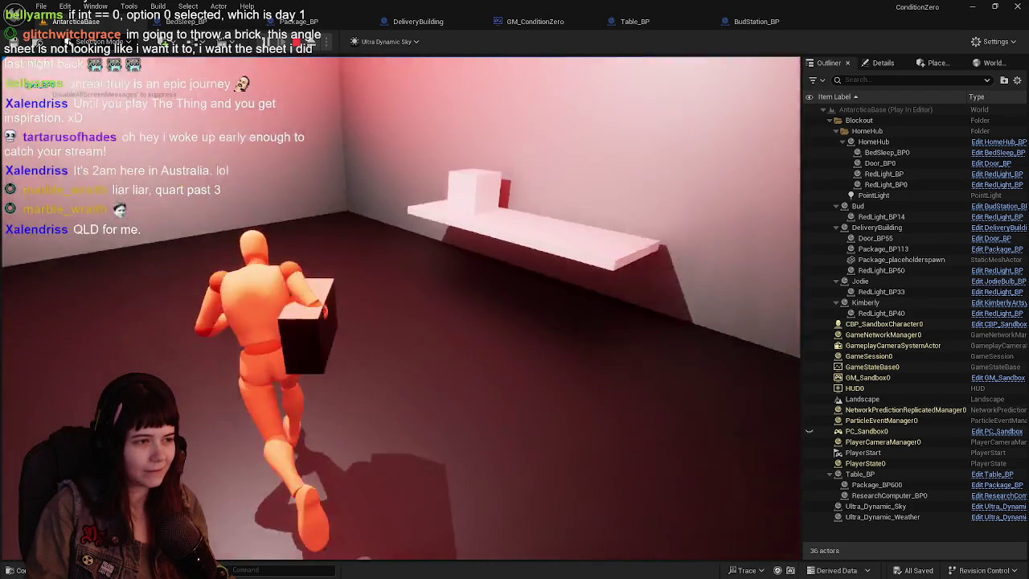
key(w)
key(e)
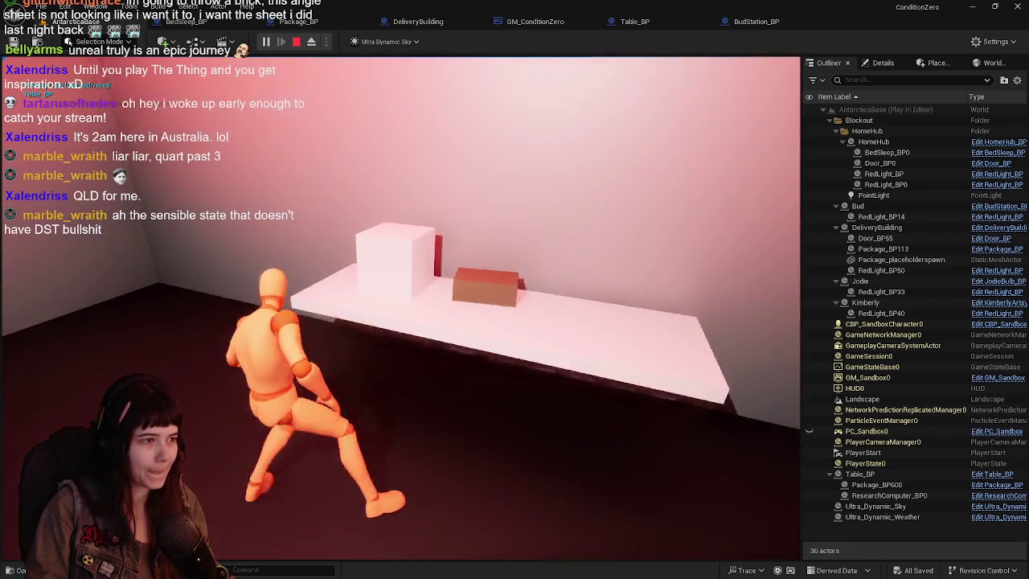
Step: Walk to the bed and sleep, then end the session and reopen BedSleep_BP's graph
key(w)
key(w)
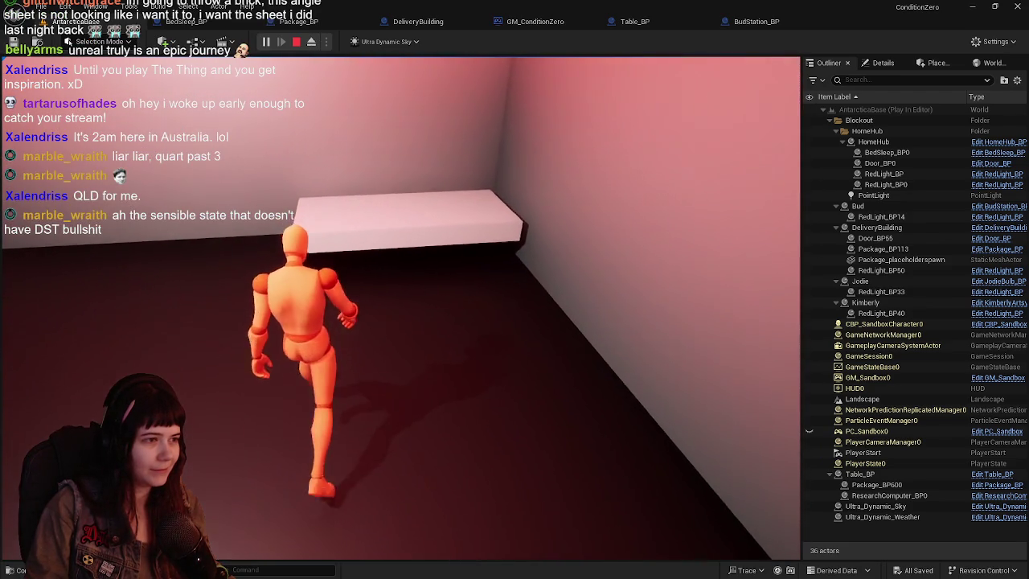
key(w)
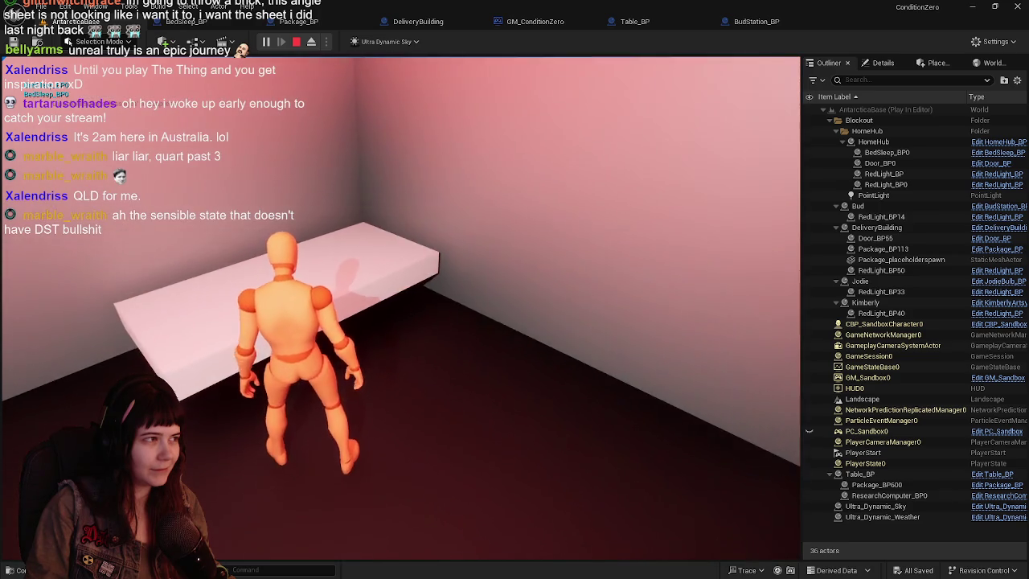
key(e)
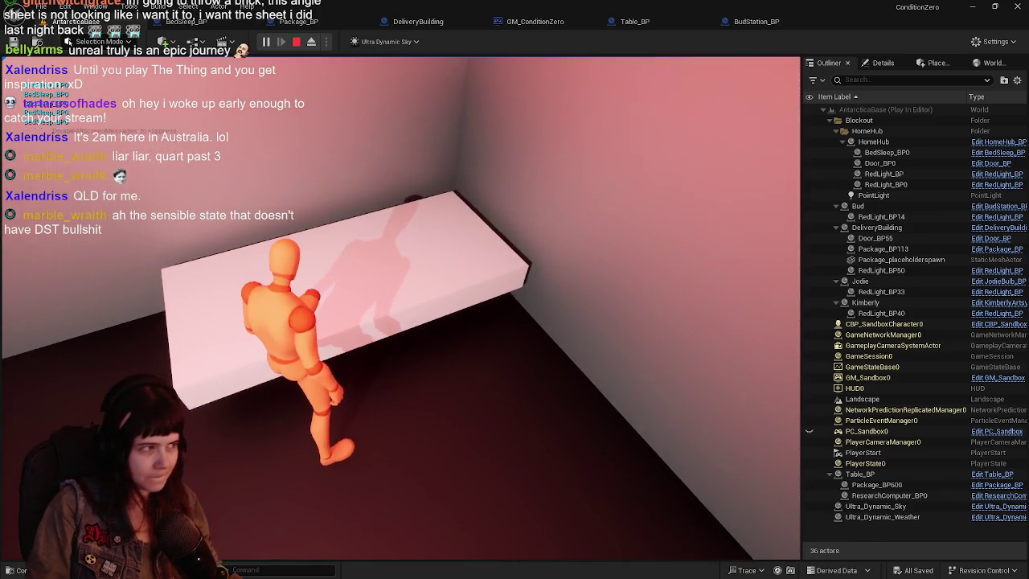
key(Escape)
click(171, 21)
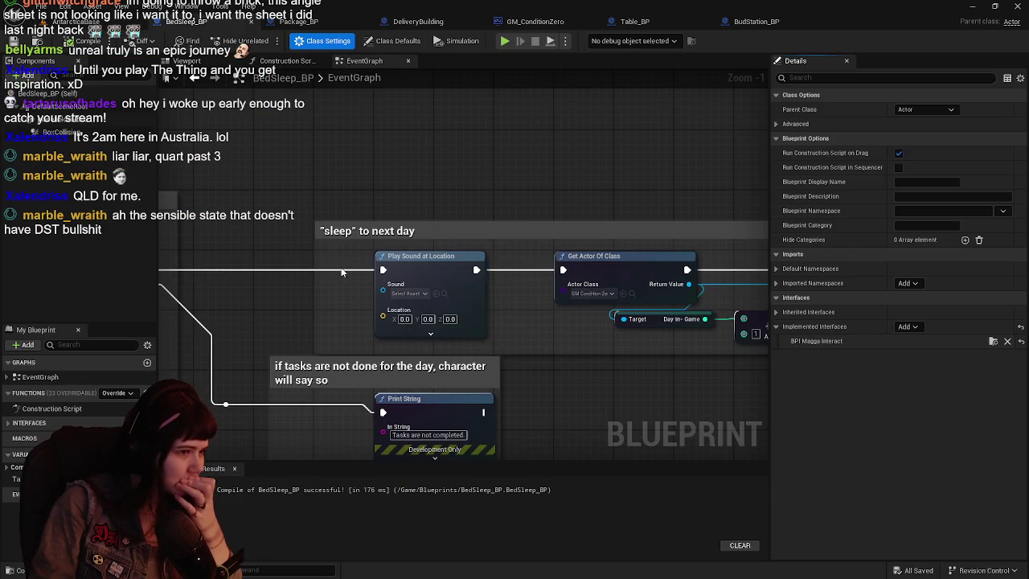
Step: Select Event Interact and pan up to the overlap and Branch nodes
scroll(312, 346, down, 4)
scroll(422, 325, up, 3)
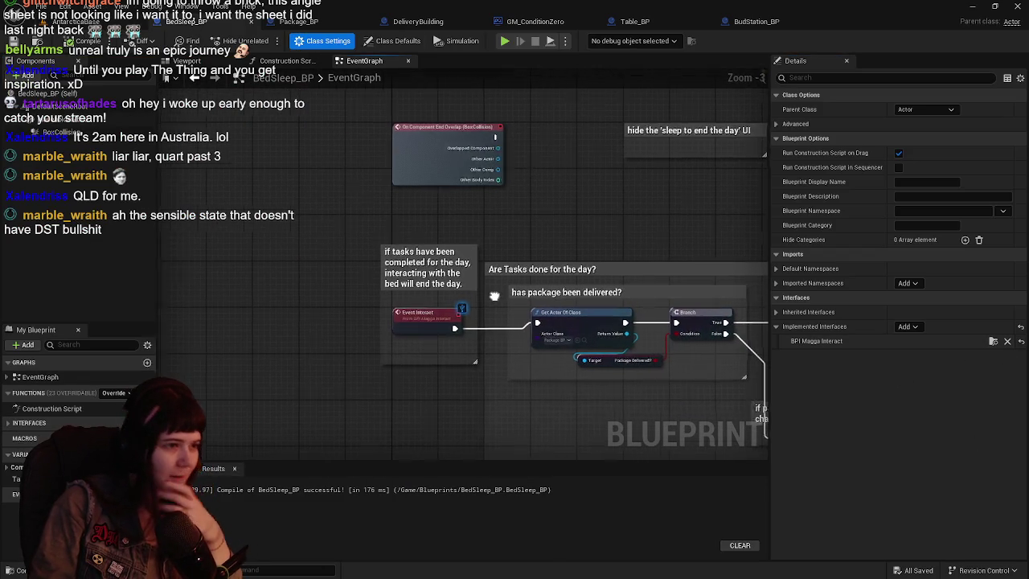
click(422, 326)
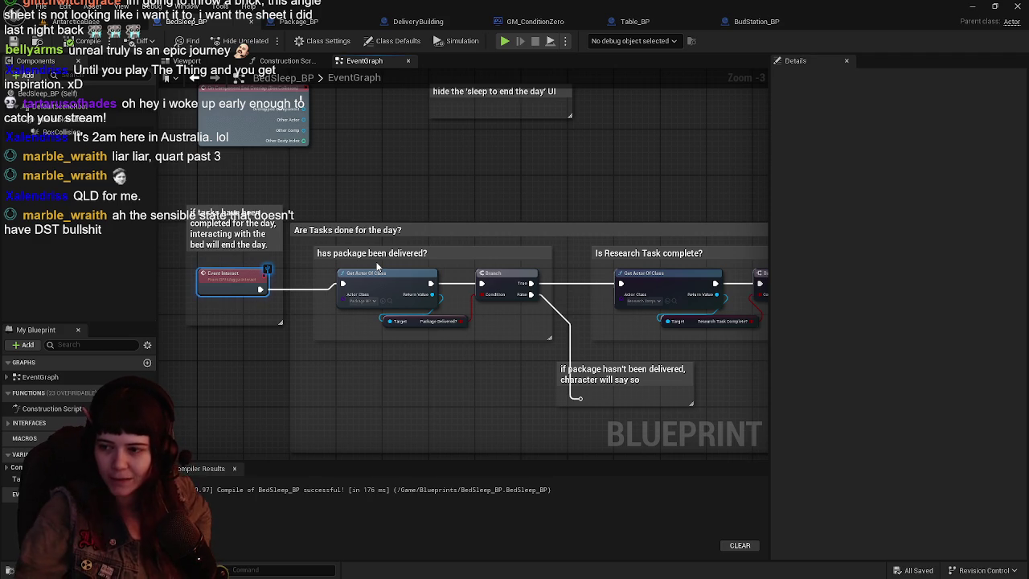
mouse_move(377, 266)
mouse_down()
mouse_move(390, 272)
mouse_move(430, 373)
mouse_up()
mouse_move(448, 251)
mouse_down()
mouse_move(455, 326)
mouse_move(393, 323)
mouse_up()
drag(468, 372, 418, 339)
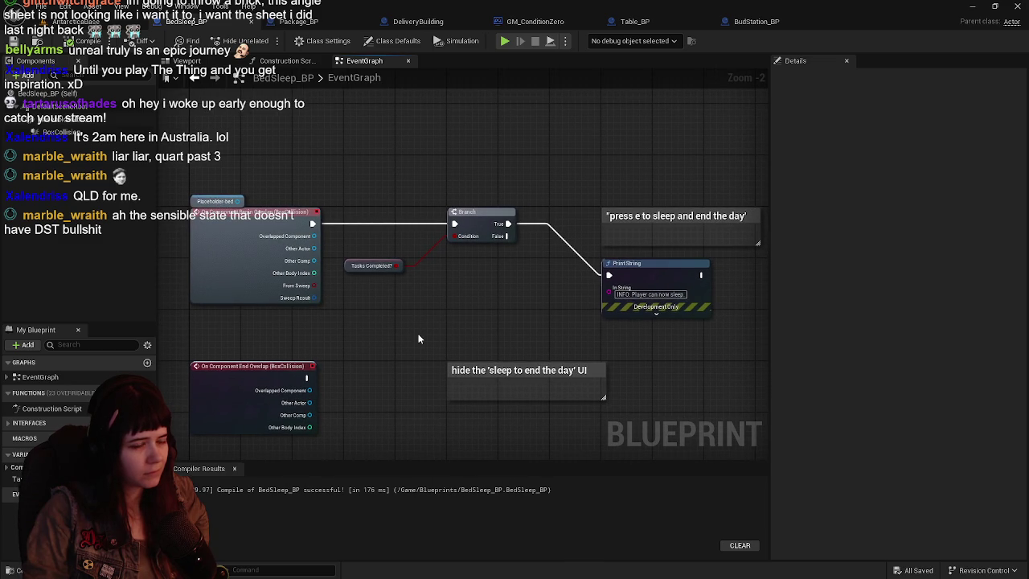
Step: Review the 'Are Tasks done for the day?' group and its Research Task checks
scroll(429, 413, down, 1)
drag(394, 136, 417, 180)
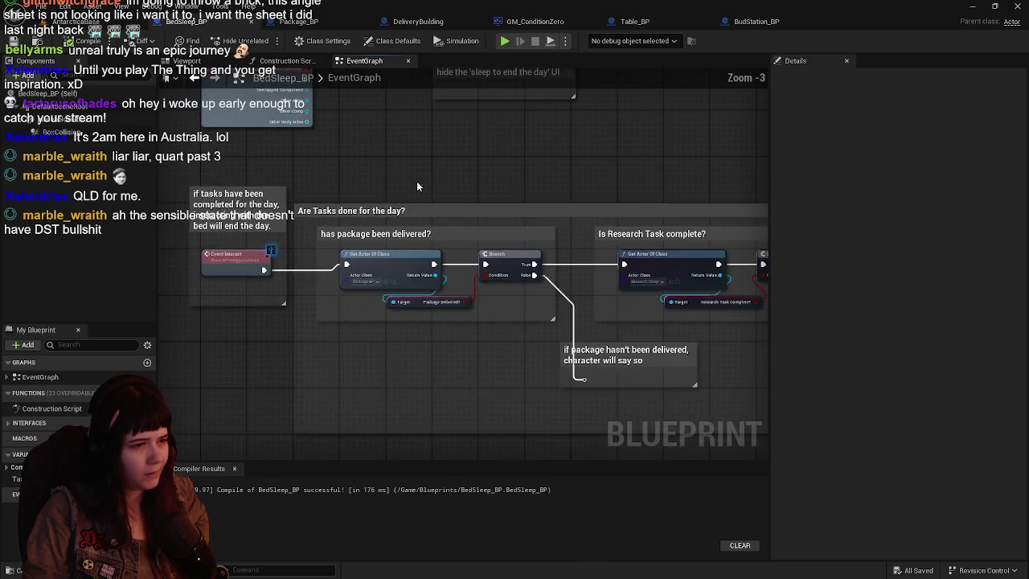
scroll(530, 198, down, 1)
scroll(530, 198, up, 1)
mouse_move(530, 199)
mouse_down()
mouse_move(365, 255)
mouse_move(422, 258)
mouse_up()
drag(313, 281, 626, 289)
scroll(626, 290, down, 1)
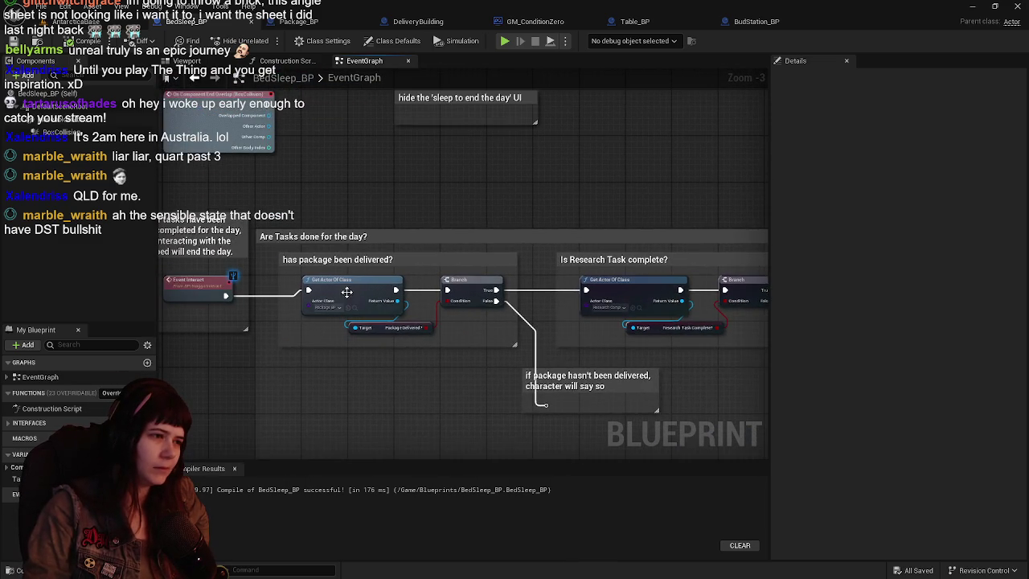
scroll(482, 234, up, 1)
scroll(418, 237, down, 1)
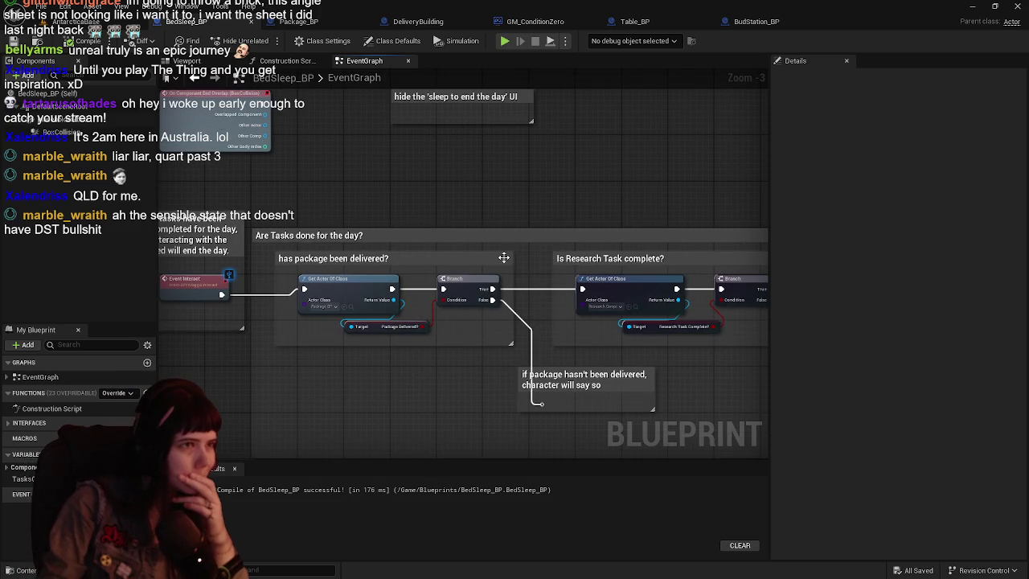
scroll(472, 254, down, 1)
scroll(472, 254, up, 1)
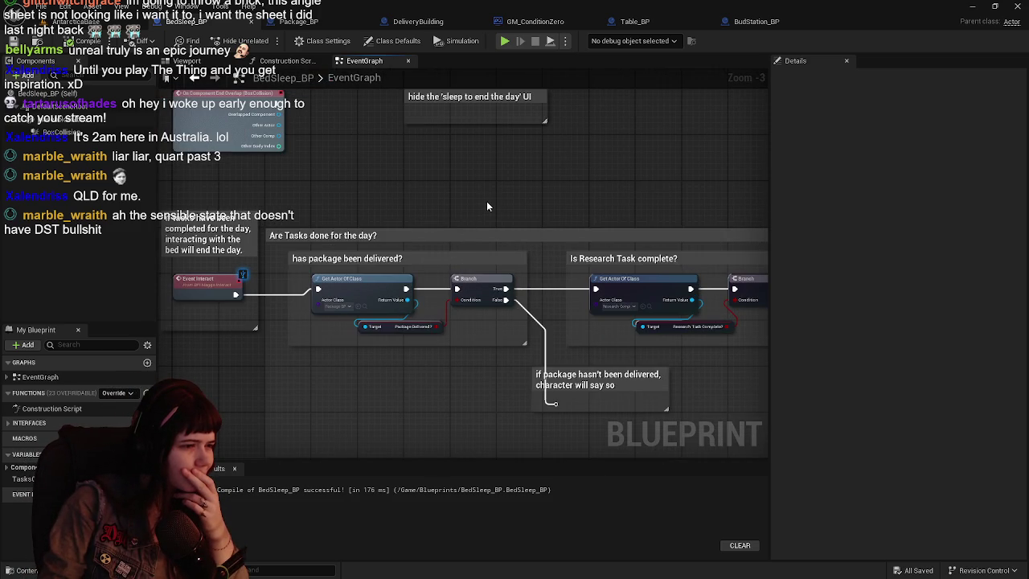
Step: Inspect the Package Delivered? getter and open the Content Drawer at Blueprints/Package
click(390, 328)
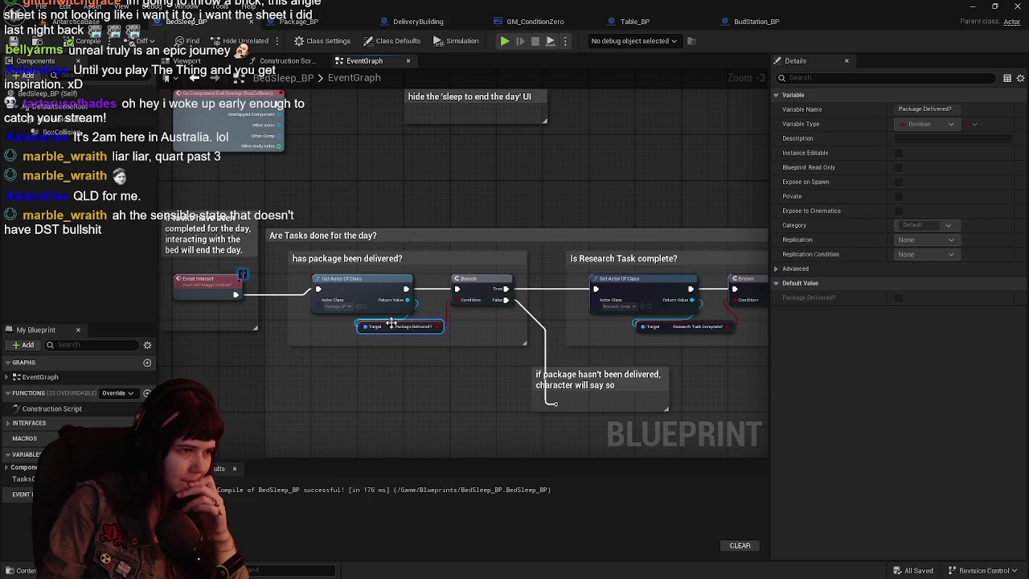
scroll(394, 326, up, 1)
key(ctrl+space)
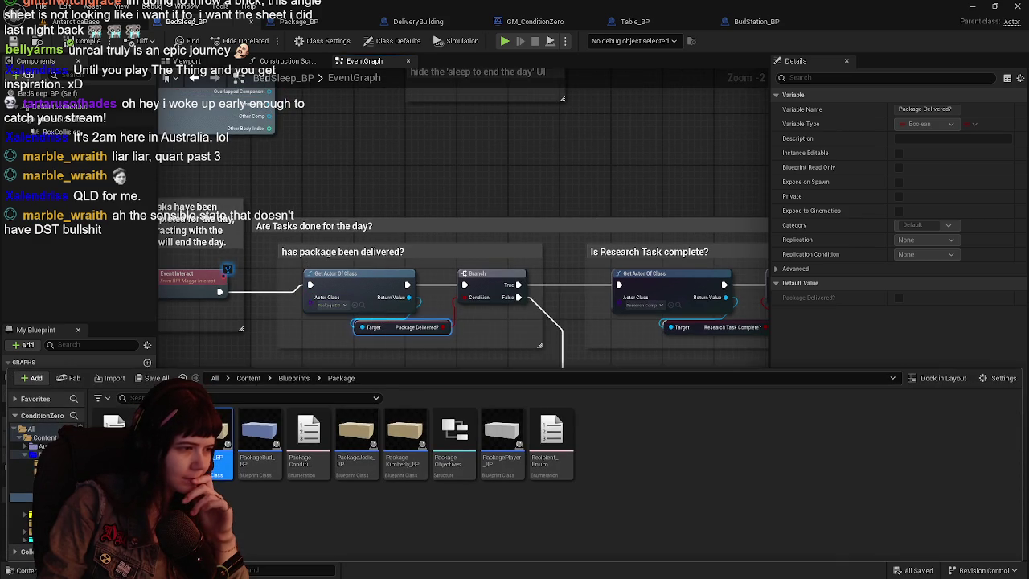
Step: Open Package_BP and line up Get Actor Of Class with the SET node
double_click(219, 442)
scroll(455, 367, down, 5)
scroll(404, 211, up, 4)
mouse_move(643, 259)
mouse_down()
mouse_move(314, 227)
mouse_move(388, 264)
mouse_move(621, 253)
mouse_move(239, 251)
mouse_up()
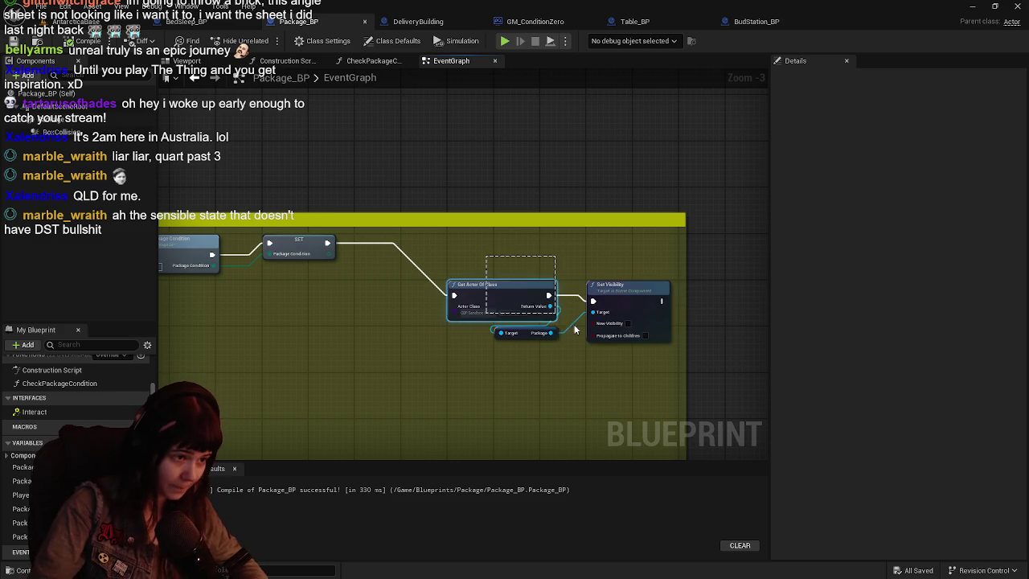
drag(531, 301, 486, 259)
drag(292, 297, 503, 301)
Step: Shorten the yellow comment box in Package_BP from the bottom
scroll(624, 271, down, 1)
scroll(555, 286, down, 1)
scroll(511, 366, up, 1)
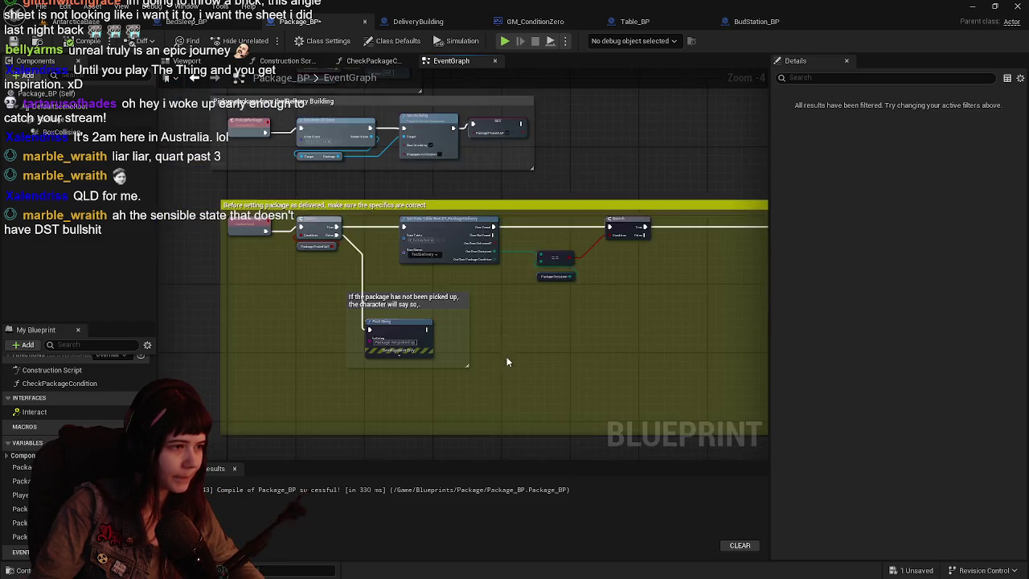
scroll(562, 373, up, 1)
scroll(480, 401, down, 1)
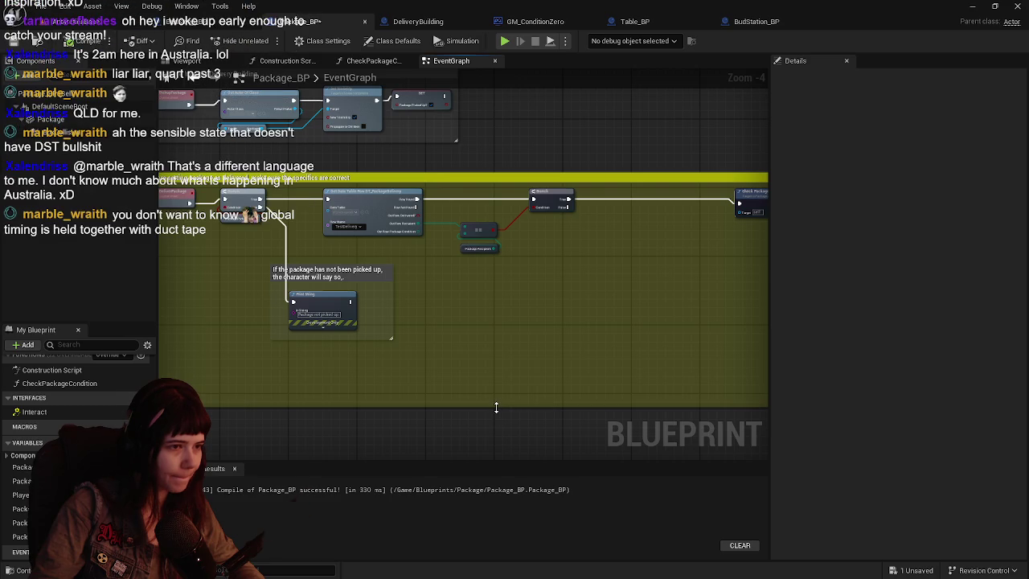
drag(495, 408, 490, 345)
scroll(342, 319, up, 1)
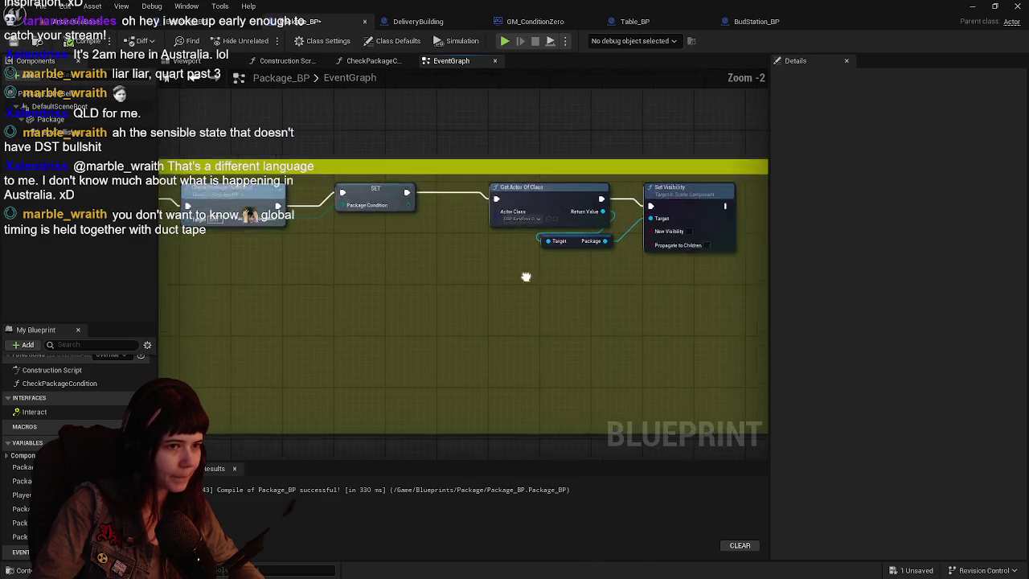
scroll(453, 289, up, 1)
drag(397, 298, 506, 313)
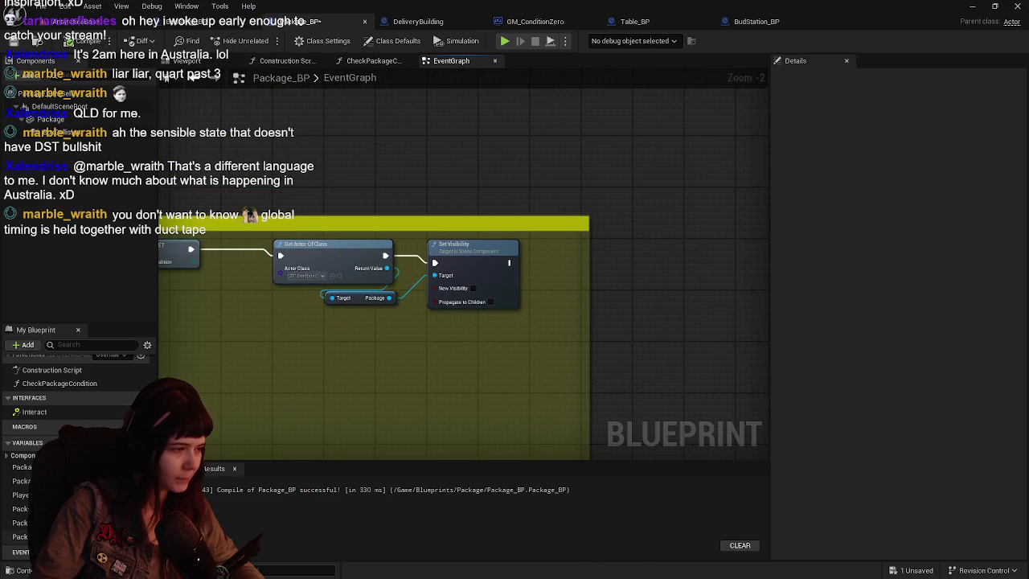
Step: Drag a SET Package Delivered? node into the Package_BP graph
click(21, 536)
mouse_move(496, 392)
mouse_down()
mouse_move(453, 344)
mouse_move(664, 346)
mouse_up()
scroll(664, 346, down, 2)
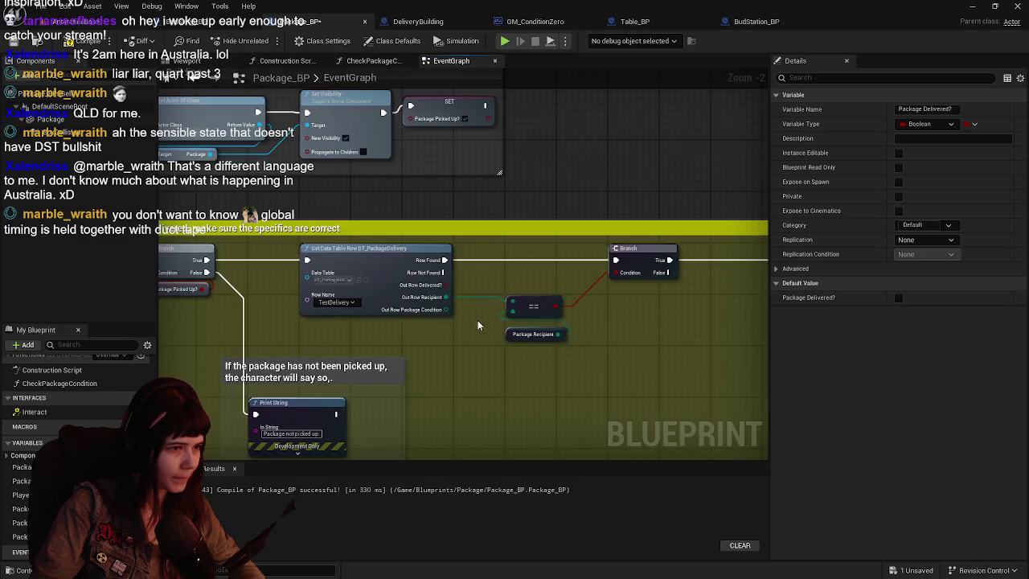
scroll(411, 319, up, 2)
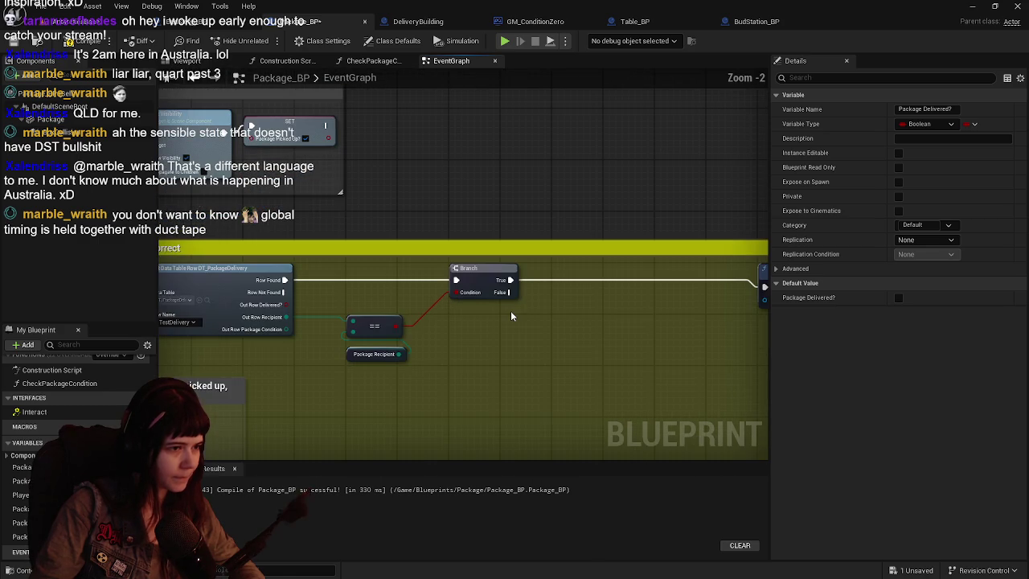
mouse_move(504, 314)
mouse_down()
mouse_move(415, 321)
mouse_move(530, 359)
mouse_move(437, 352)
mouse_move(560, 366)
mouse_up()
click(592, 326)
Step: Place the Package Delivered? setter after Set Visibility and wire it in
mouse_move(592, 325)
mouse_down()
mouse_move(438, 330)
mouse_move(488, 326)
mouse_up()
drag(684, 344, 513, 328)
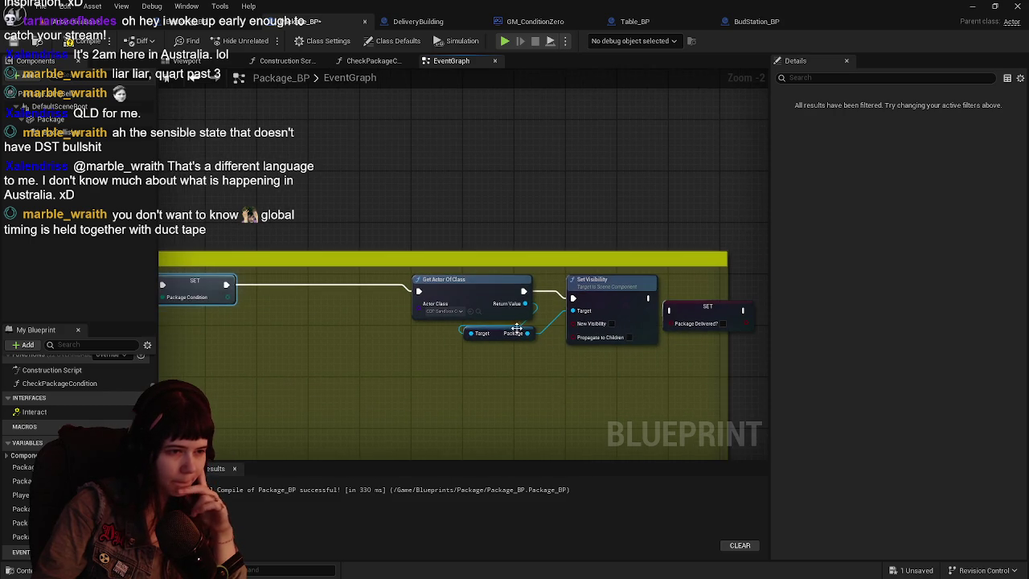
mouse_move(574, 378)
mouse_down()
mouse_move(462, 371)
mouse_move(610, 364)
mouse_up()
drag(484, 275, 372, 313)
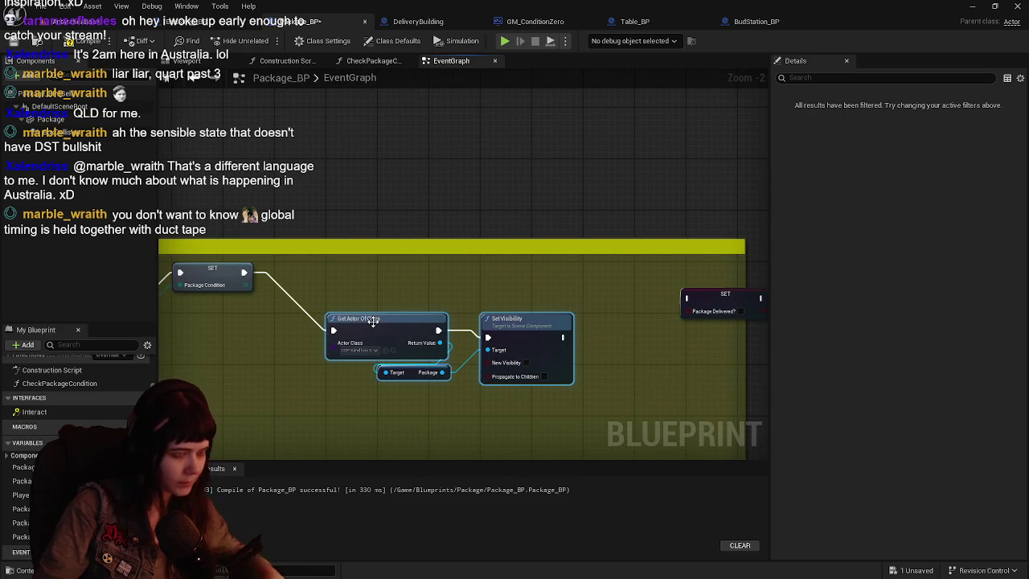
text(character BP)
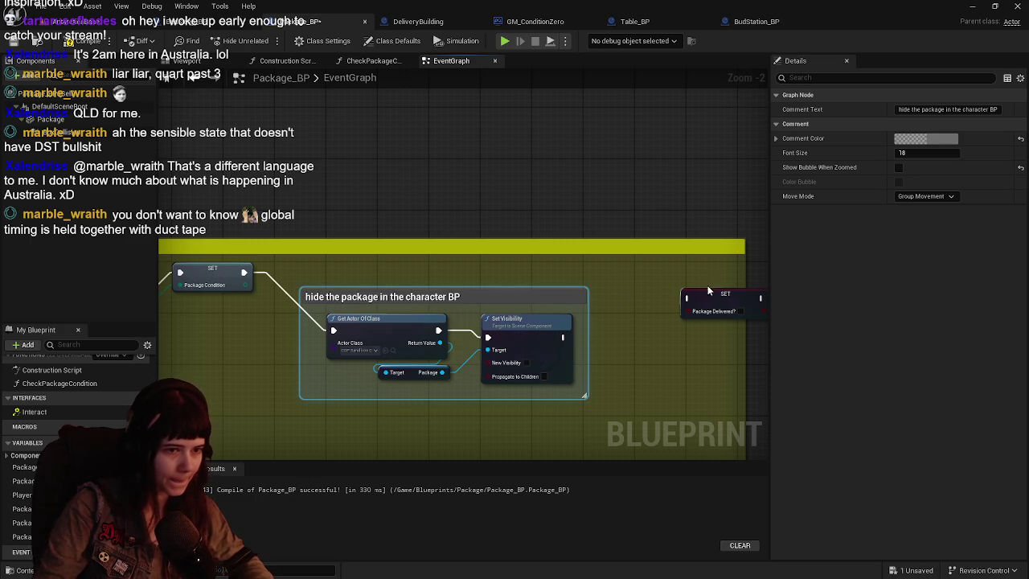
drag(711, 301, 664, 331)
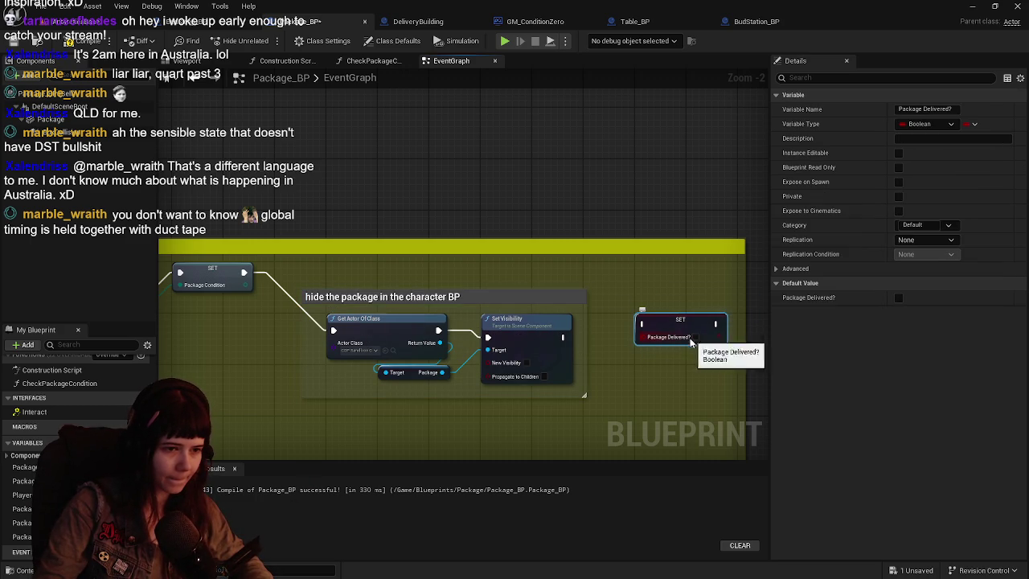
drag(565, 334, 644, 325)
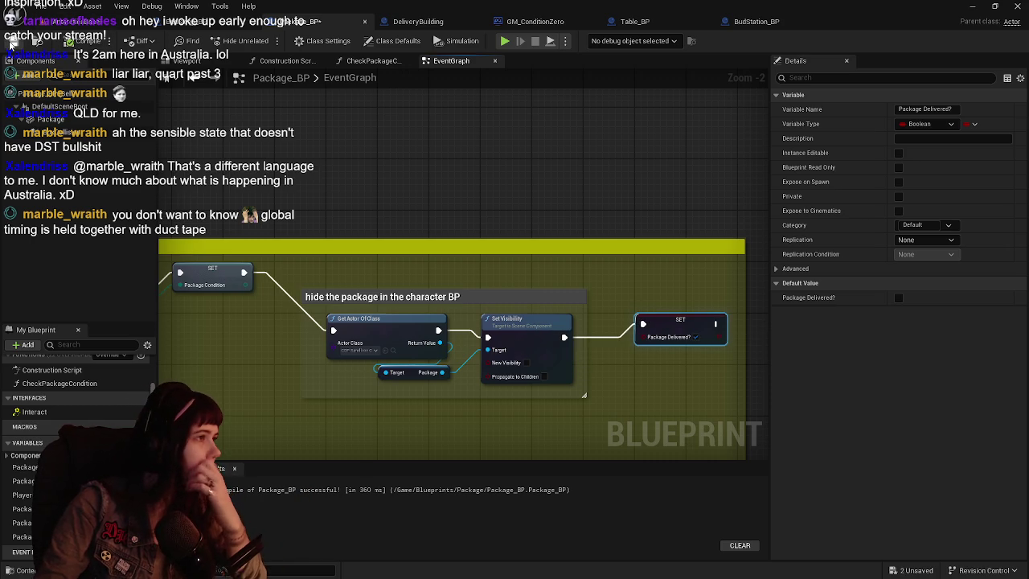
Step: Compile Package_BP and save all unsaved changes
click(80, 21)
key(ctrl+shift+s)
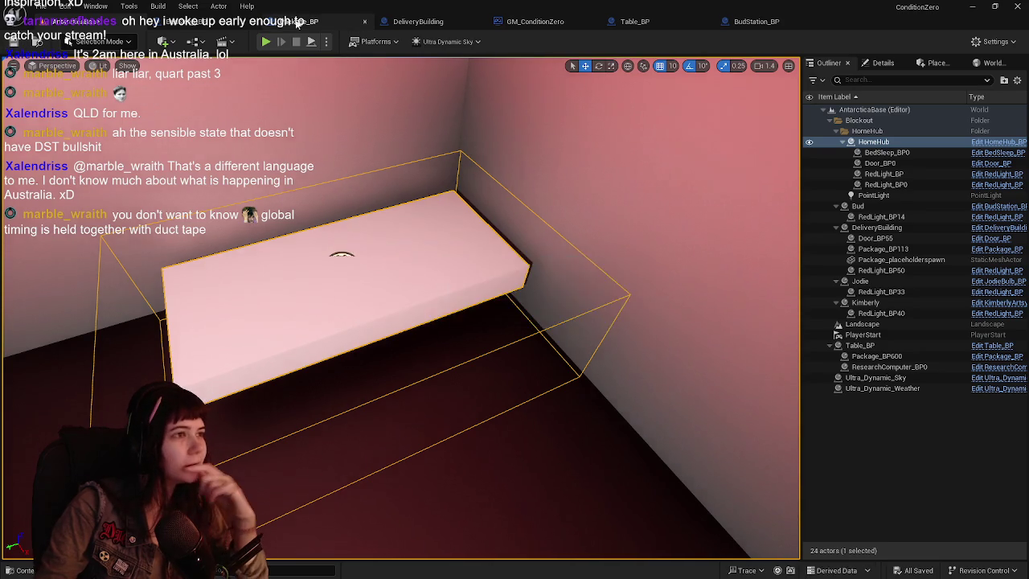
click(290, 21)
scroll(402, 168, down, 2)
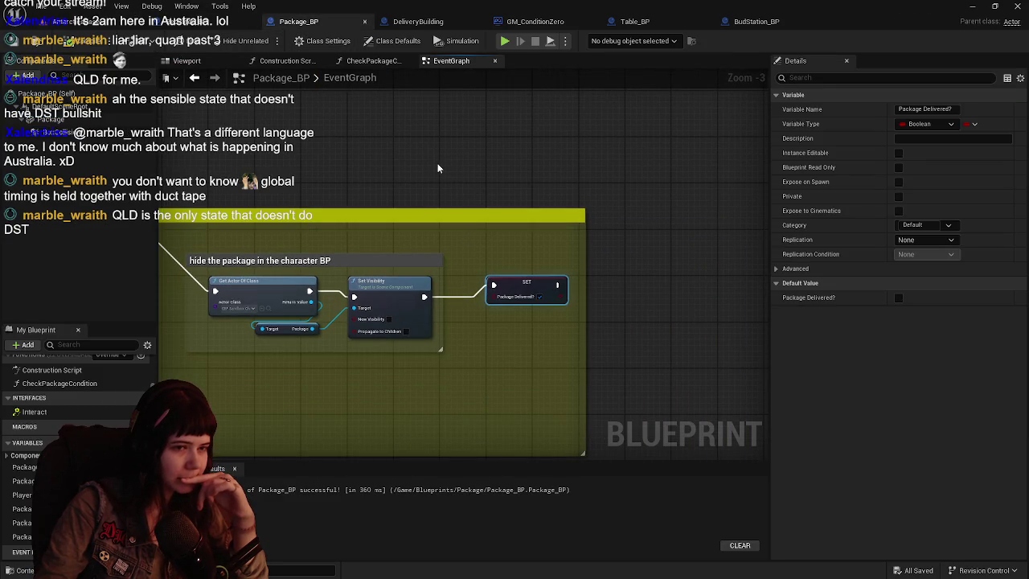
click(368, 172)
Step: Review the pickup, delivery and hide-package comment groups, then return to BedSleep_BP
scroll(428, 177, down, 2)
scroll(483, 209, up, 3)
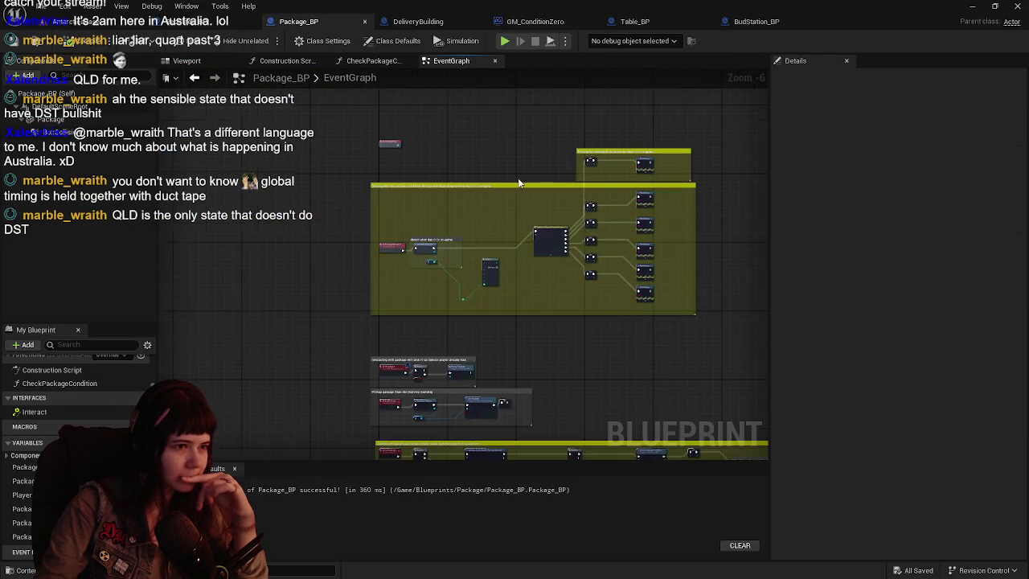
mouse_move(489, 180)
mouse_down()
mouse_move(475, 281)
mouse_move(575, 202)
mouse_move(622, 204)
mouse_move(605, 255)
mouse_move(597, 149)
mouse_move(524, 209)
mouse_move(338, 191)
mouse_up()
mouse_move(553, 214)
mouse_down()
mouse_move(593, 214)
mouse_move(541, 223)
mouse_move(701, 196)
mouse_move(346, 207)
mouse_move(591, 258)
mouse_up()
mouse_move(688, 221)
mouse_down()
mouse_move(568, 234)
mouse_move(406, 218)
mouse_move(520, 236)
mouse_move(454, 233)
mouse_move(471, 229)
mouse_move(281, 138)
mouse_up()
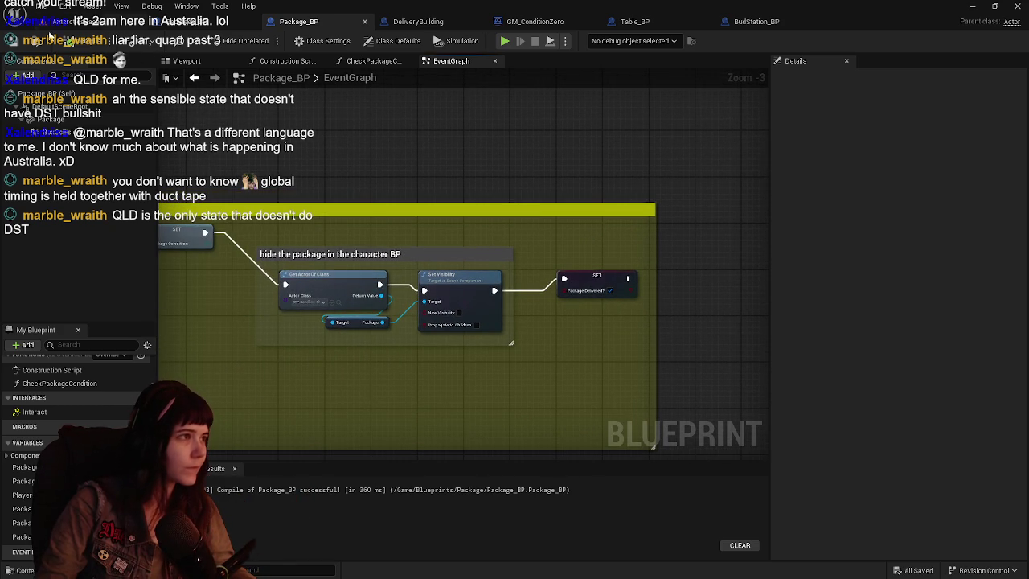
click(136, 27)
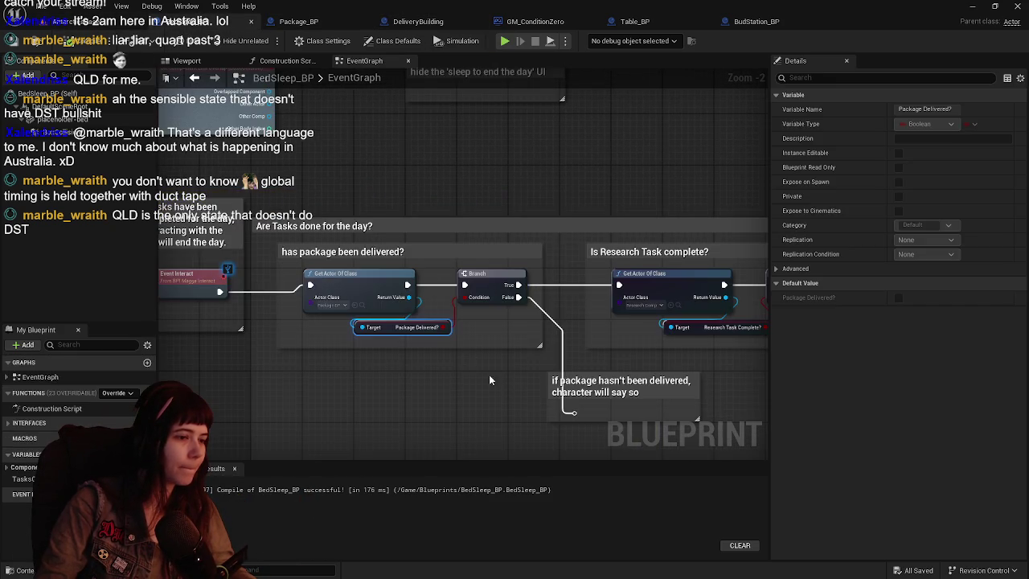
Step: Inspect ResearchComputer_BP's Research Task Complete? nodes, then start a play test in AntarcticaBase
click(418, 306)
key(ctrl+space)
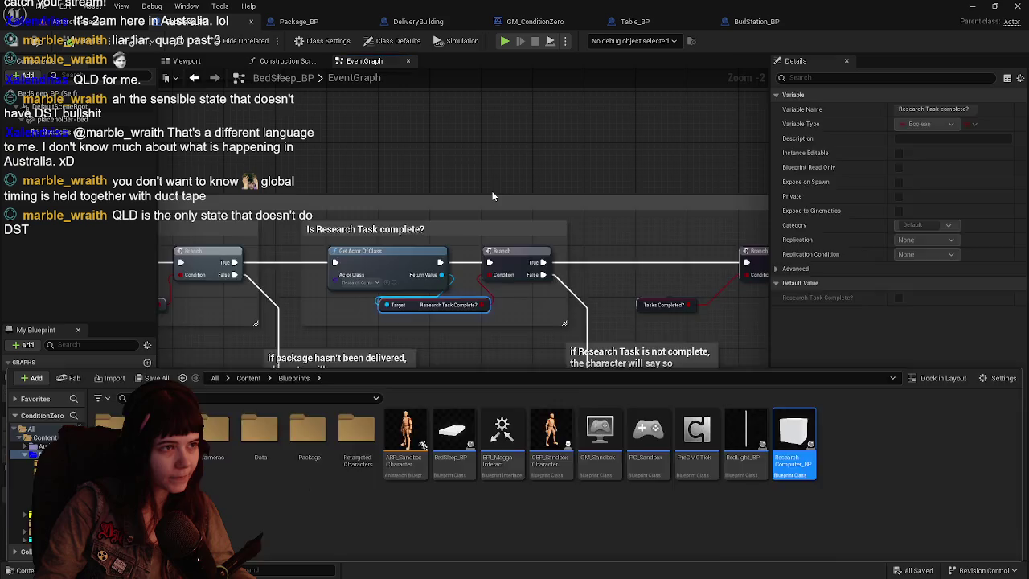
key(Return)
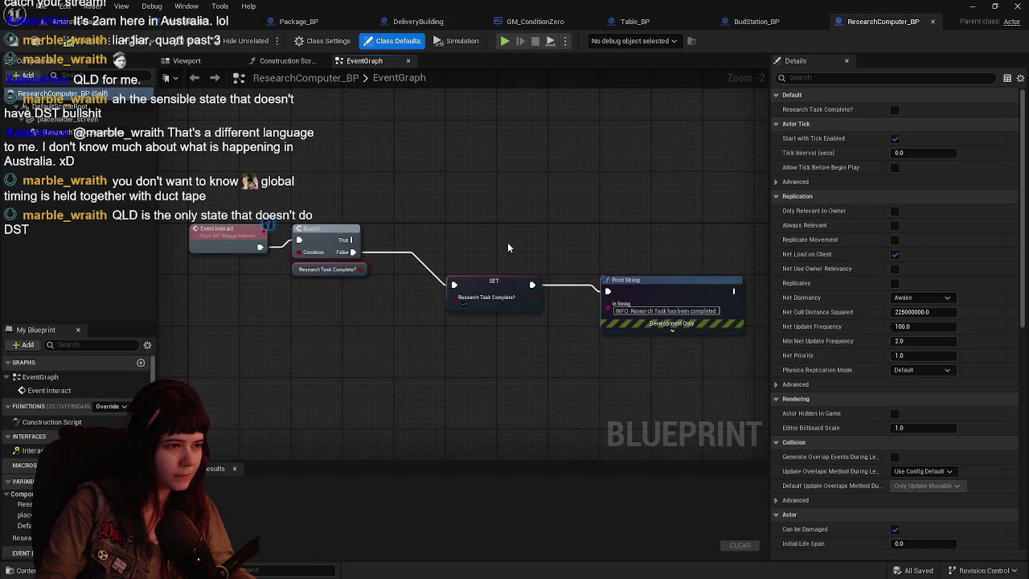
drag(506, 250, 454, 251)
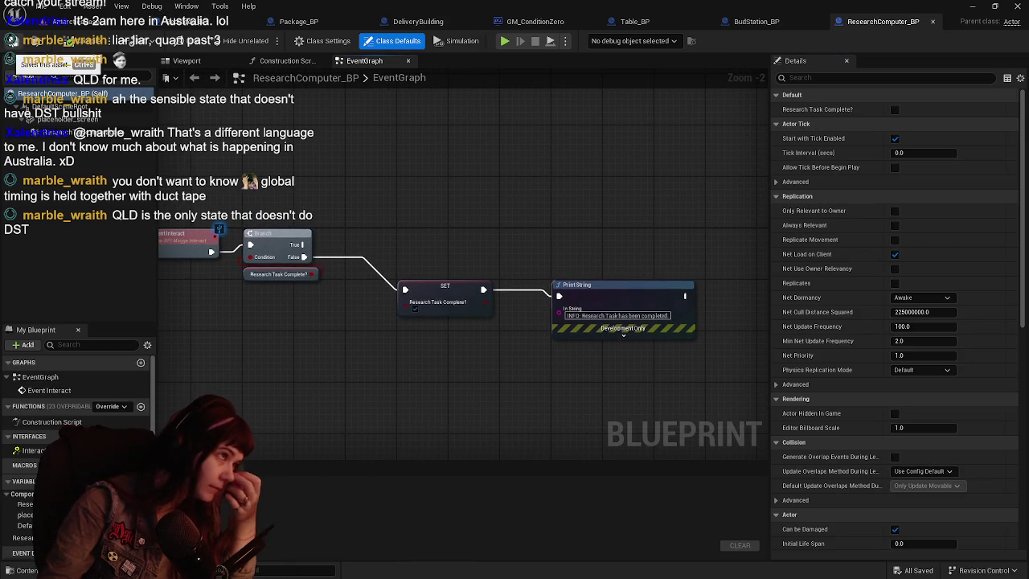
click(93, 24)
click(266, 42)
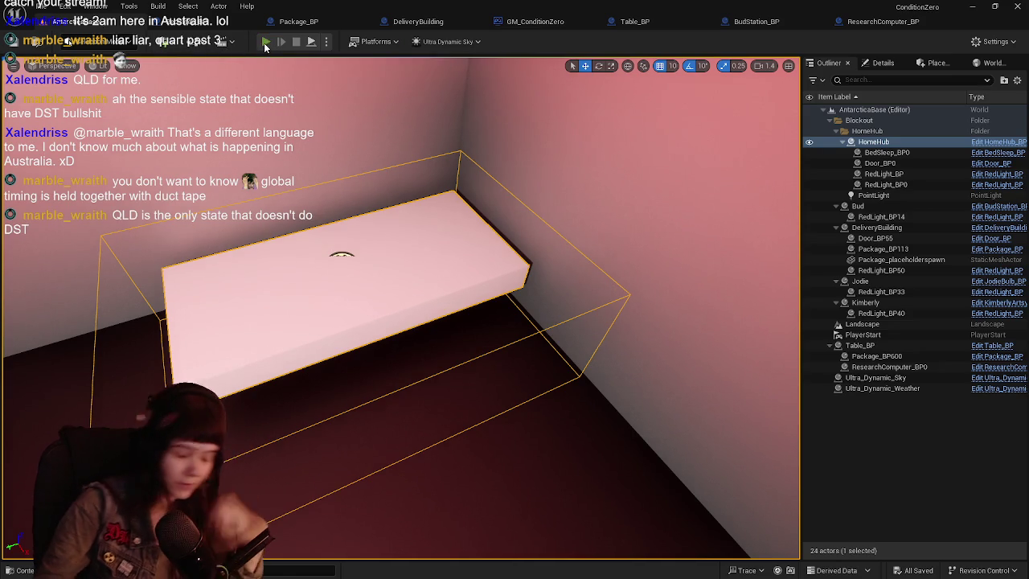
key(w)
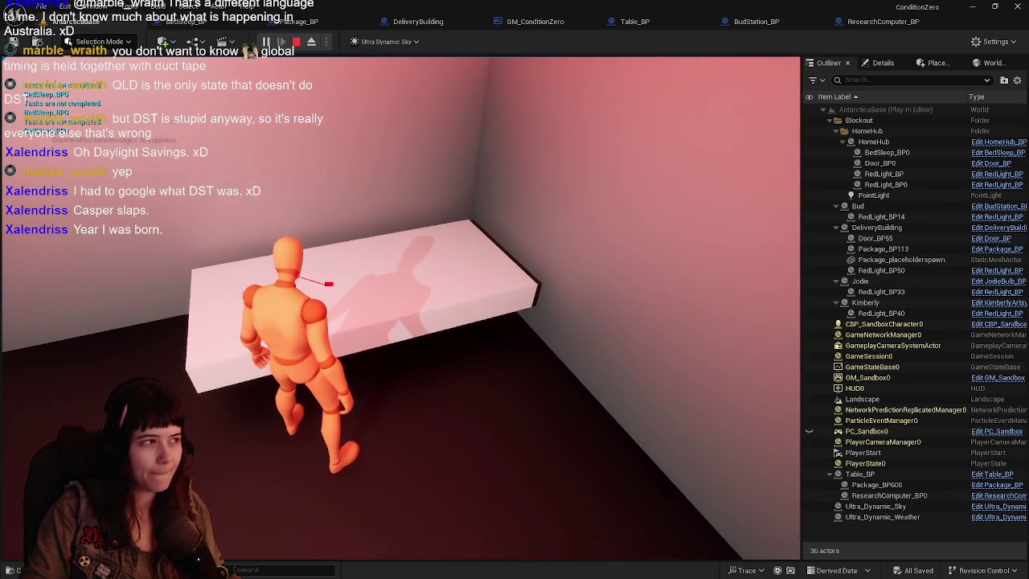
key(Escape)
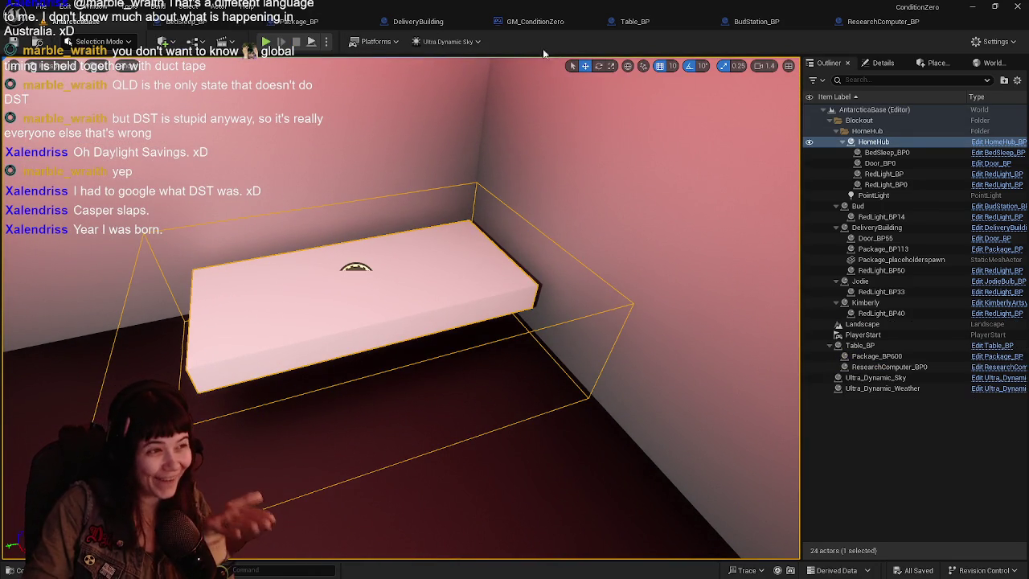
Step: Delete the Tasks Completed? getter between BedSleep_BP's two Branch nodes
click(186, 24)
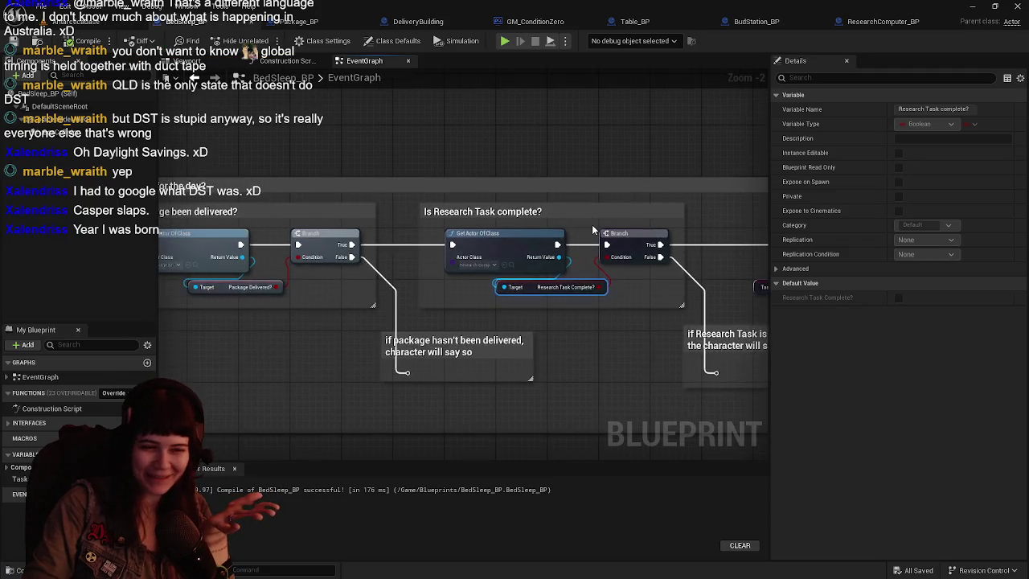
drag(344, 251, 412, 255)
scroll(620, 356, down, 2)
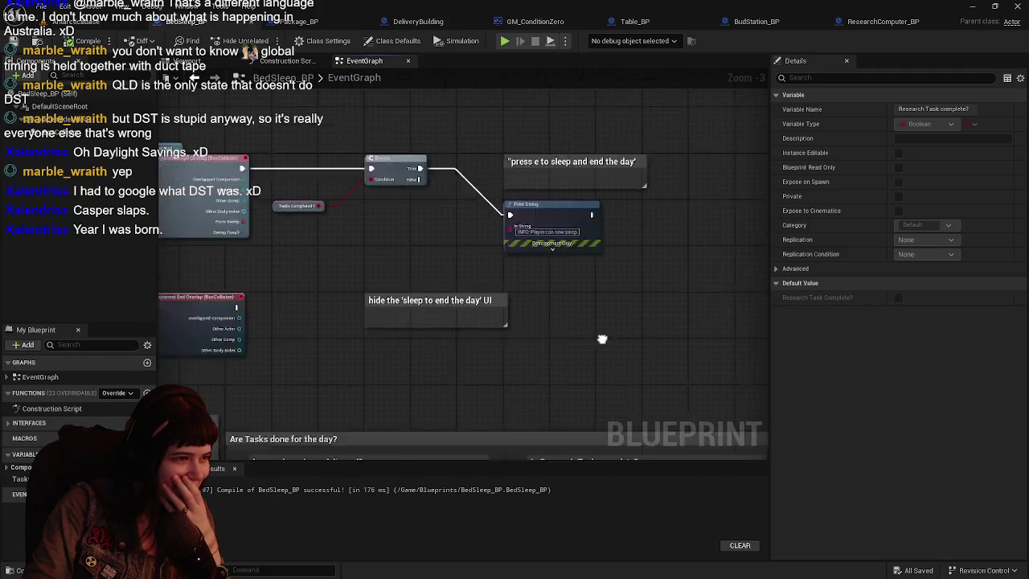
scroll(432, 285, up, 2)
scroll(433, 284, up, 1)
mouse_move(433, 285)
mouse_down()
mouse_move(532, 329)
mouse_move(507, 340)
mouse_move(446, 332)
mouse_move(531, 301)
mouse_move(586, 294)
mouse_move(534, 313)
mouse_up()
scroll(533, 313, down, 1)
drag(482, 362, 484, 323)
scroll(484, 323, up, 1)
click(501, 316)
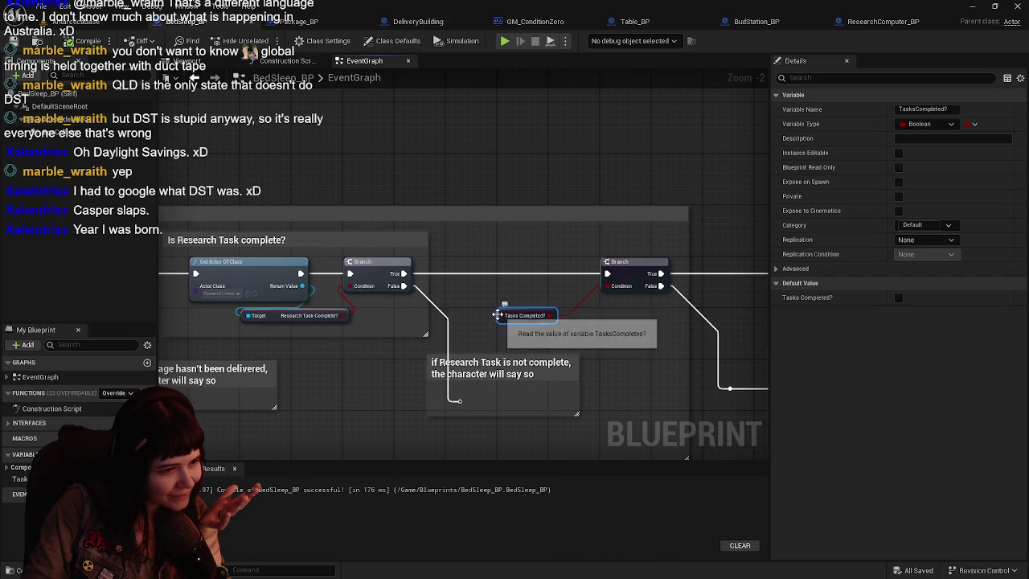
key(Delete)
Step: Add a SET Tasks Completed? node set to true, feeding the next Branch's exec and Condition
drag(510, 320, 314, 378)
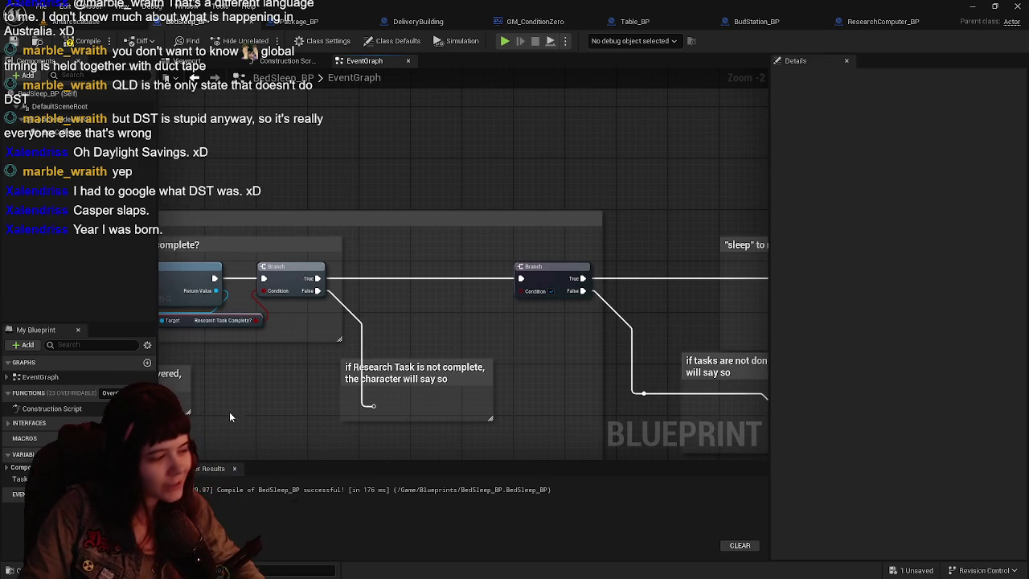
mouse_move(20, 479)
alt+mouse_down()
mouse_move(257, 447)
mouse_move(378, 271)
alt+mouse_up()
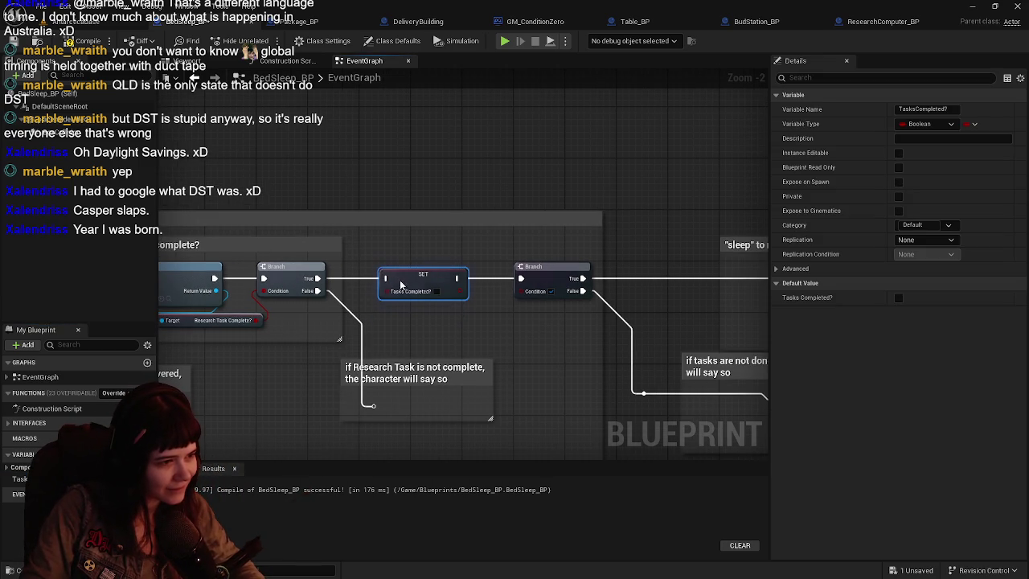
scroll(393, 279, up, 2)
alt+click(469, 271)
drag(470, 273, 565, 279)
click(443, 287)
drag(472, 287, 565, 295)
drag(435, 272, 477, 271)
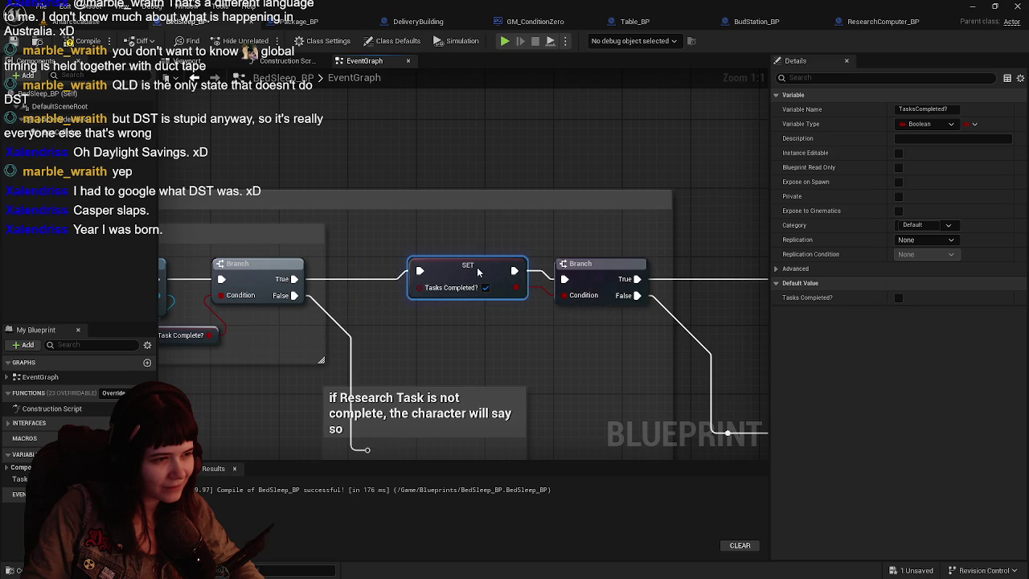
Step: Save BedSleep_BP and all unsaved changes from the level view
click(14, 44)
click(48, 21)
click(13, 45)
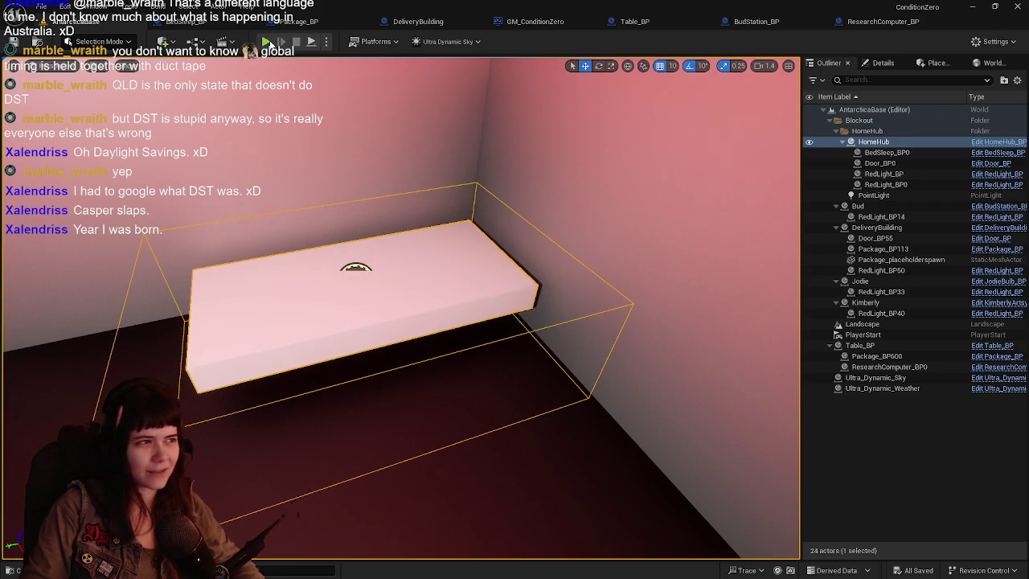
Step: Play the level, walk to the table to drop the package, walk away, then stop with Esc
click(265, 41)
key(w)
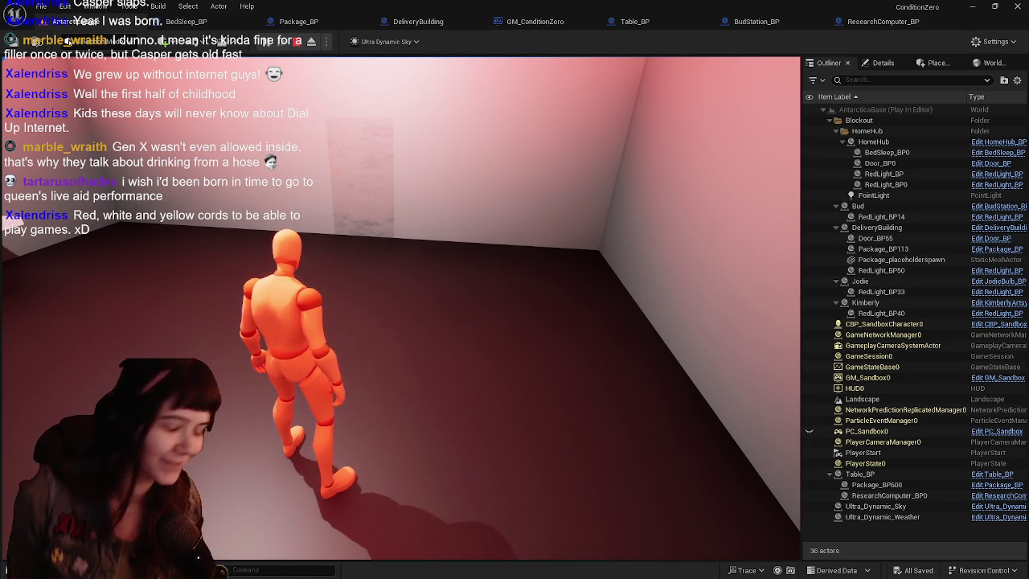
mouse_move(400, 307)
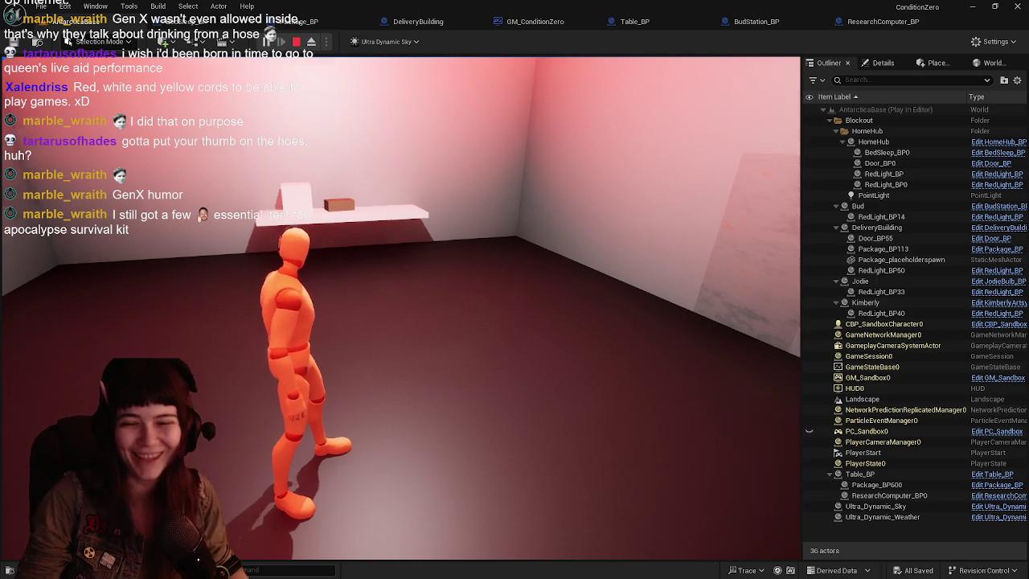
mouse_move(400, 308)
key(w)
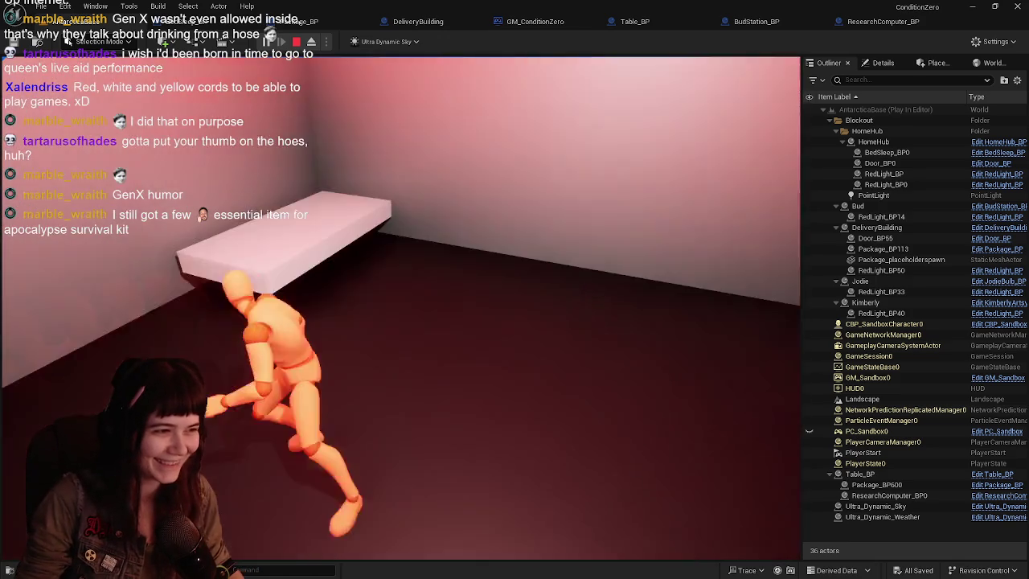
key(w)
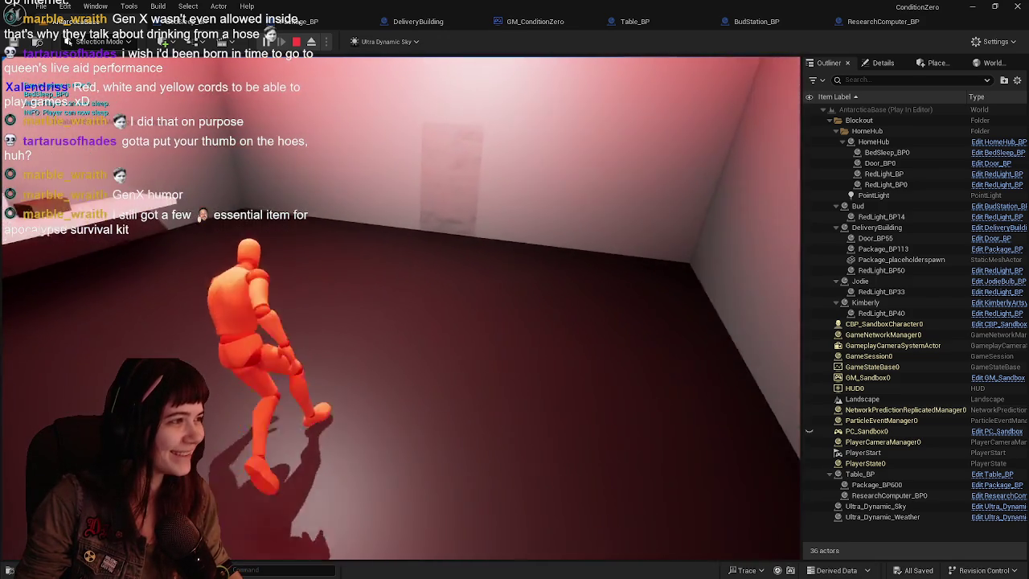
key(Escape)
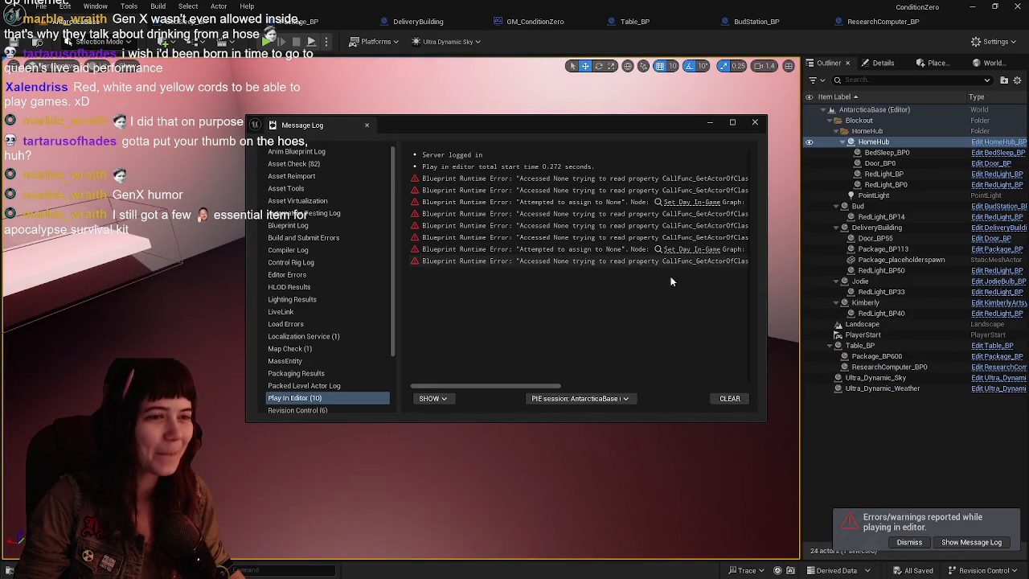
Step: Close the Message Log, dismiss the errors notification, and turn the view toward the bed
mouse_move(550, 380)
mouse_down()
mouse_move(707, 384)
mouse_move(599, 394)
mouse_up()
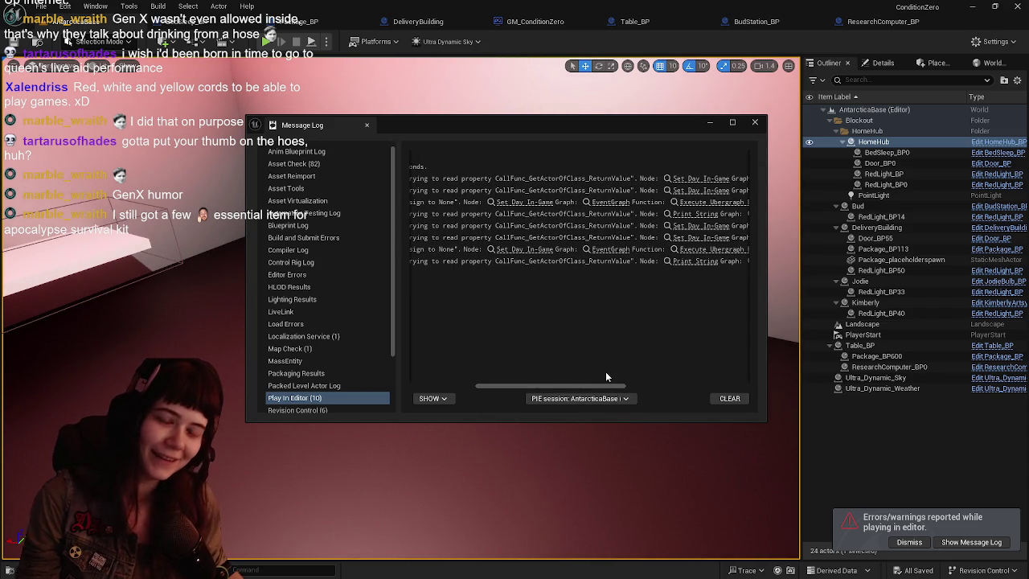
click(755, 121)
click(909, 541)
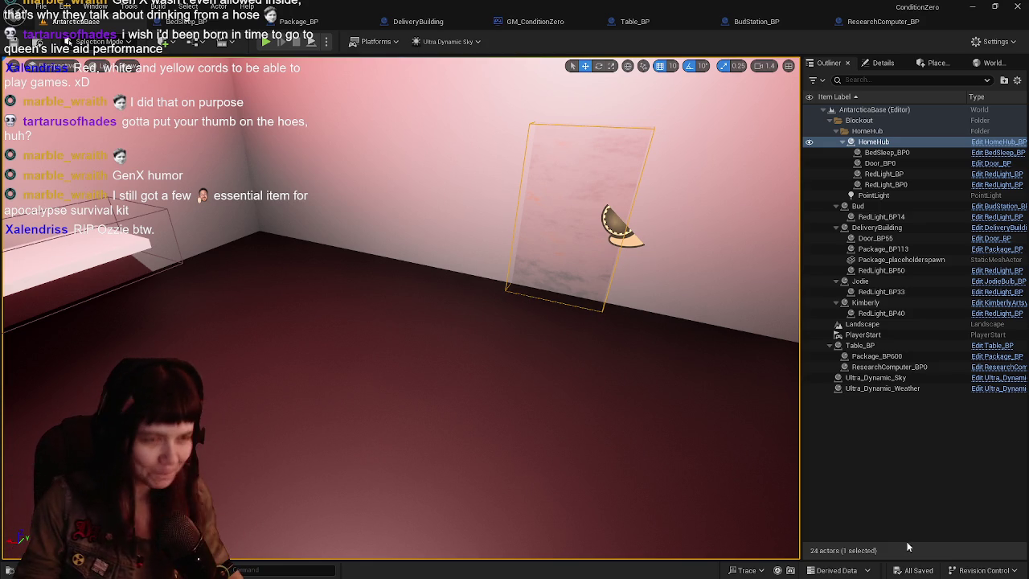
mouse_move(548, 464)
mouse_down()
mouse_move(402, 466)
mouse_move(401, 434)
mouse_move(402, 482)
mouse_move(290, 474)
mouse_move(546, 464)
mouse_up()
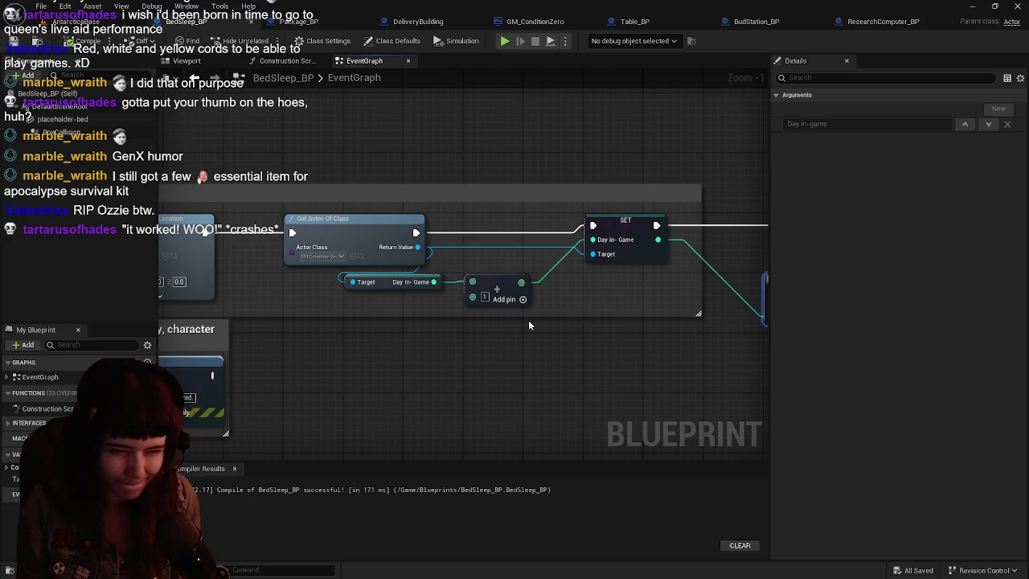
Step: Save all changed assets from the AntarcticaBase level
scroll(528, 325, down, 1)
scroll(450, 273, up, 1)
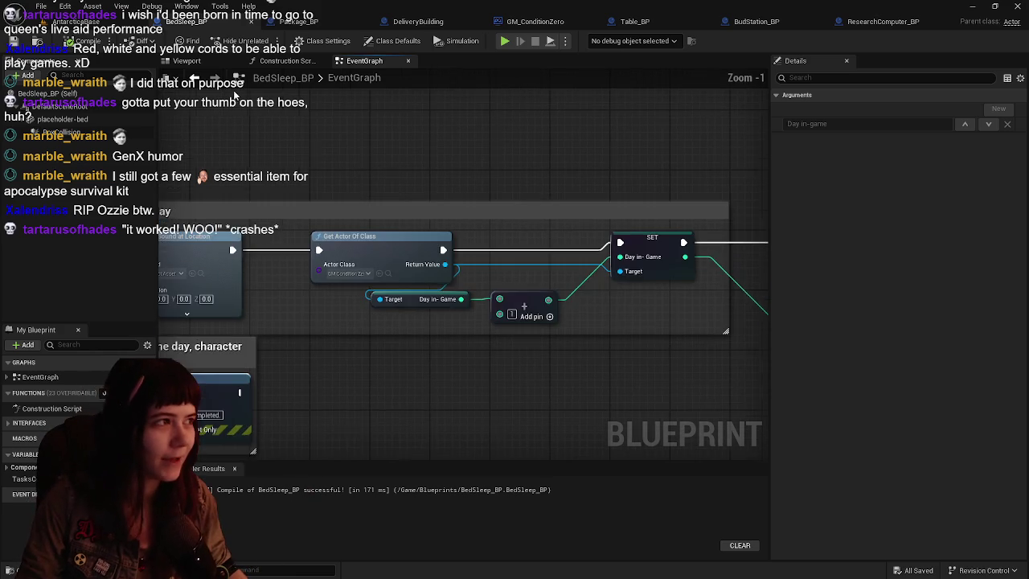
click(80, 21)
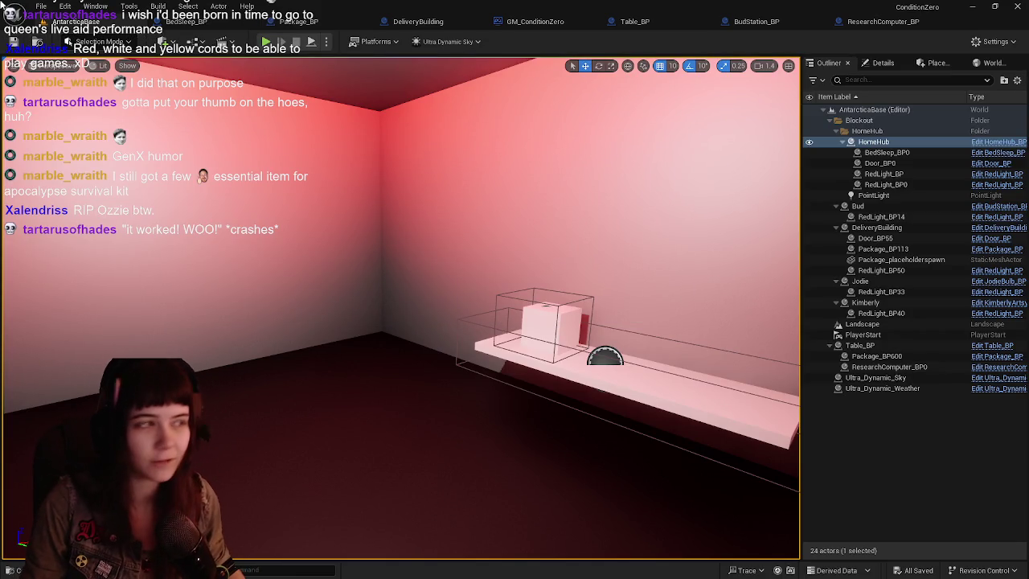
click(13, 40)
mouse_move(540, 131)
mouse_down()
mouse_move(490, 131)
mouse_move(526, 130)
mouse_up()
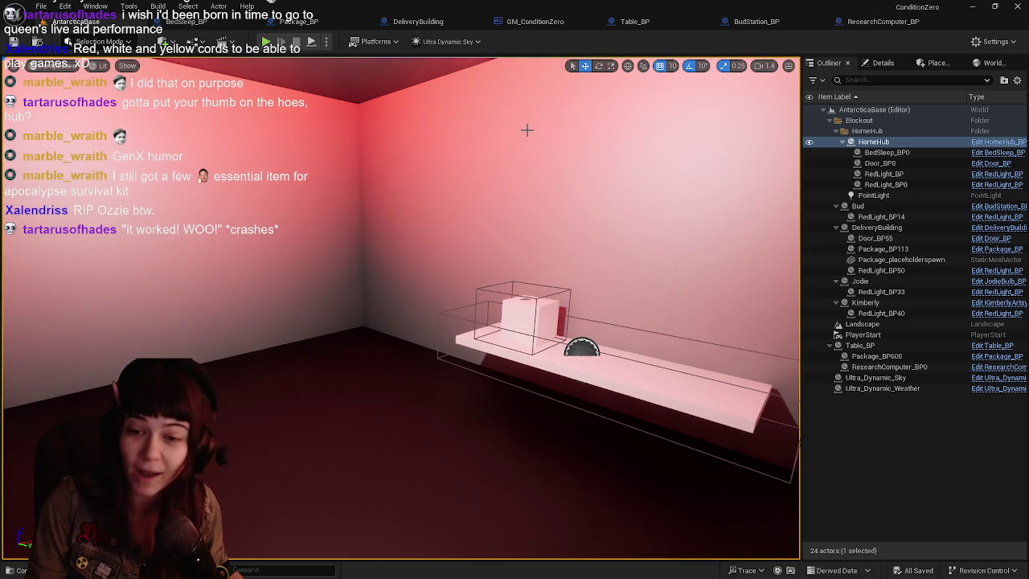
Step: Close the BudStation_BP, ResearchComputer_BP and GM_ConditionZero blueprint tabs
click(181, 22)
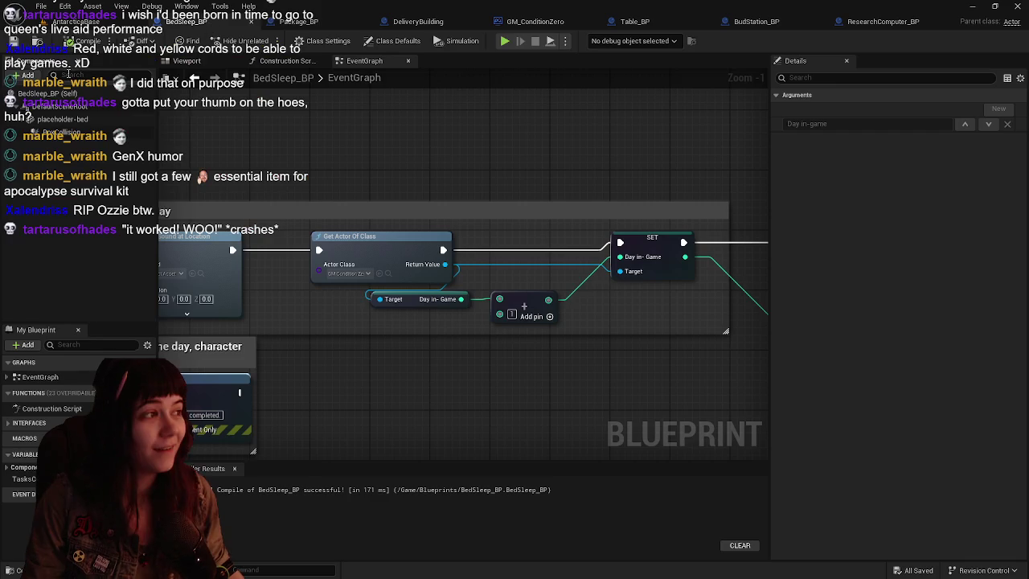
click(296, 22)
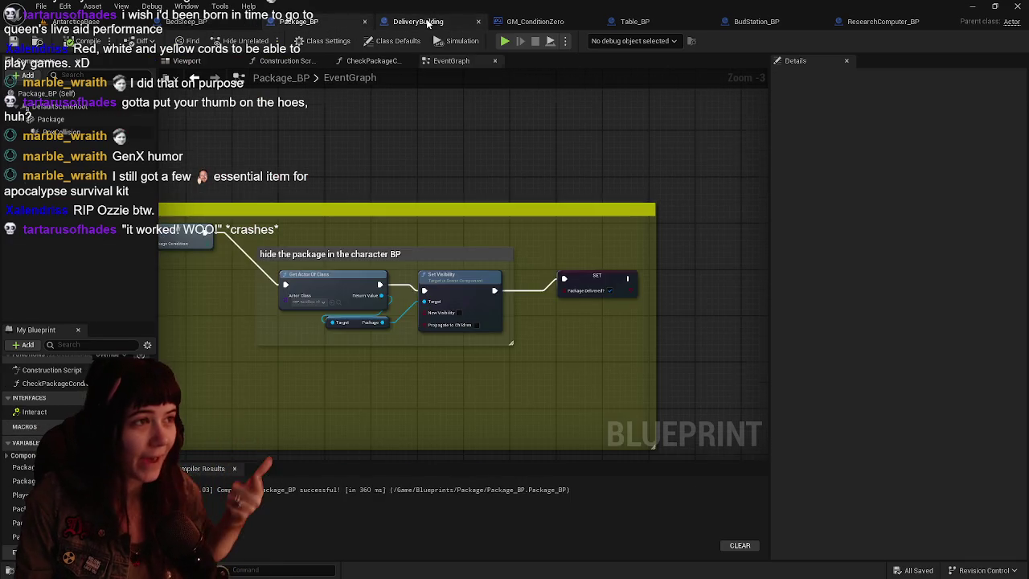
click(408, 22)
click(634, 22)
click(736, 22)
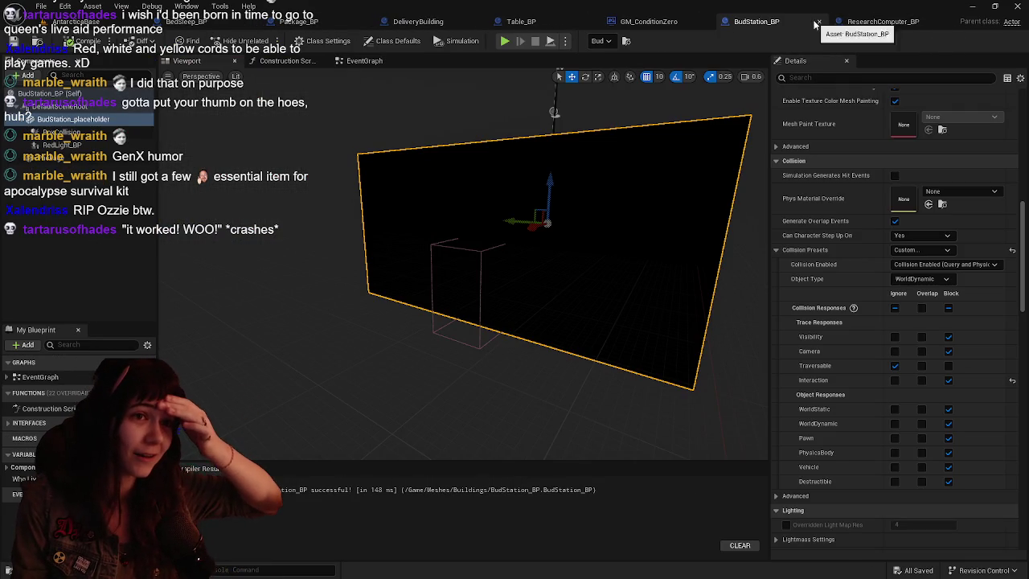
click(819, 21)
click(819, 22)
click(705, 22)
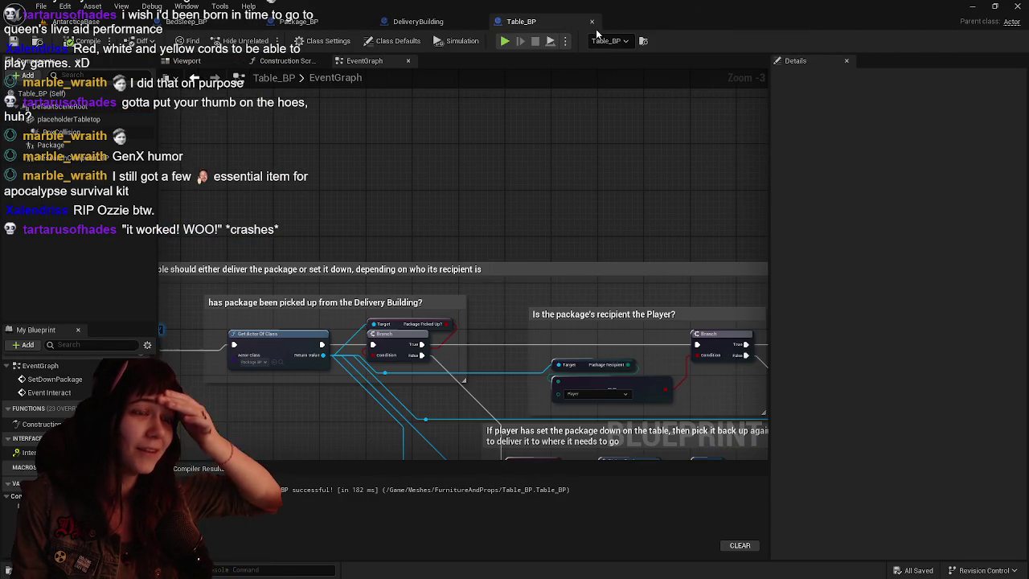